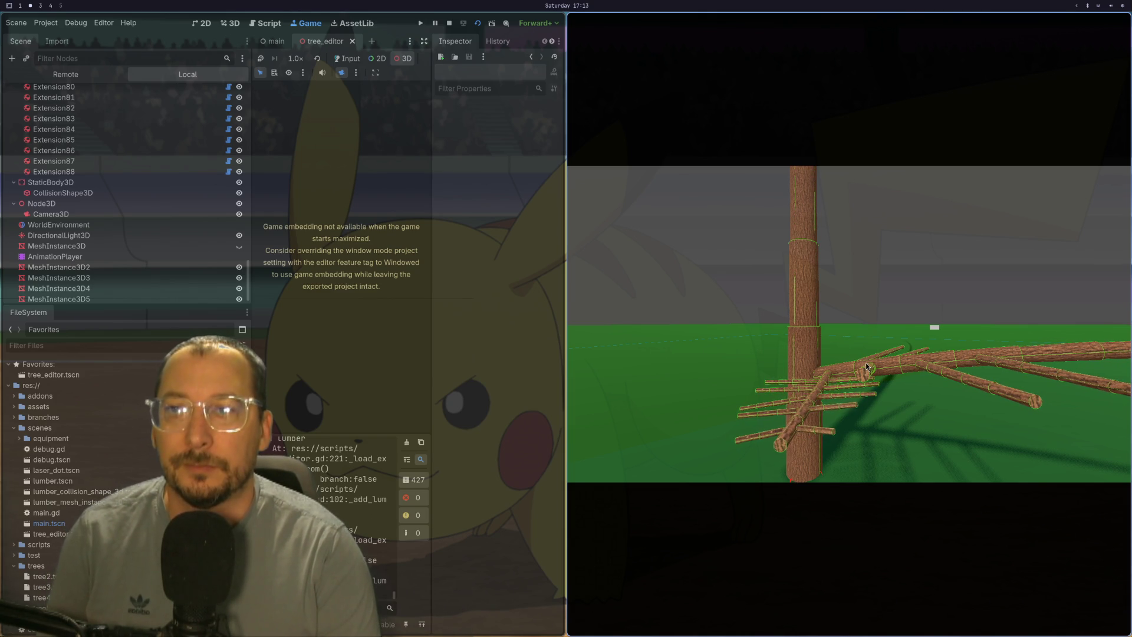
- Move the game camera forward with W toward the log pile
{"action": "key", "text": "w"}
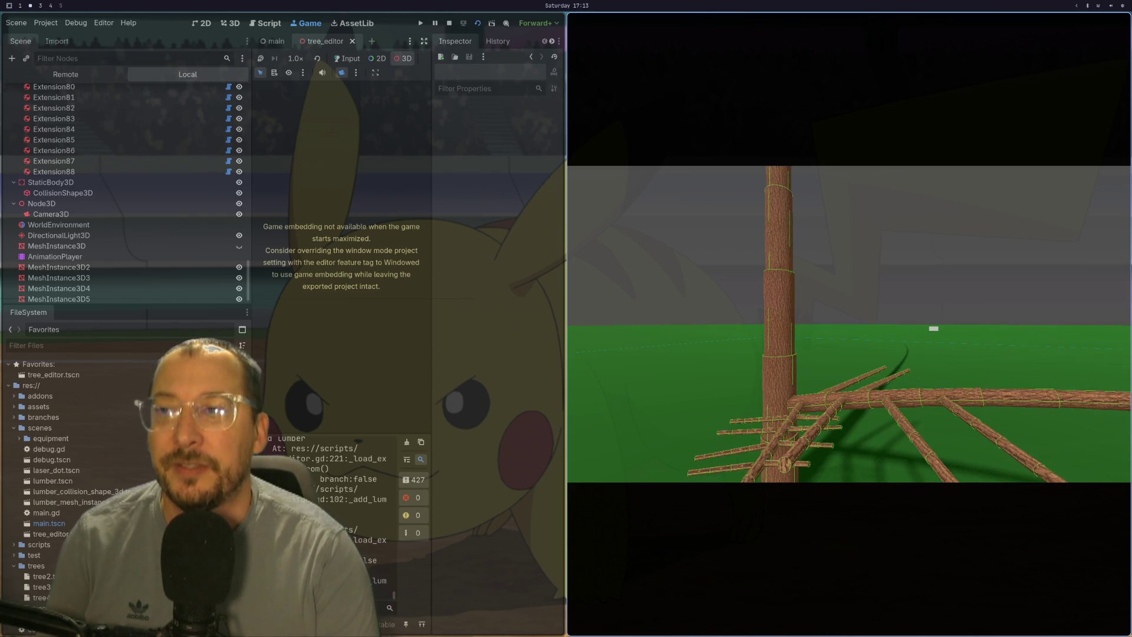
{"action": "key", "text": "w"}
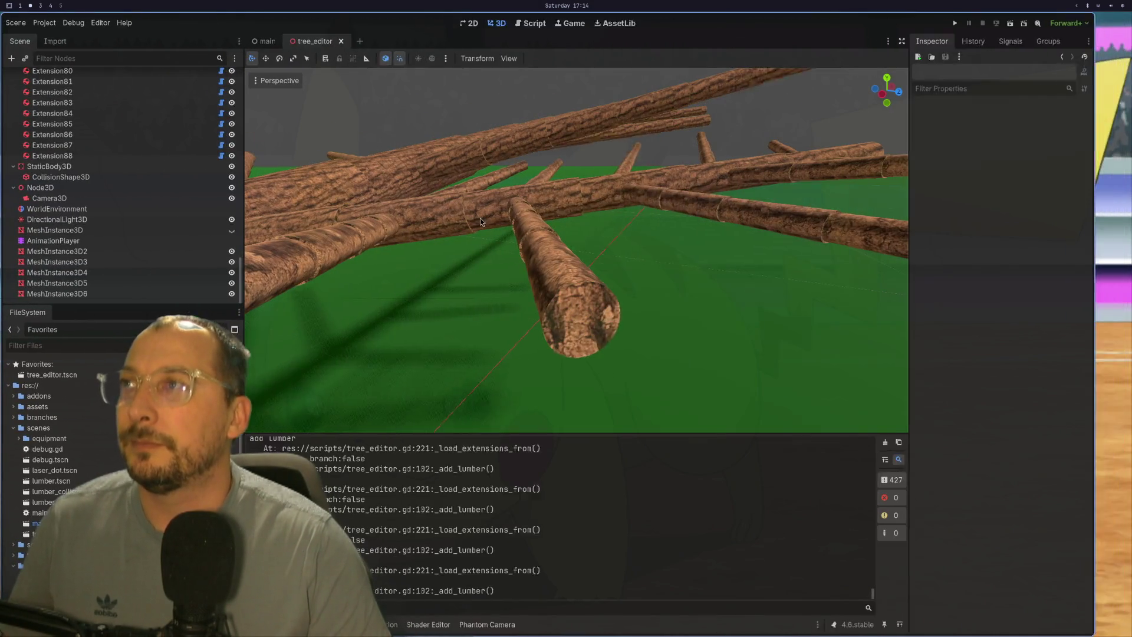
- Stop the running game with F8 and zoom in on the logs in the 3D view
{"action": "key", "text": "F8"}
{"action": "scroll", "coordinate": [525, 274], "scroll_direction": "up", "scroll_amount": 4}
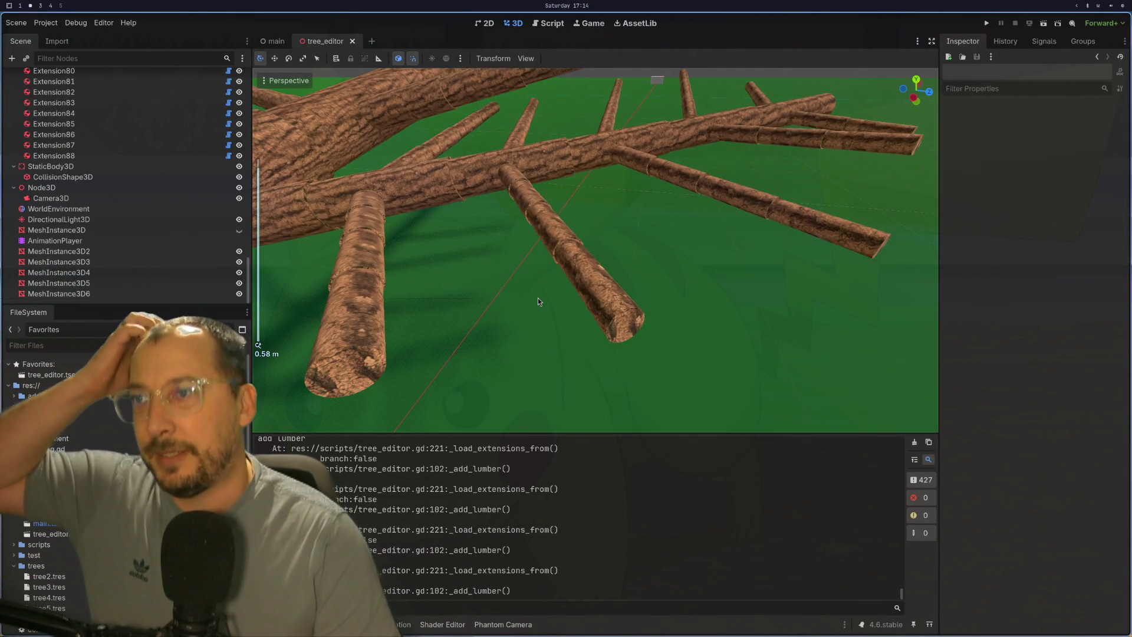
{"action": "scroll", "coordinate": [538, 298], "scroll_direction": "up", "scroll_amount": 3}
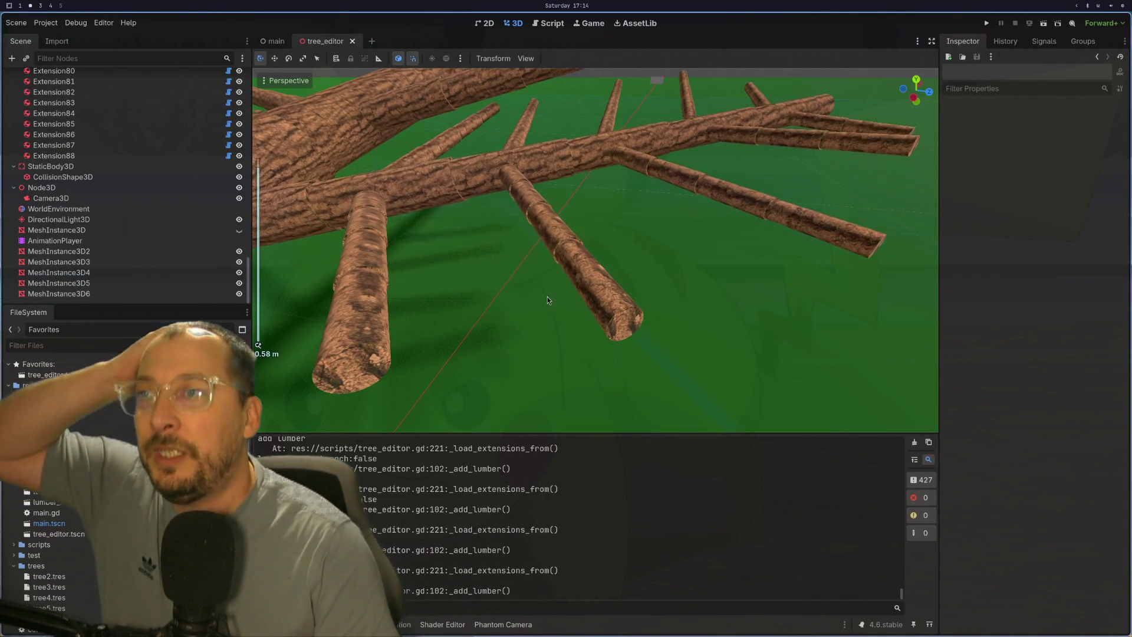
- Select the log Extension43 and orbit the viewport down toward the horizon
{"action": "left_click", "coordinate": [592, 253]}
{"action": "left_click", "coordinate": [578, 259]}
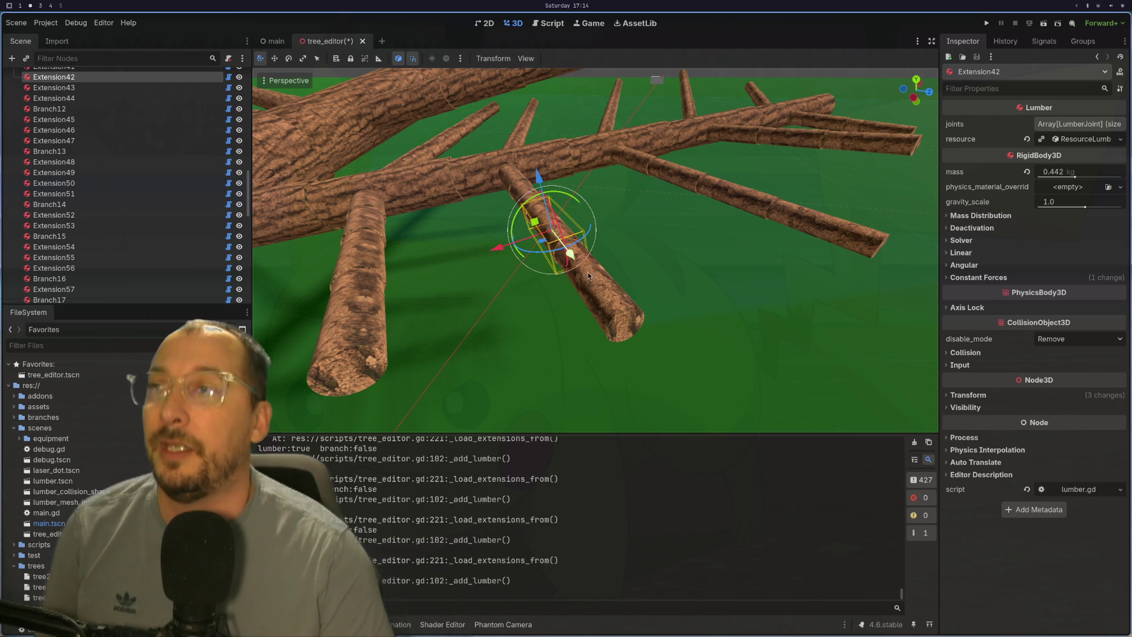
{"action": "left_click", "coordinate": [625, 283]}
{"action": "left_click", "coordinate": [616, 299]}
{"action": "mouse_move", "coordinate": [719, 265]}
{"action": "left_mouse_down"}
{"action": "mouse_move", "coordinate": [803, 173]}
{"action": "mouse_move", "coordinate": [680, 237]}
{"action": "mouse_move", "coordinate": [703, 249]}
{"action": "mouse_move", "coordinate": [770, 192]}
{"action": "mouse_move", "coordinate": [744, 239]}
{"action": "mouse_move", "coordinate": [701, 269]}
{"action": "left_mouse_up"}
{"action": "scroll", "coordinate": [702, 248], "scroll_direction": "up", "scroll_amount": 2}
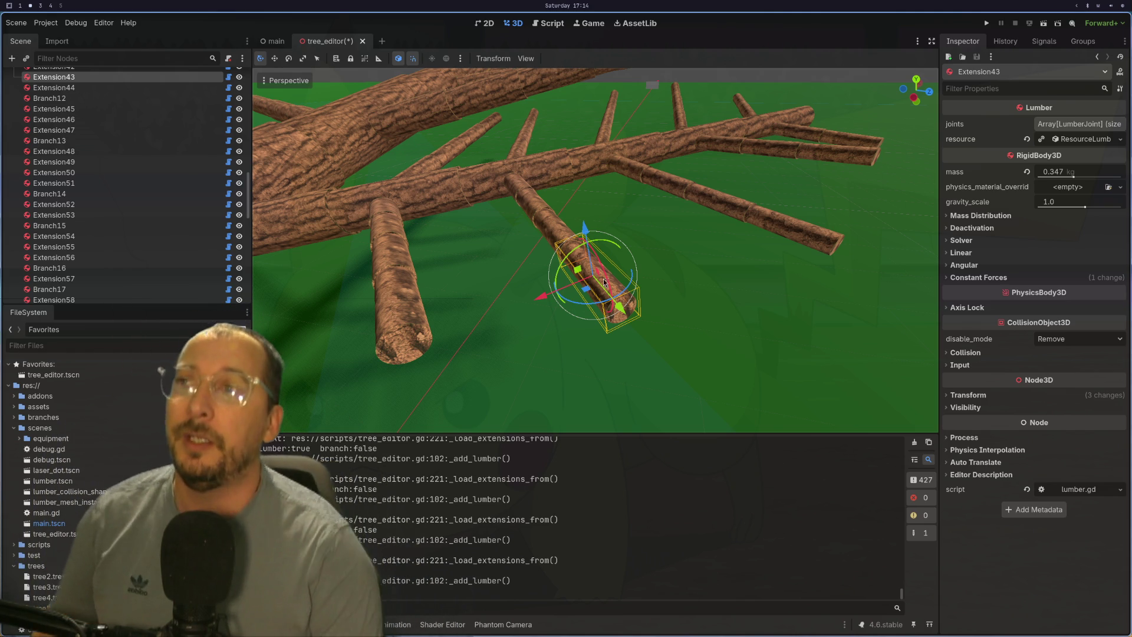
{"action": "scroll", "coordinate": [571, 274], "scroll_direction": "down", "scroll_amount": 2}
{"action": "left_click_drag", "start_coordinate": [562, 260], "coordinate": [569, 231]}
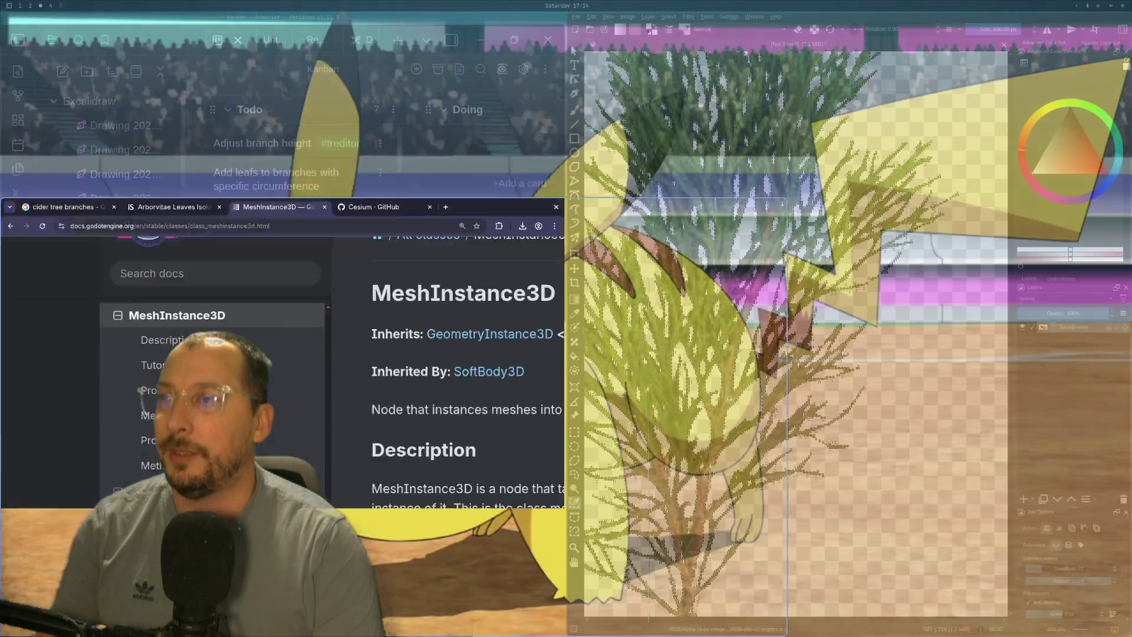
- Zoom in on the sprig image and try grabbing it with Select Shapes
{"action": "key", "text": "plus"}
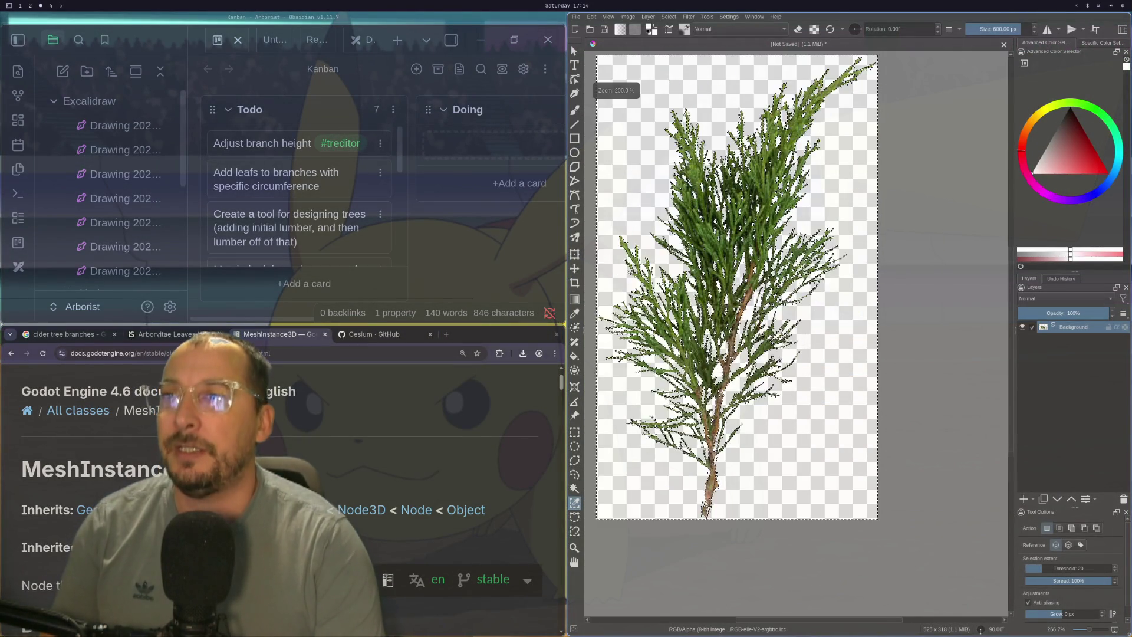
{"action": "scroll", "coordinate": [805, 354], "scroll_direction": "down", "scroll_amount": 1}
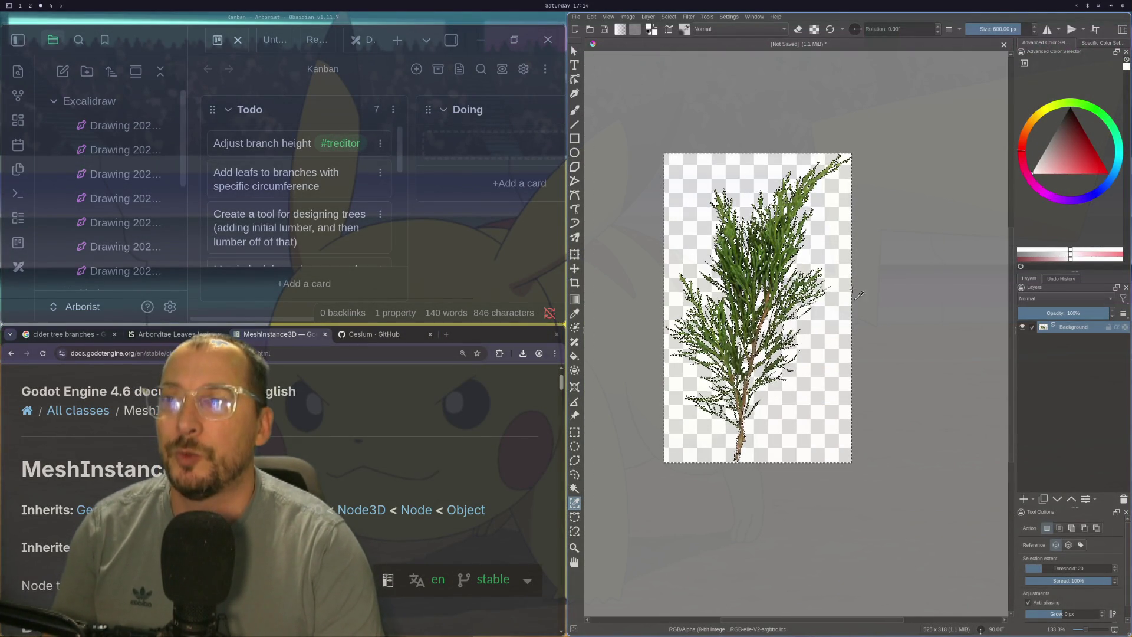
{"action": "left_click", "coordinate": [573, 50]}
{"action": "left_click", "coordinate": [648, 90]}
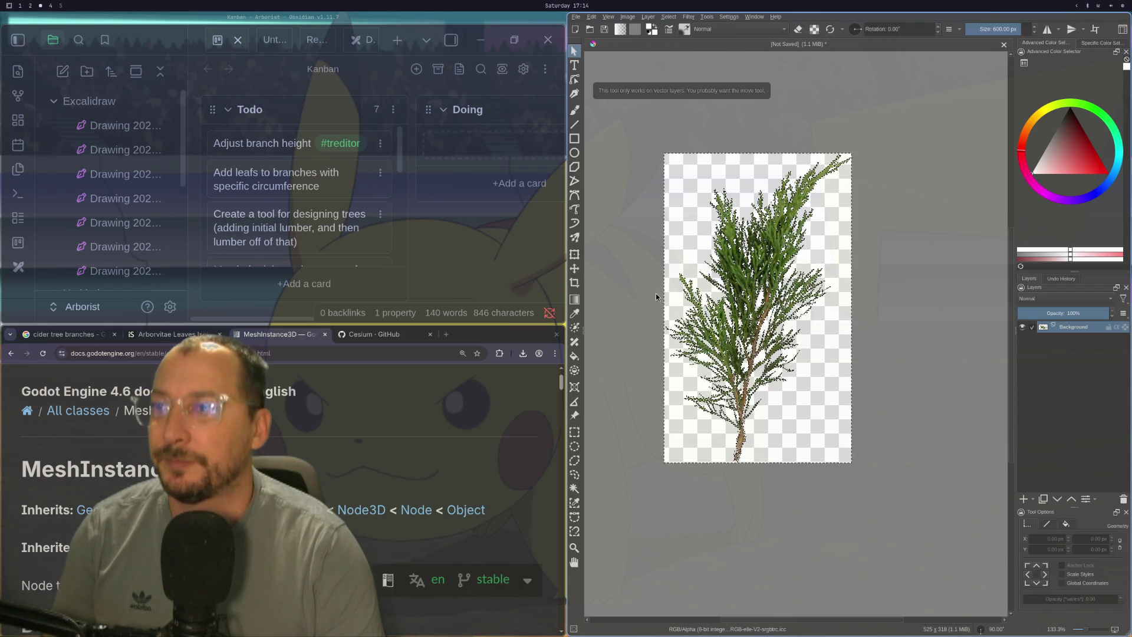
{"action": "scroll", "coordinate": [980, 631], "scroll_direction": "down", "scroll_amount": 1}
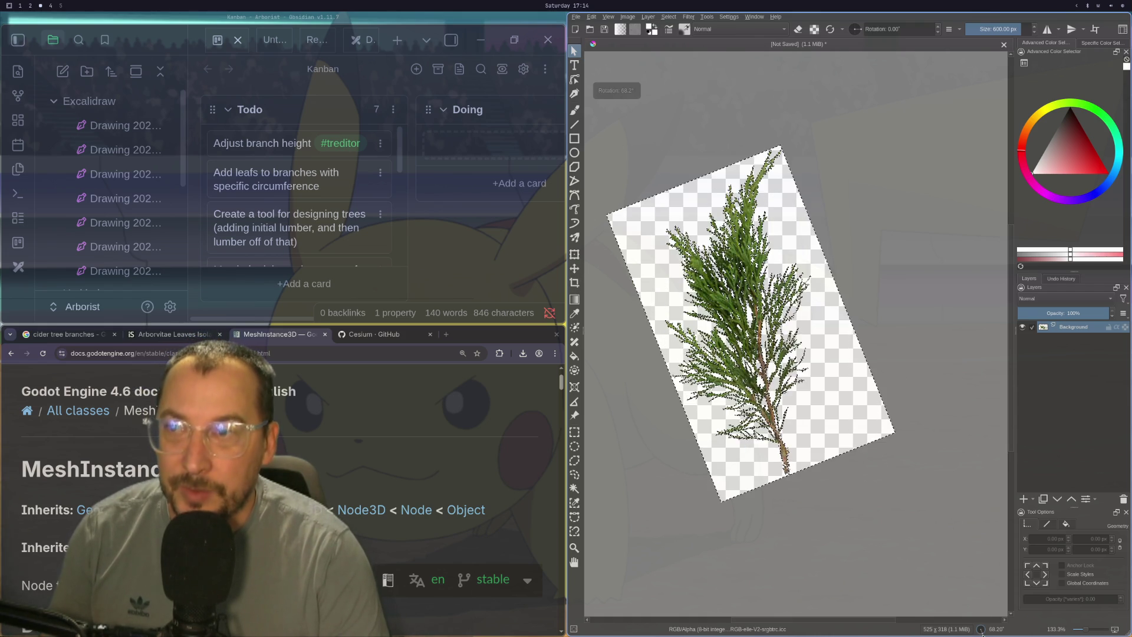
{"action": "scroll", "coordinate": [980, 631], "scroll_direction": "up", "scroll_amount": 1}
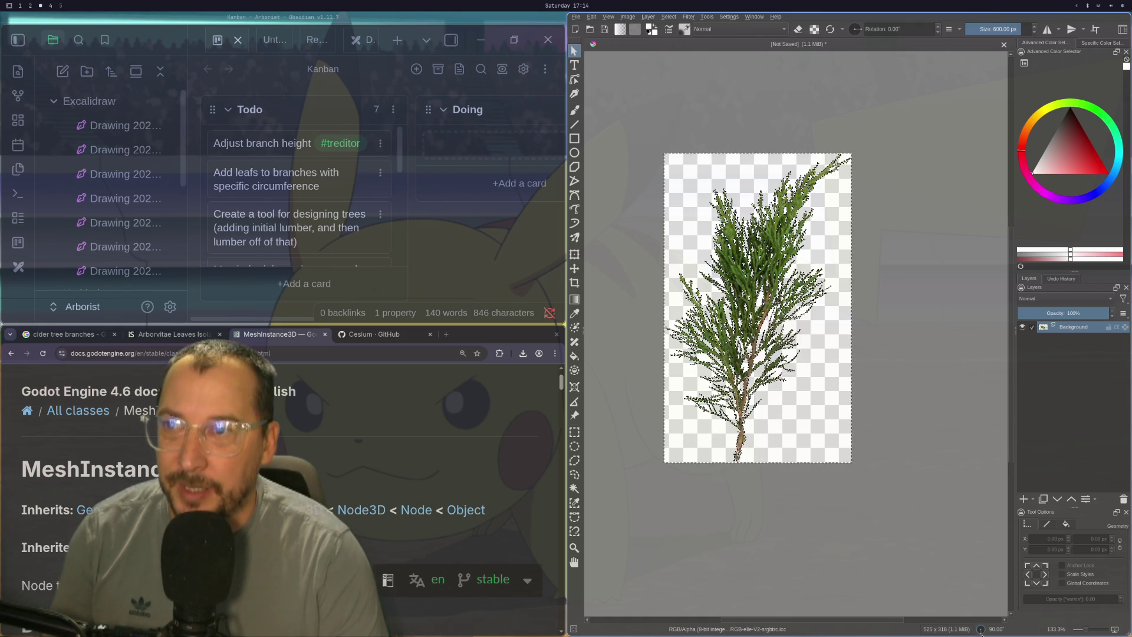
- Tilt the canvas view slightly using the status-bar rotation dial, then pick the Crop tool
{"action": "mouse_move", "coordinate": [971, 626]}
{"action": "left_mouse_down"}
{"action": "mouse_move", "coordinate": [958, 633]}
{"action": "mouse_move", "coordinate": [981, 632]}
{"action": "left_mouse_up"}
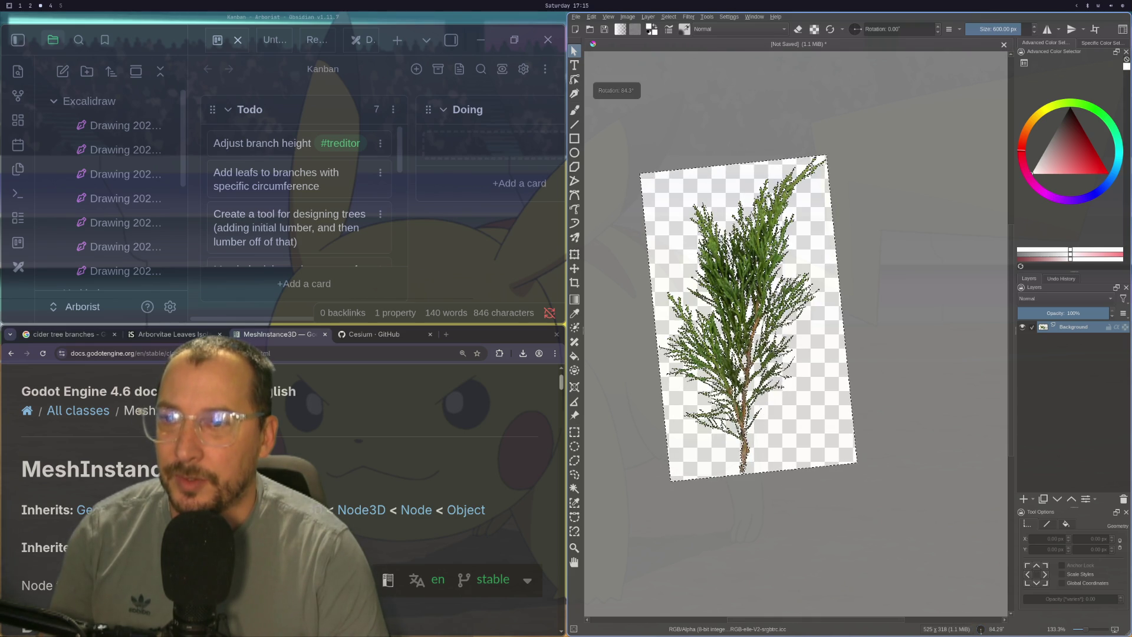
{"action": "mouse_move", "coordinate": [977, 632]}
{"action": "left_mouse_down"}
{"action": "mouse_move", "coordinate": [1007, 609]}
{"action": "mouse_move", "coordinate": [997, 633]}
{"action": "mouse_move", "coordinate": [961, 636]}
{"action": "mouse_move", "coordinate": [981, 632]}
{"action": "left_mouse_up"}
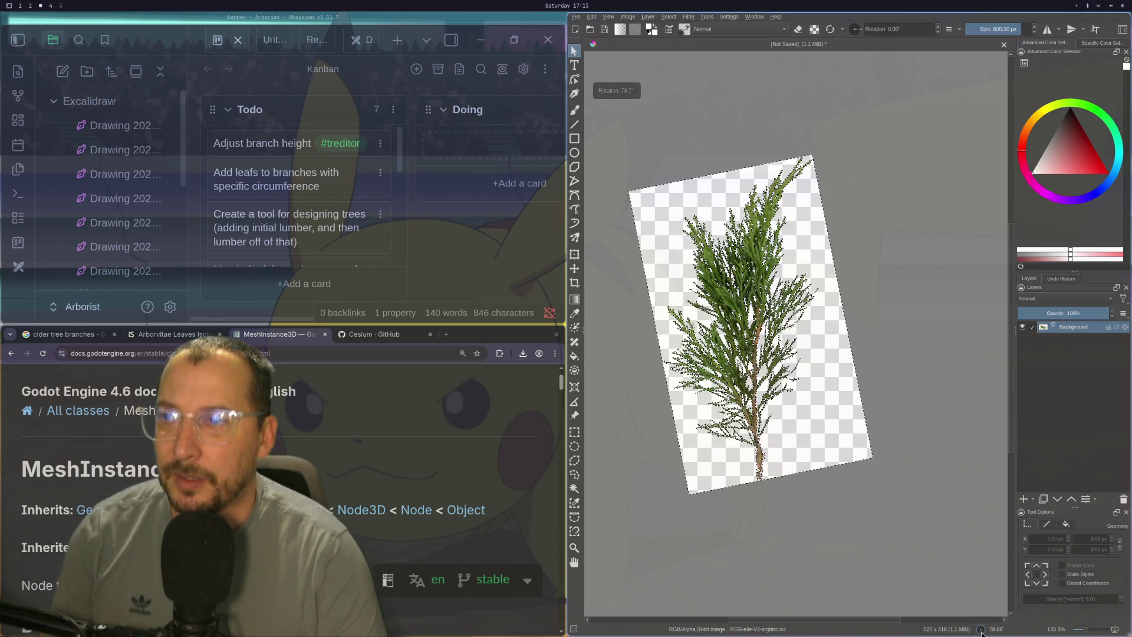
{"action": "left_click", "coordinate": [881, 564]}
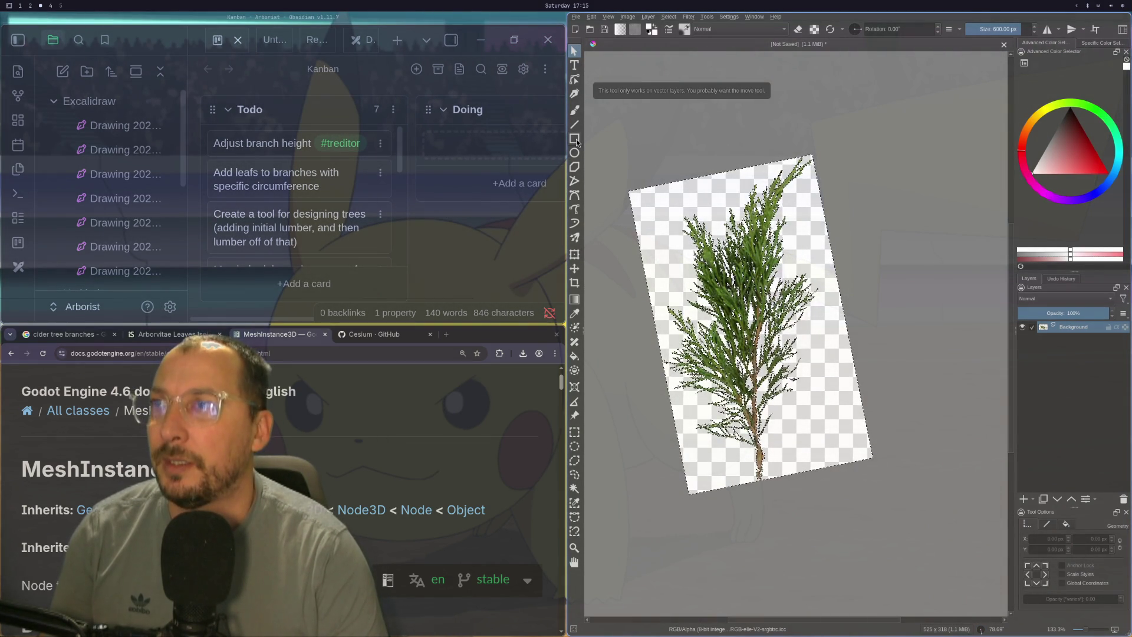
{"action": "left_click", "coordinate": [575, 283]}
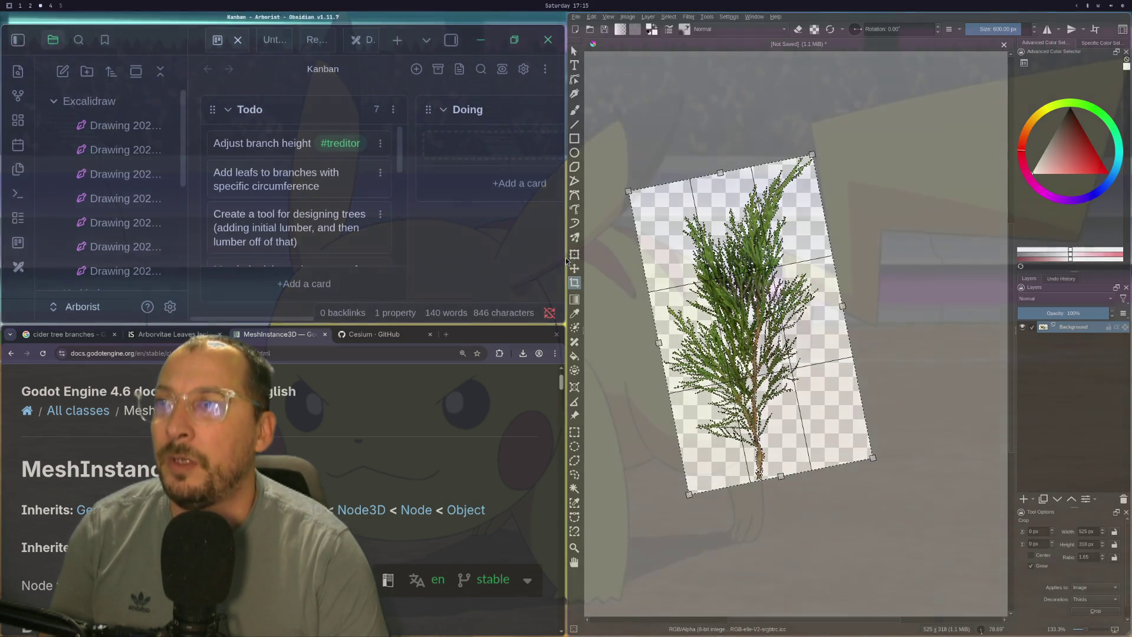
- Draw a rectangular selection around the tilted sprig, extending past the image edges
{"action": "left_click", "coordinate": [574, 431]}
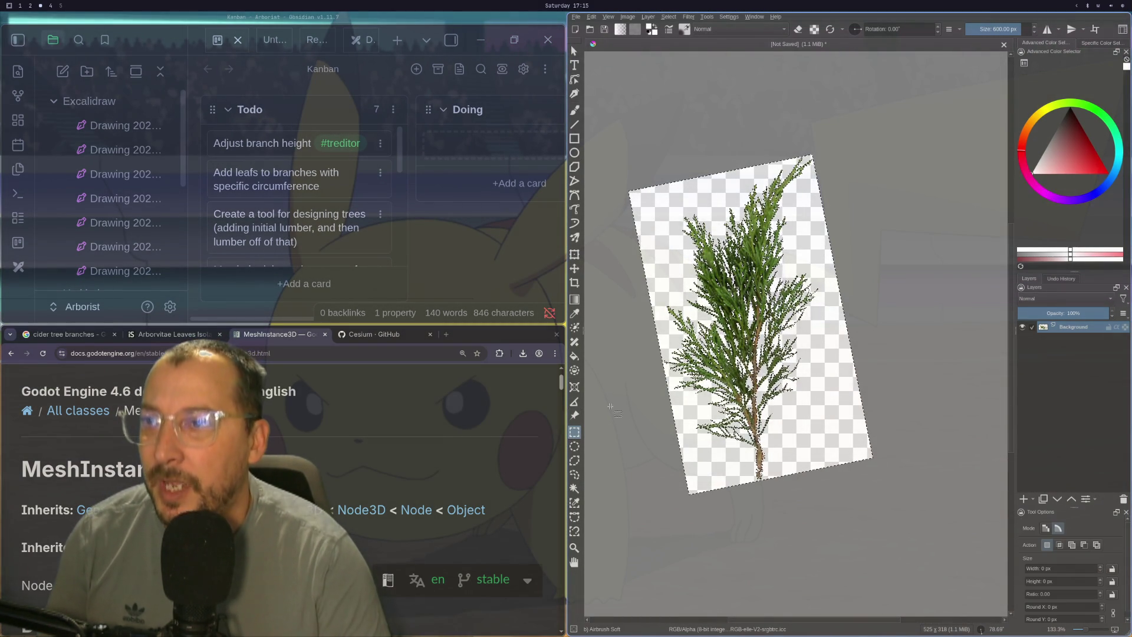
{"action": "left_click_drag", "start_coordinate": [912, 594], "coordinate": [902, 560]}
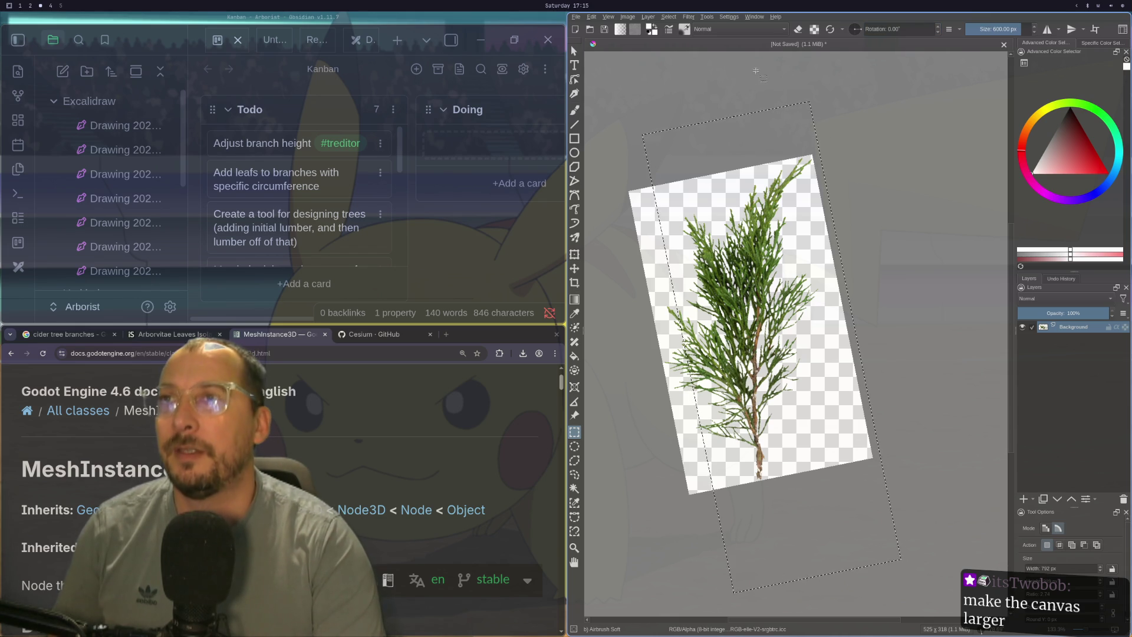
- Resize the canvas to 1000 × 606 px with proportions constrained and centre anchor
{"action": "left_click", "coordinate": [628, 16]}
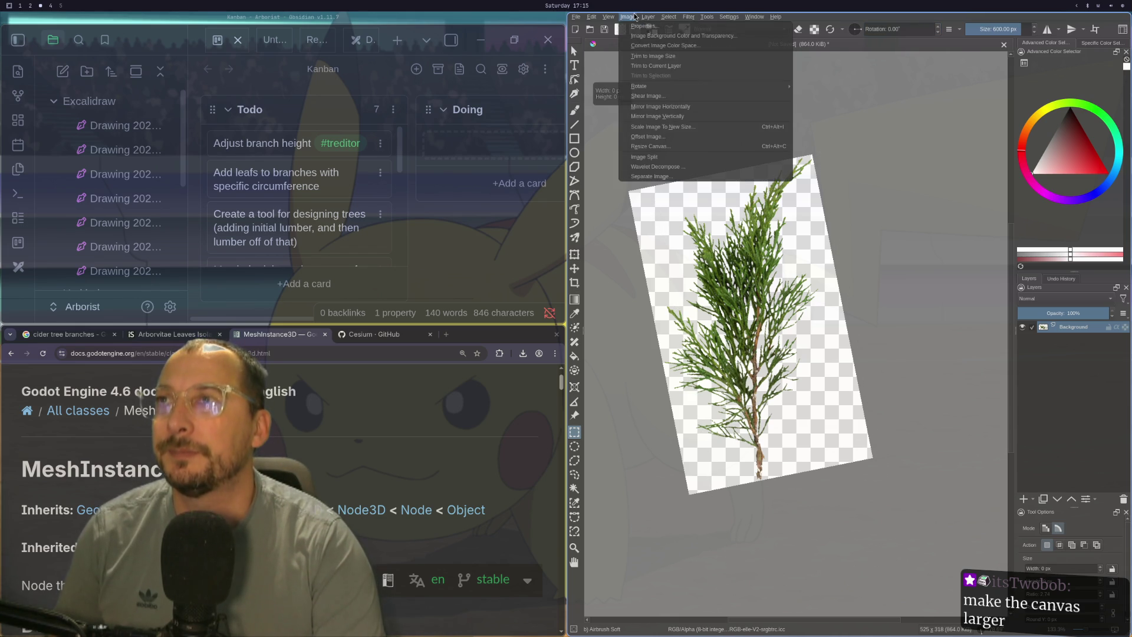
{"action": "left_click", "coordinate": [693, 150]}
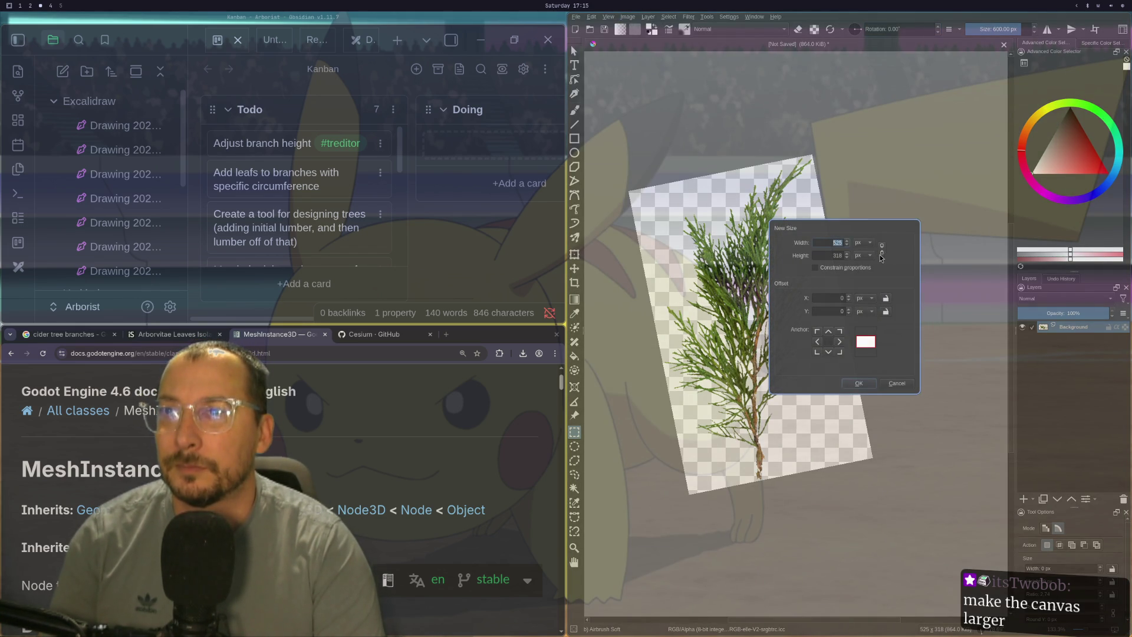
{"action": "type", "text": "100"}
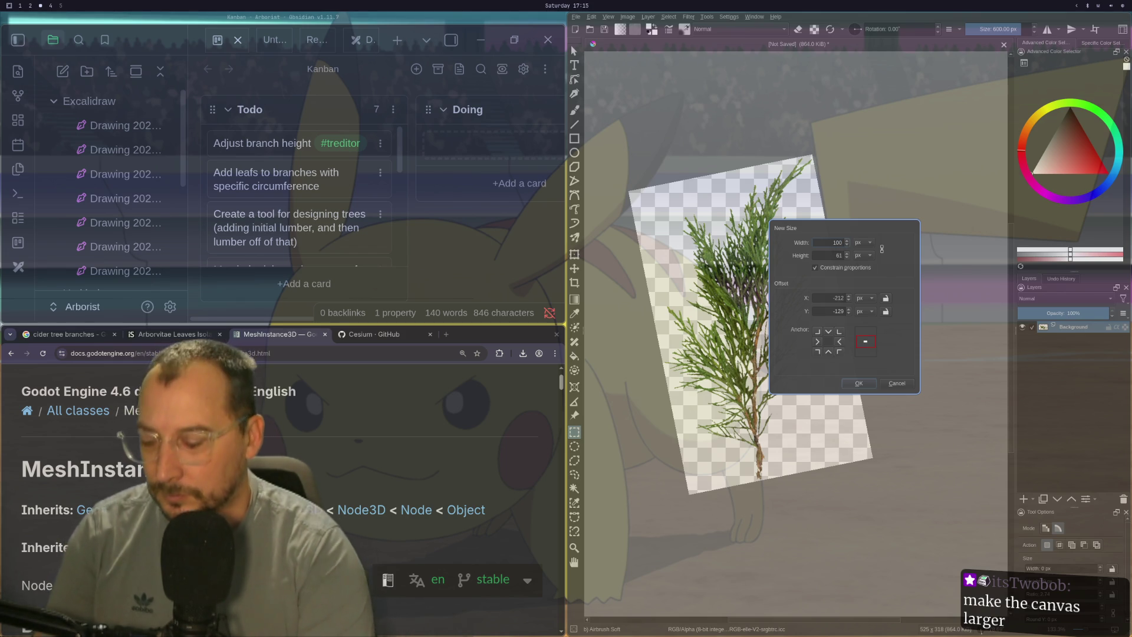
{"action": "type", "text": "0"}
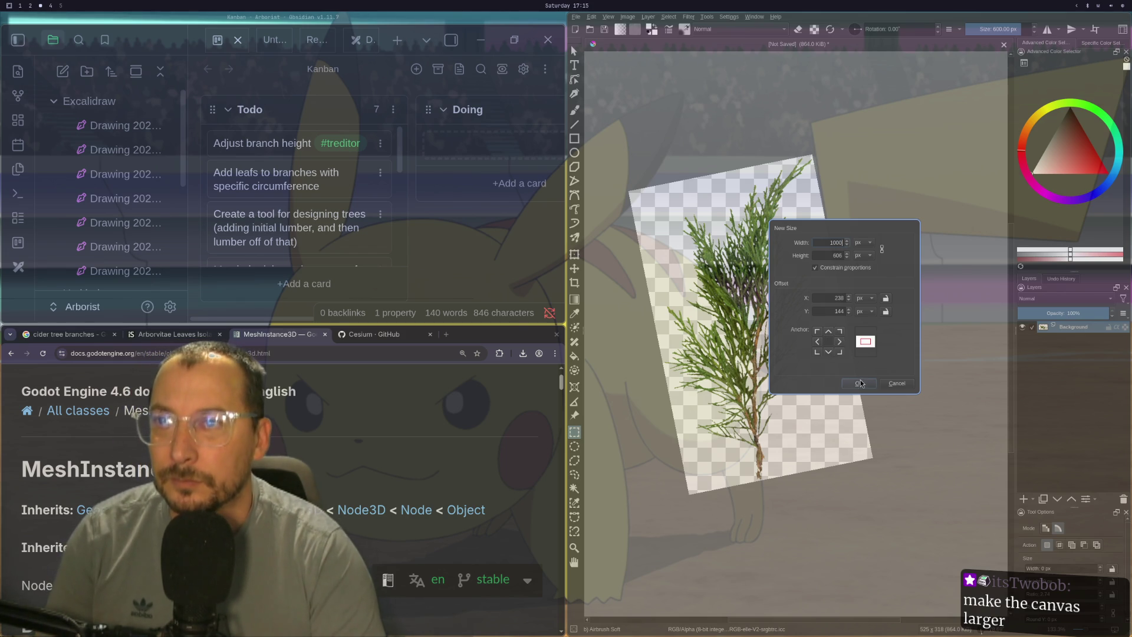
{"action": "left_click", "coordinate": [861, 383]}
{"action": "scroll", "coordinate": [859, 364], "scroll_direction": "down", "scroll_amount": 2}
{"action": "scroll", "coordinate": [859, 364], "scroll_direction": "up", "scroll_amount": 2}
{"action": "scroll", "coordinate": [859, 365], "scroll_direction": "down", "scroll_amount": 1}
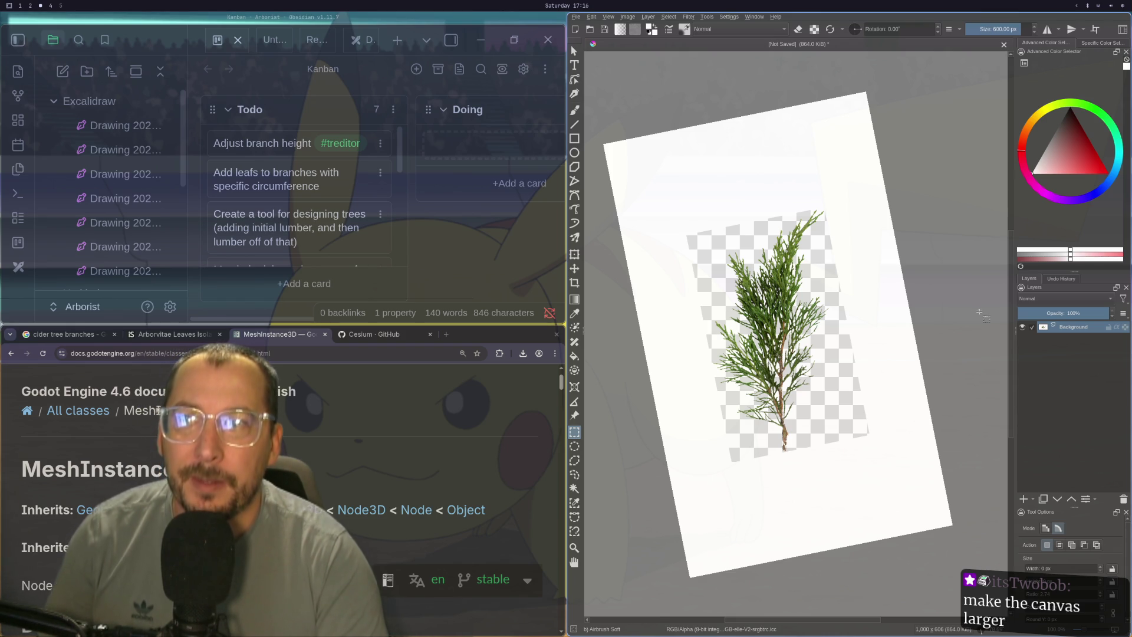
{"action": "right_click", "coordinate": [1065, 330]}
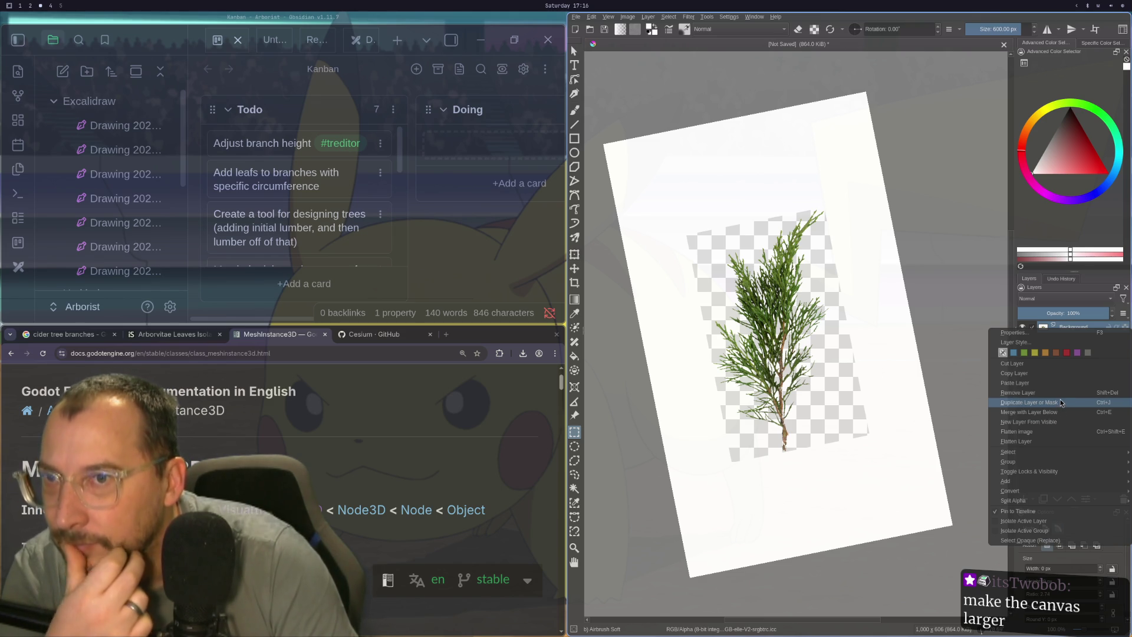
- Clear the selection, undo and redo the canvas enlargement, and straighten the view upright
{"action": "left_click", "coordinate": [713, 69]}
{"action": "left_click", "coordinate": [713, 69]}
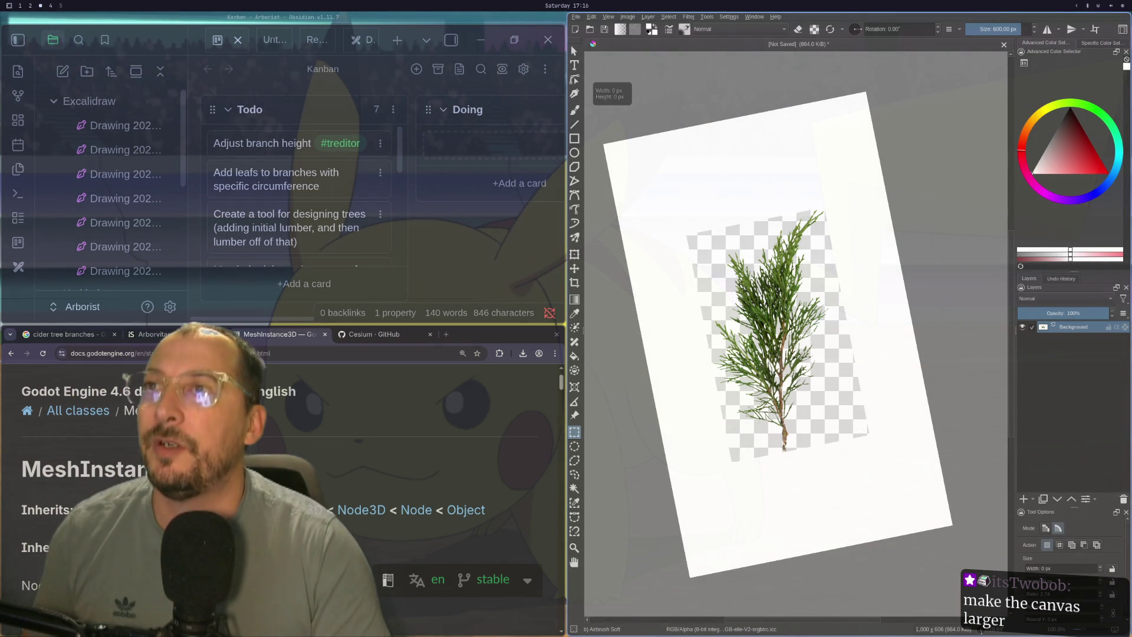
{"action": "key", "text": "ctrl+z"}
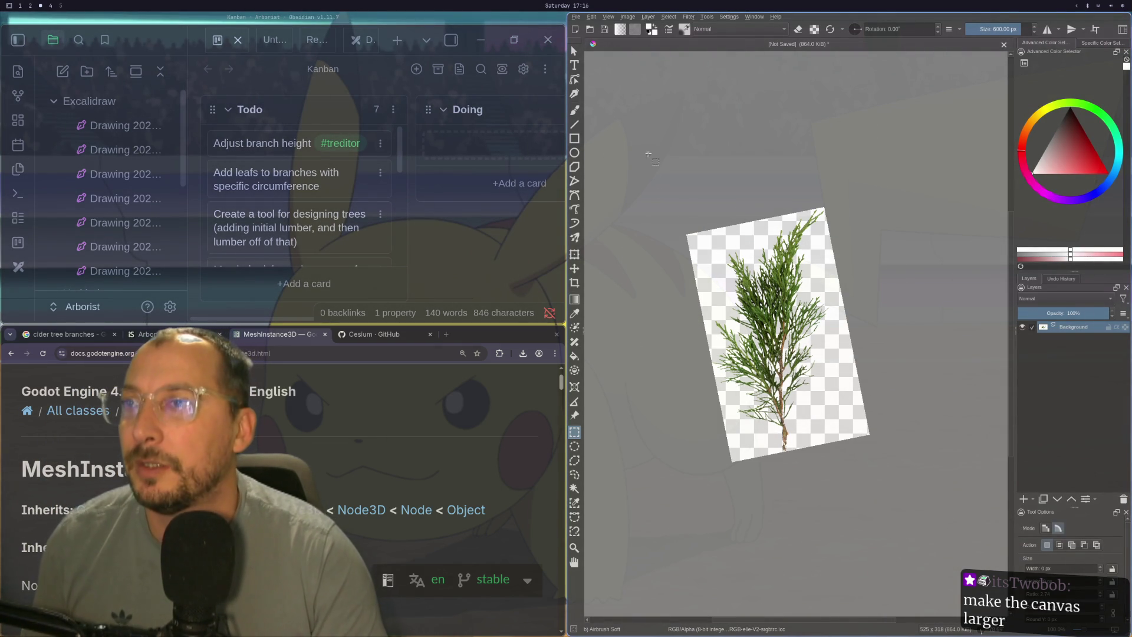
{"action": "key", "text": "ctrl+shift+z"}
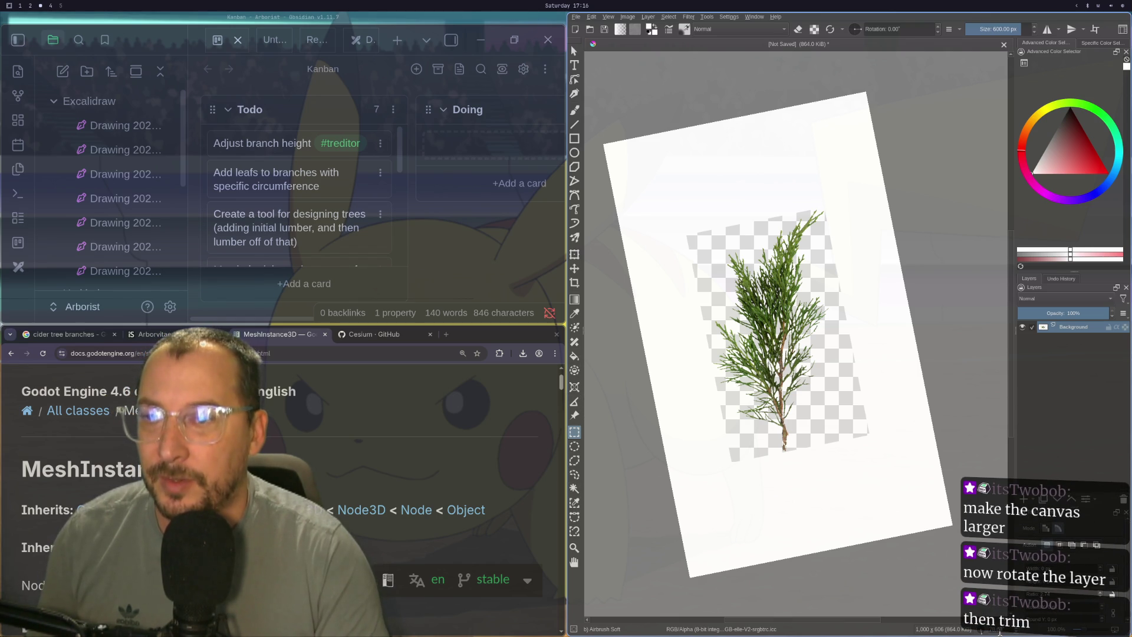
{"action": "key", "text": "ctrl+]"}
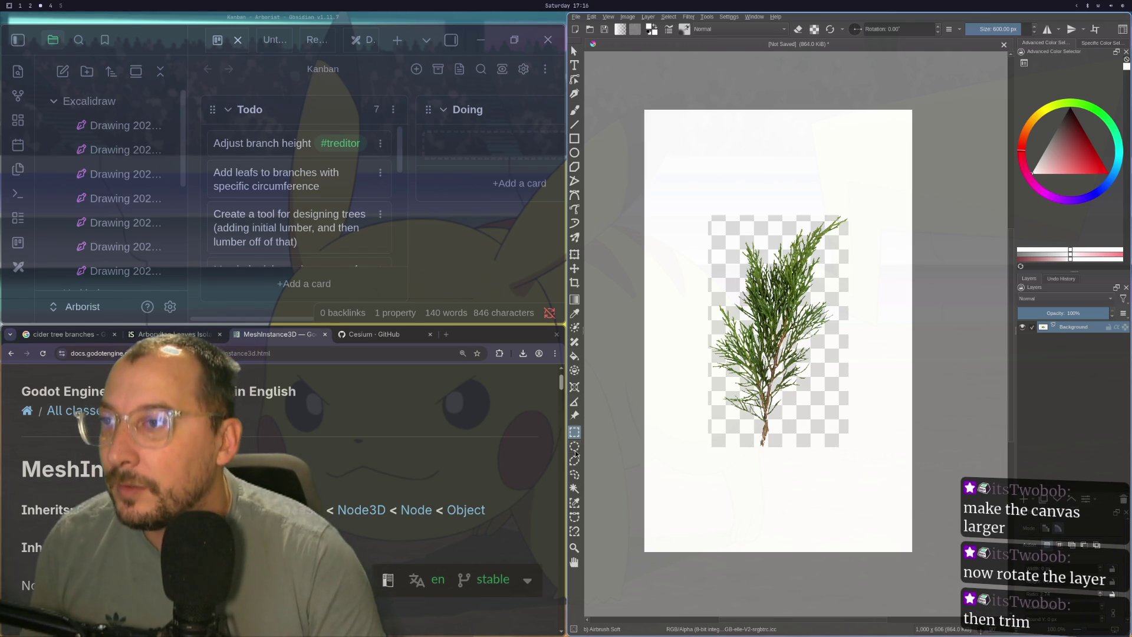
- Select the white area around the sprig with Contiguous Selection and delete it
{"action": "left_click", "coordinate": [577, 489]}
{"action": "left_click", "coordinate": [678, 482]}
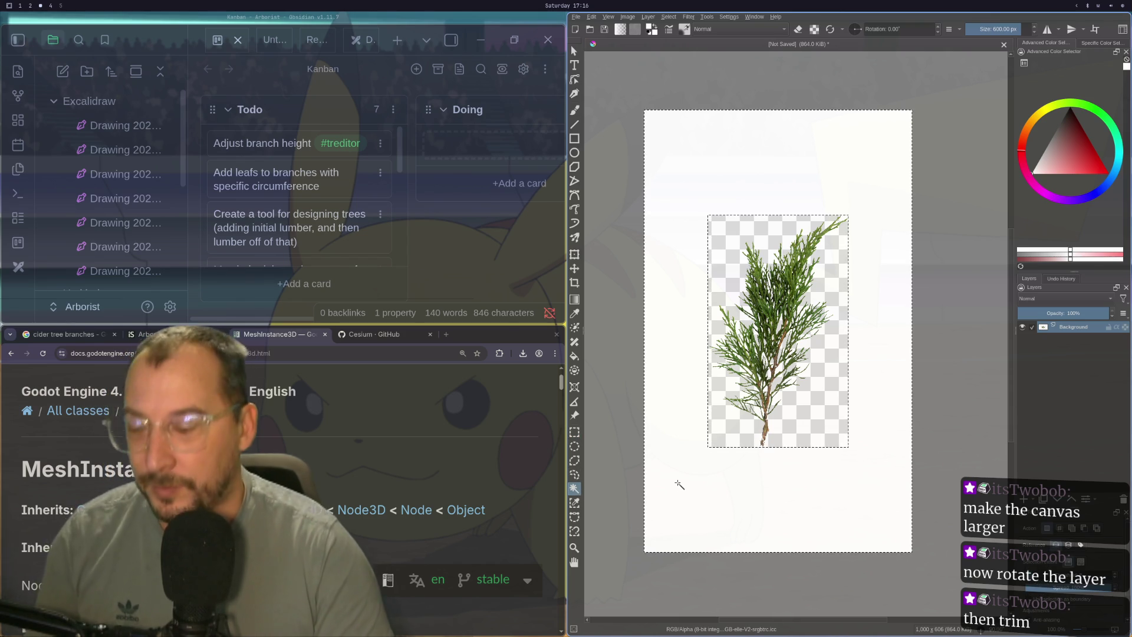
{"action": "key", "text": "Delete"}
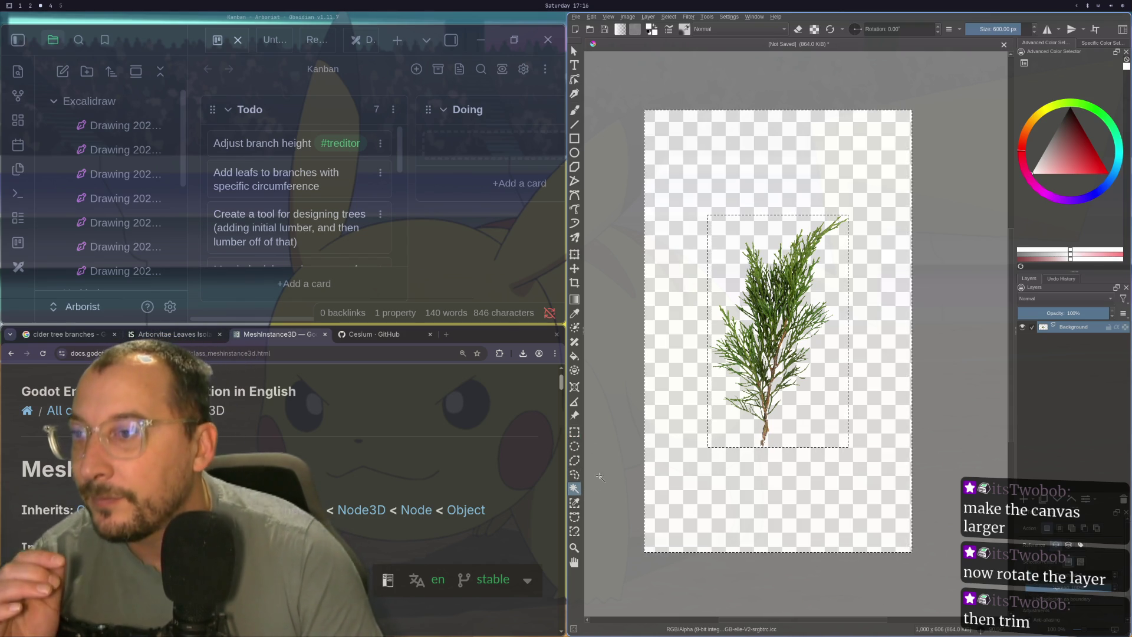
- Drop the selection around the tree and switch to the Transform tool
{"action": "left_click", "coordinate": [575, 433]}
{"action": "left_click", "coordinate": [697, 194]}
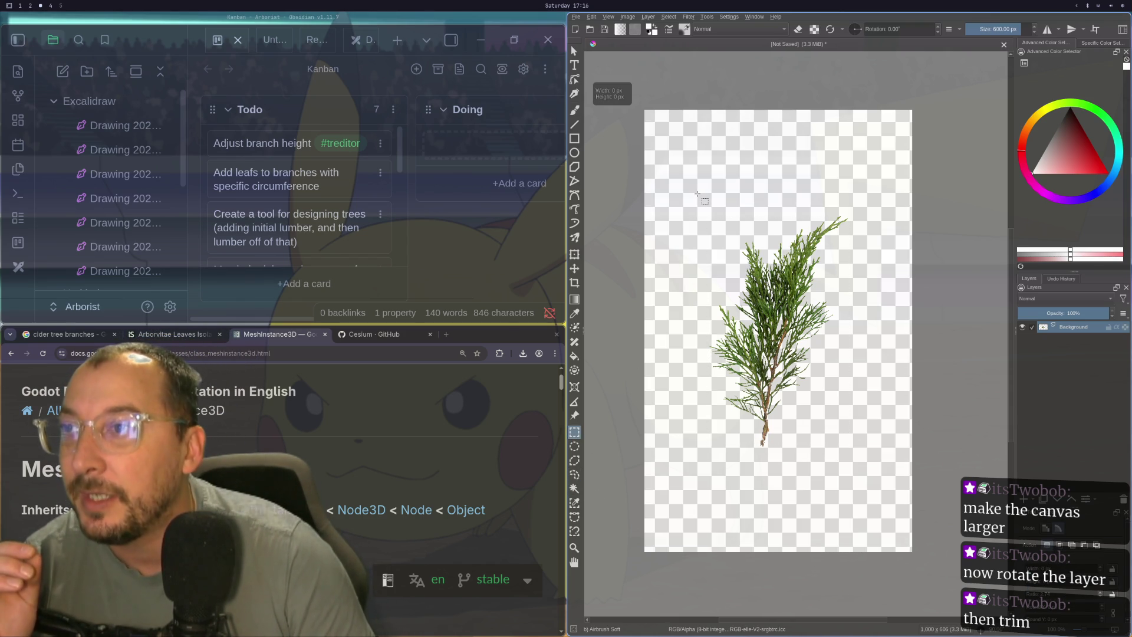
{"action": "left_click", "coordinate": [574, 255]}
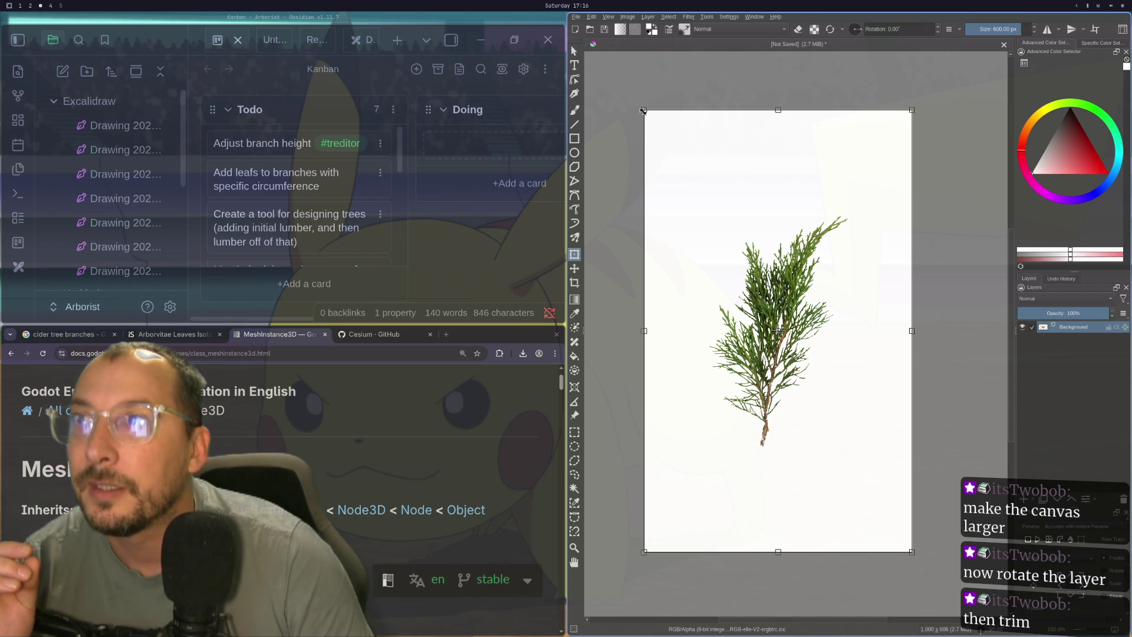
- Try two rotations of the tree layer, cancelling each with Escape
{"action": "left_click_drag", "start_coordinate": [644, 97], "coordinate": [600, 134]}
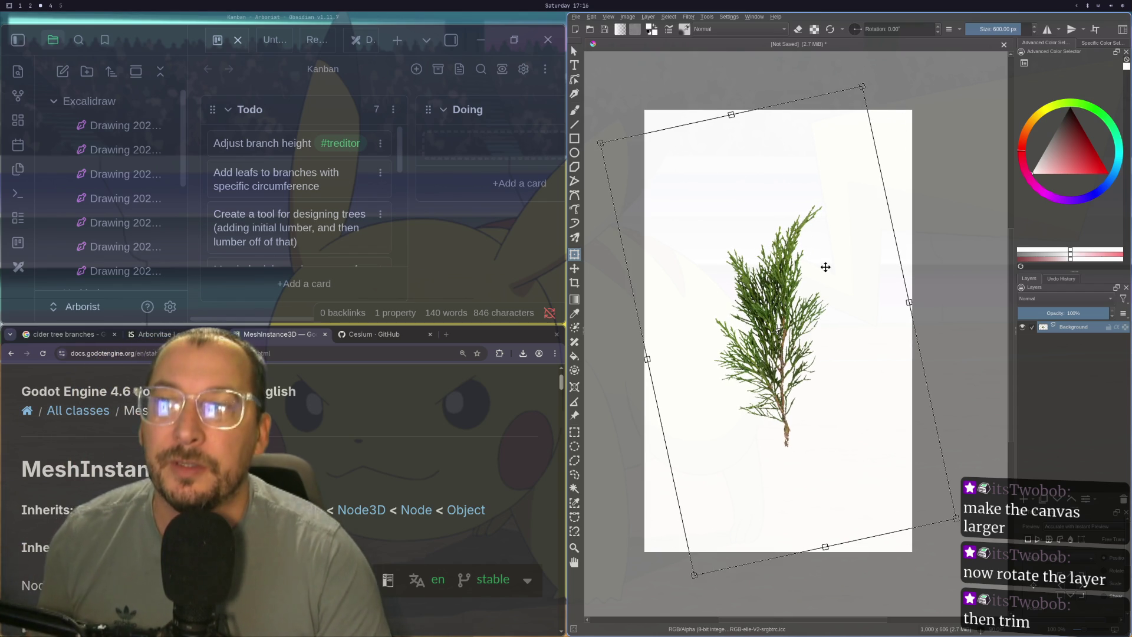
{"action": "scroll", "coordinate": [825, 268], "scroll_direction": "down", "scroll_amount": 3}
{"action": "scroll", "coordinate": [825, 270], "scroll_direction": "up", "scroll_amount": 4}
{"action": "scroll", "coordinate": [826, 274], "scroll_direction": "down", "scroll_amount": 1}
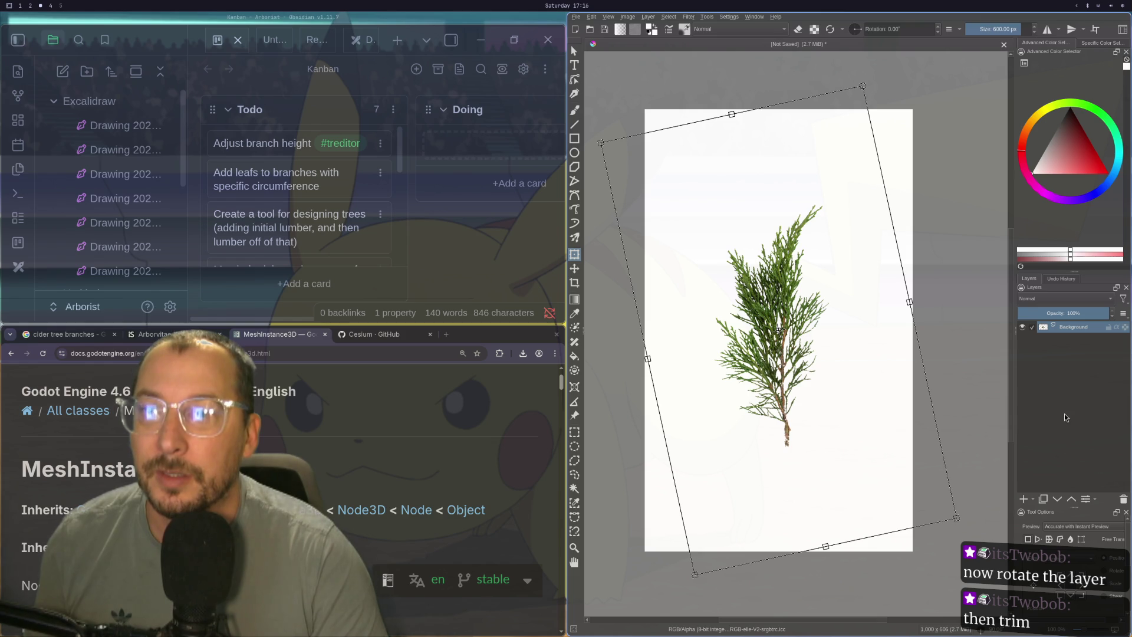
{"action": "key", "text": "Escape"}
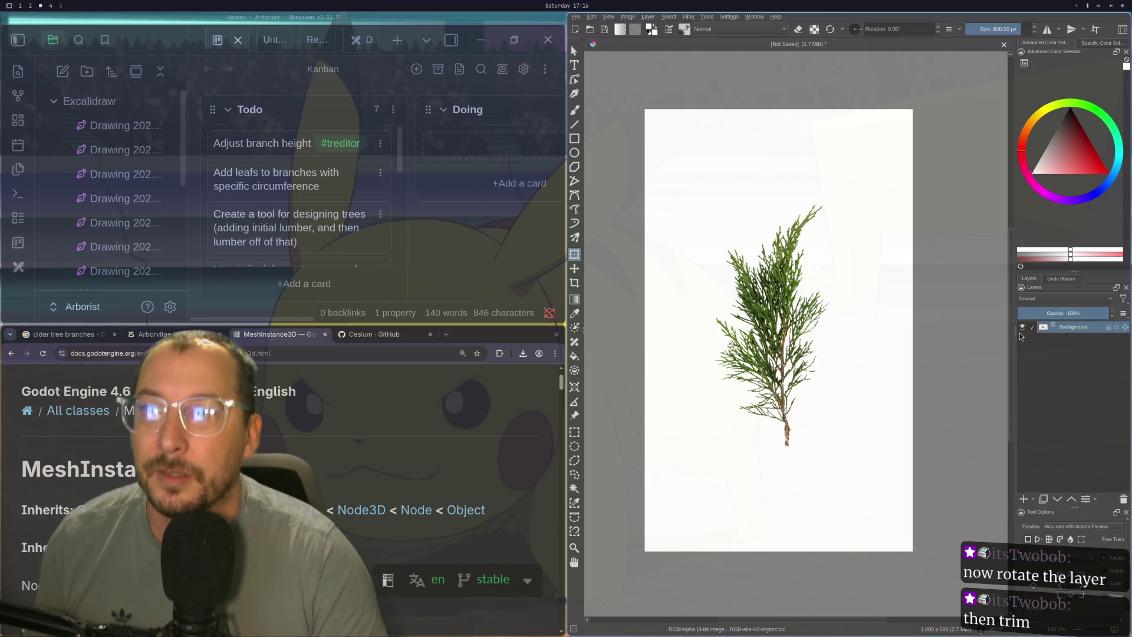
{"action": "left_click_drag", "start_coordinate": [732, 188], "coordinate": [746, 192]}
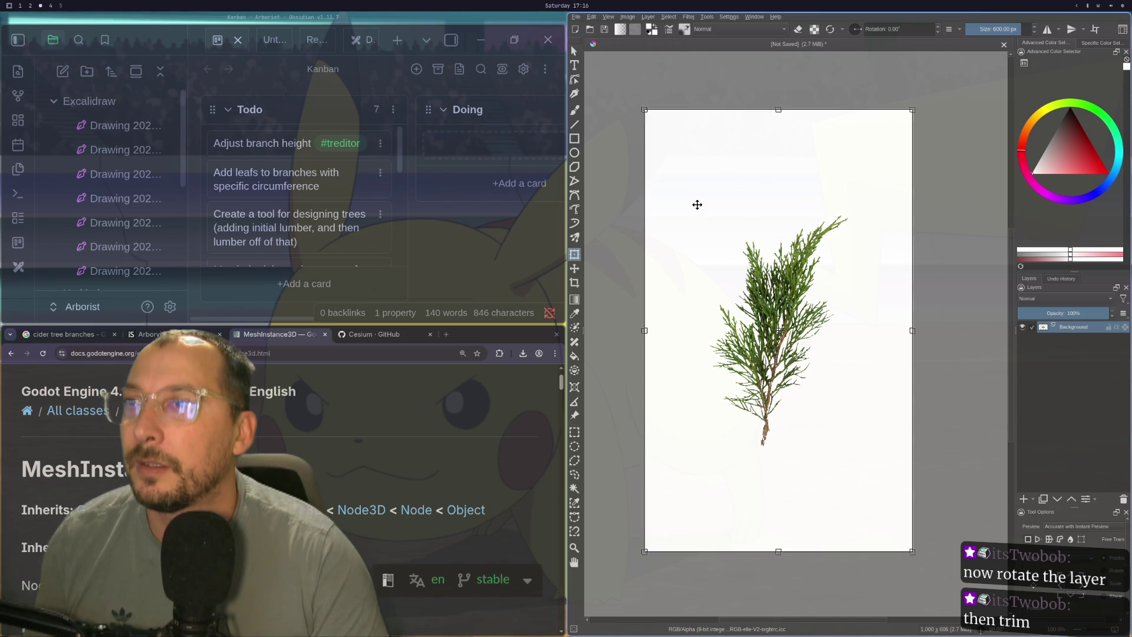
{"action": "key", "text": "Escape"}
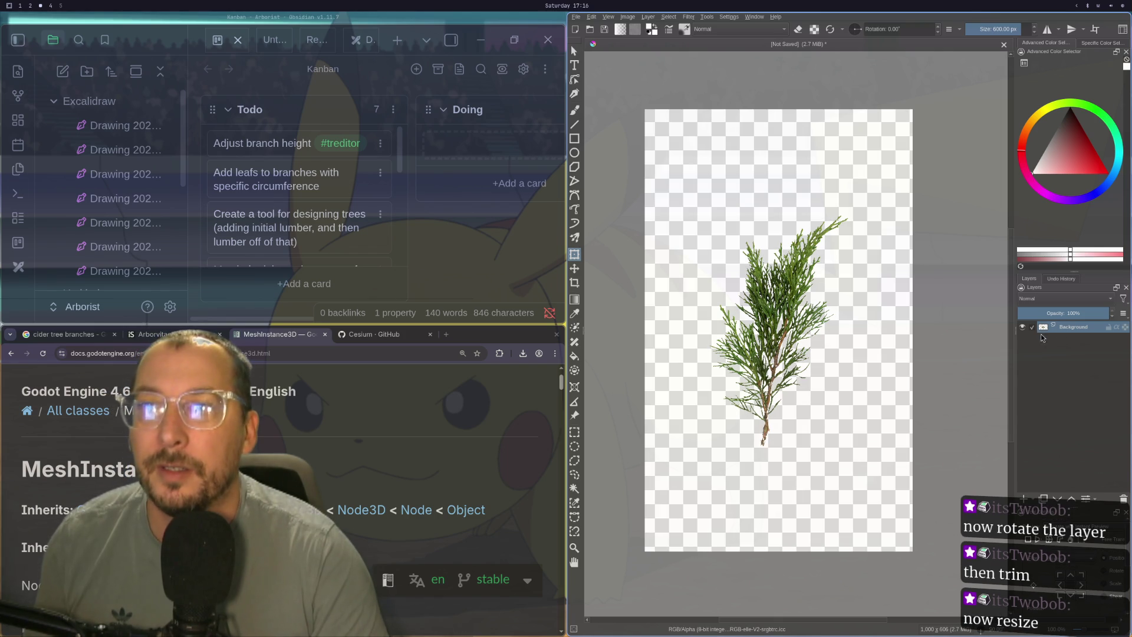
- Rotate the tree layer more upright, apply it, and select the white background
{"action": "left_click", "coordinate": [720, 81]}
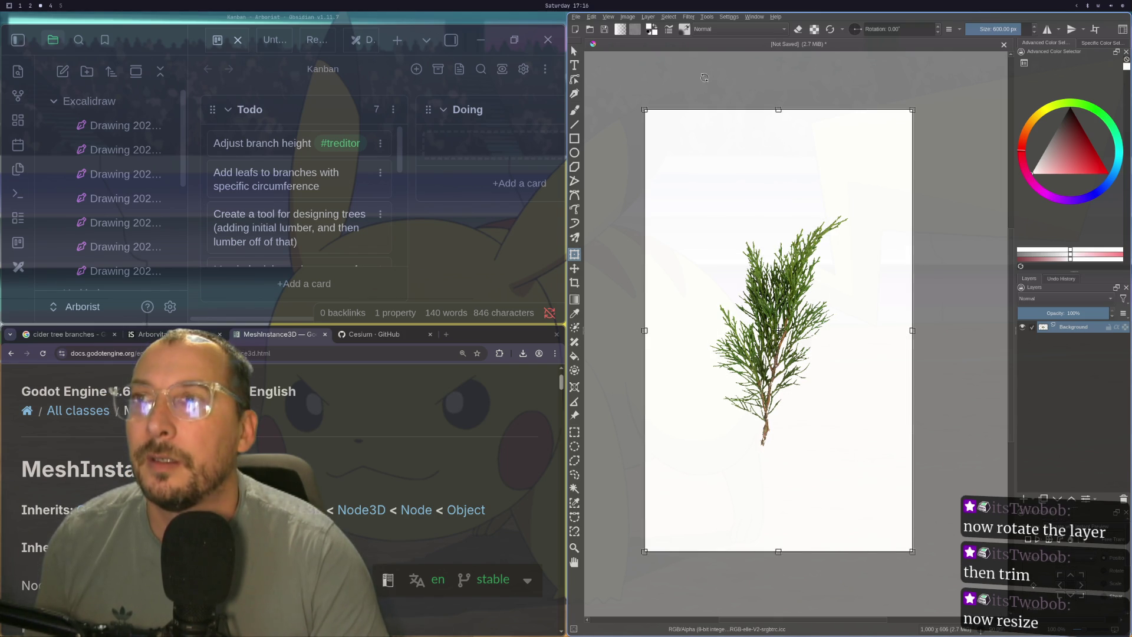
{"action": "left_click_drag", "start_coordinate": [644, 104], "coordinate": [593, 127]}
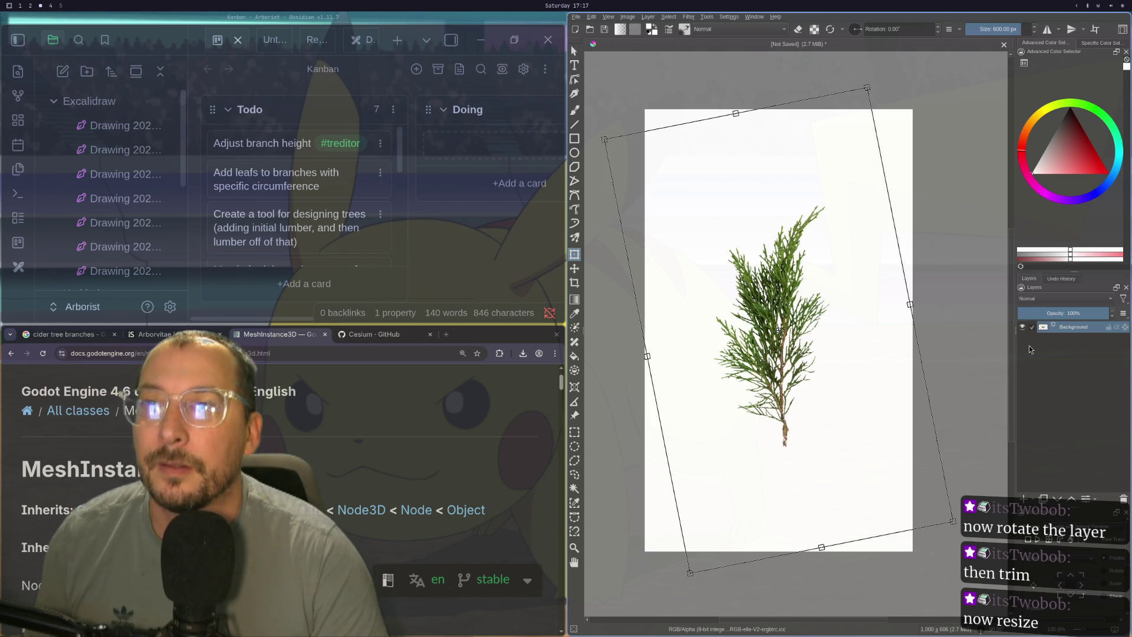
{"action": "key", "text": "Return"}
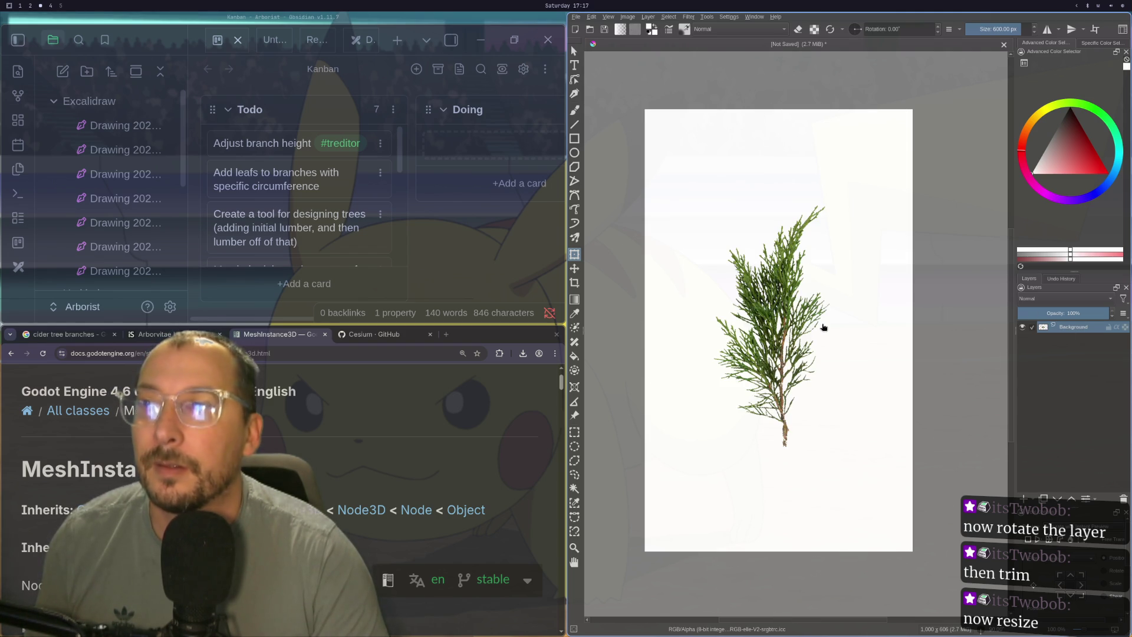
{"action": "left_click", "coordinate": [574, 488]}
{"action": "left_click", "coordinate": [657, 480]}
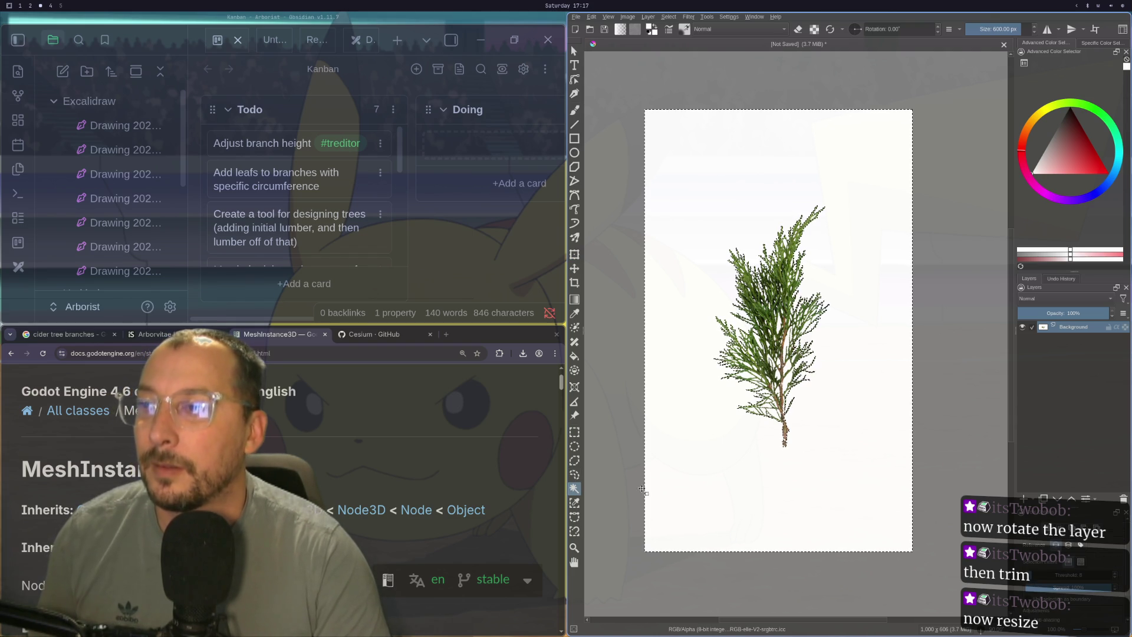
- Select the white background by colour, delete it, and zoom in to check the edges
{"action": "left_click", "coordinate": [574, 502]}
{"action": "left_click", "coordinate": [676, 485]}
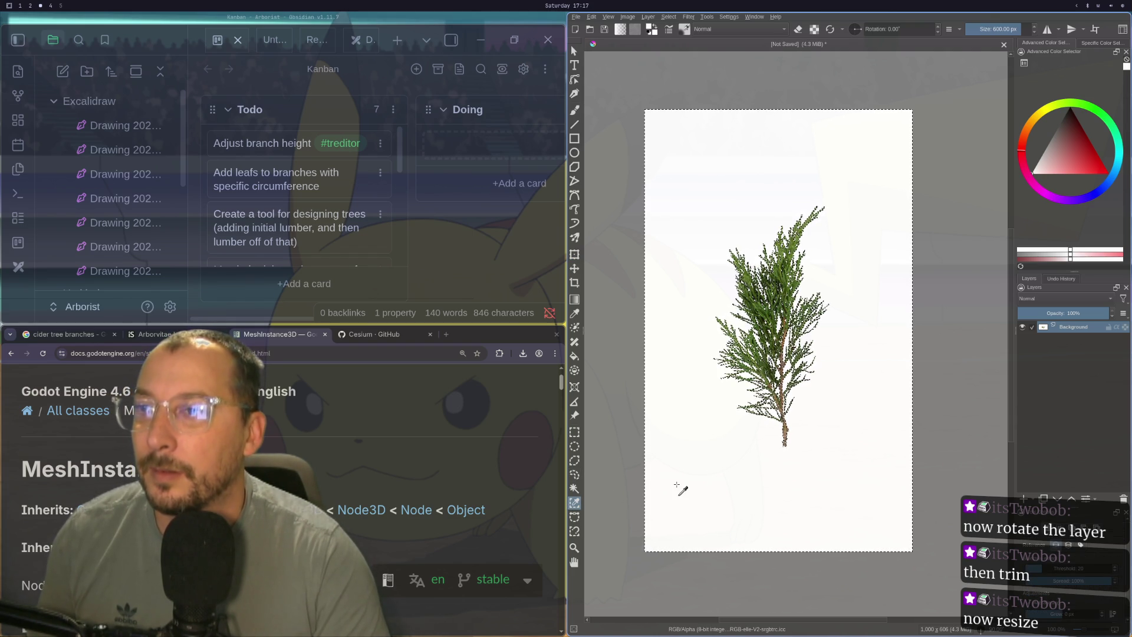
{"action": "key", "text": "Delete"}
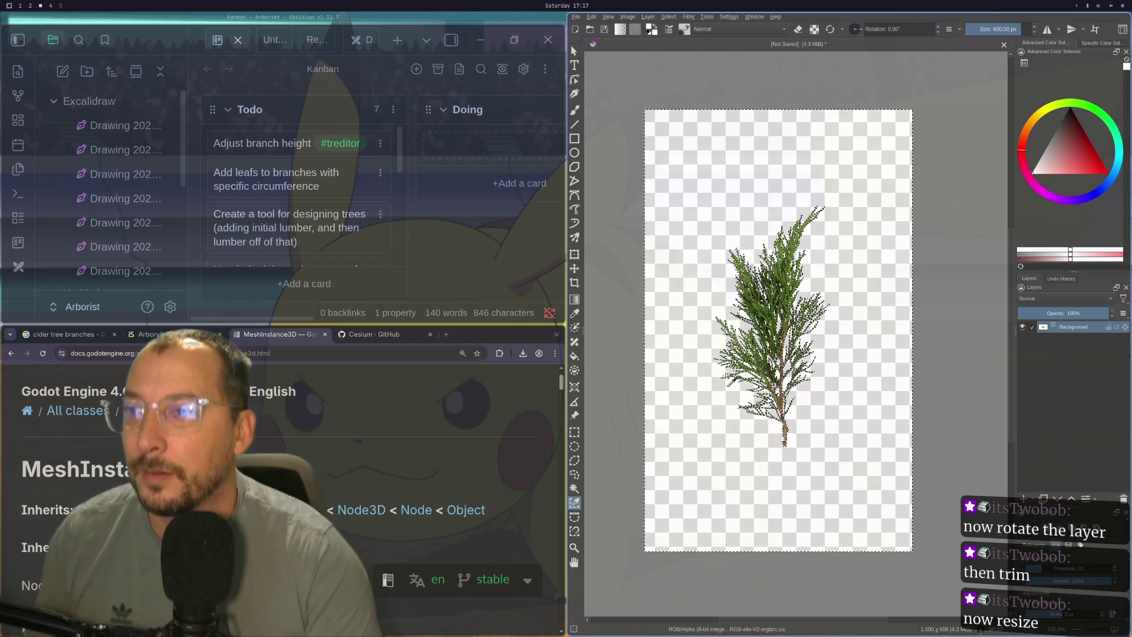
{"action": "scroll", "coordinate": [765, 340], "scroll_direction": "up", "scroll_amount": 8}
{"action": "scroll", "coordinate": [765, 340], "scroll_direction": "up", "scroll_amount": 5}
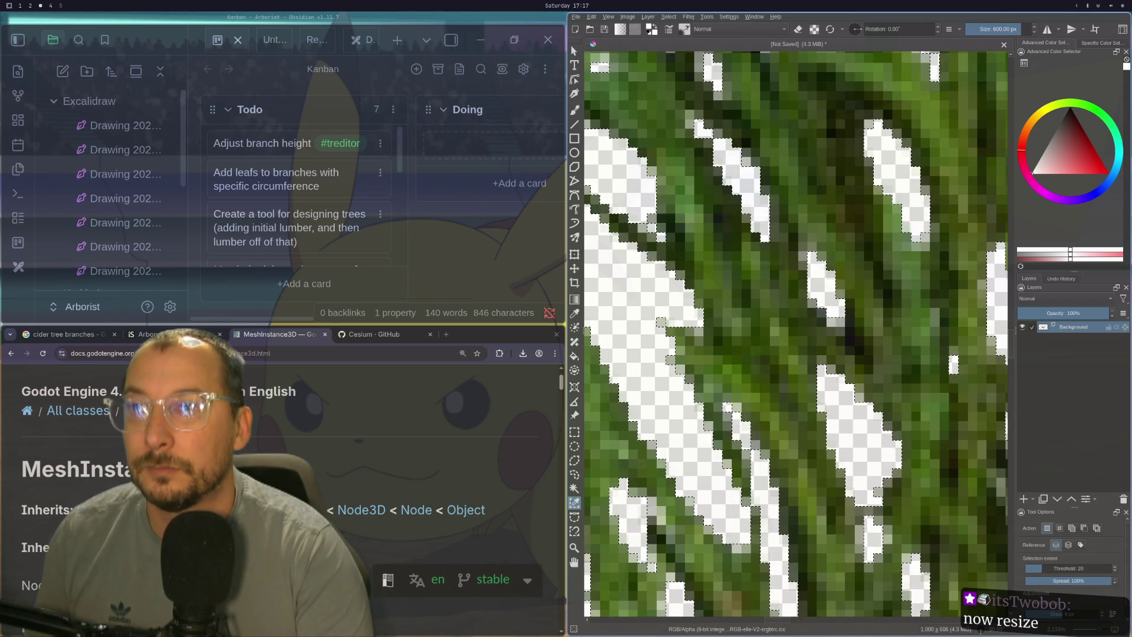
{"action": "scroll", "coordinate": [795, 333], "scroll_direction": "down", "scroll_amount": 5}
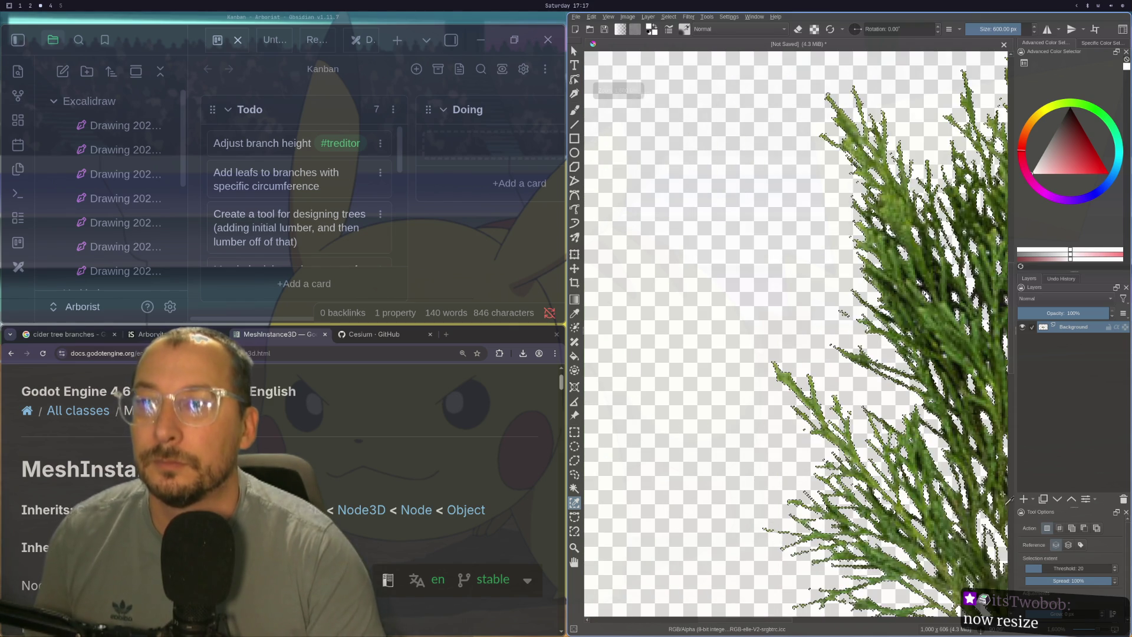
{"action": "scroll", "coordinate": [914, 507], "scroll_direction": "down", "scroll_amount": 4}
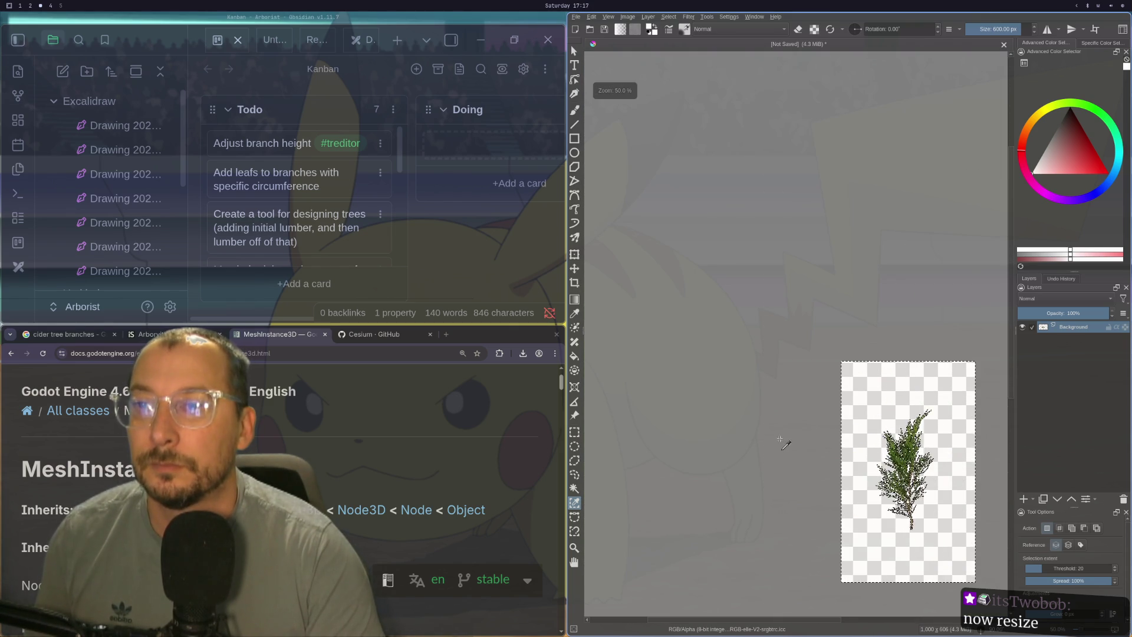
- Reset the canvas view rotation to 0° so the branch lies horizontally, then return to Rectangular Selection
{"action": "left_click", "coordinate": [575, 283]}
{"action": "scroll", "coordinate": [811, 388], "scroll_direction": "up", "scroll_amount": 1}
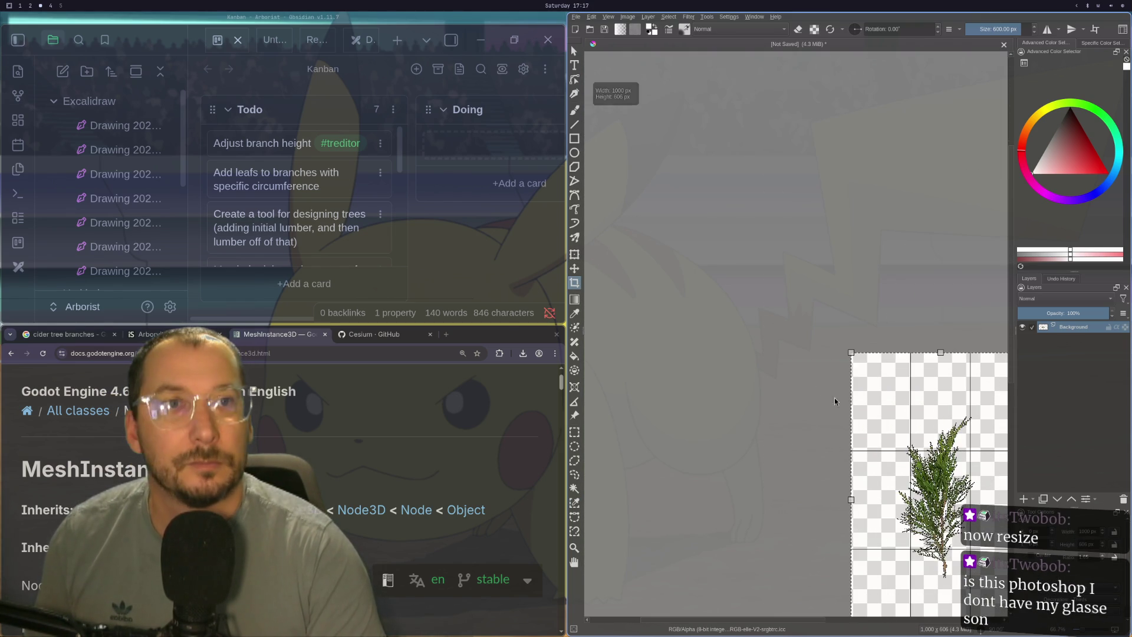
{"action": "left_click_drag", "start_coordinate": [834, 401], "coordinate": [778, 374]}
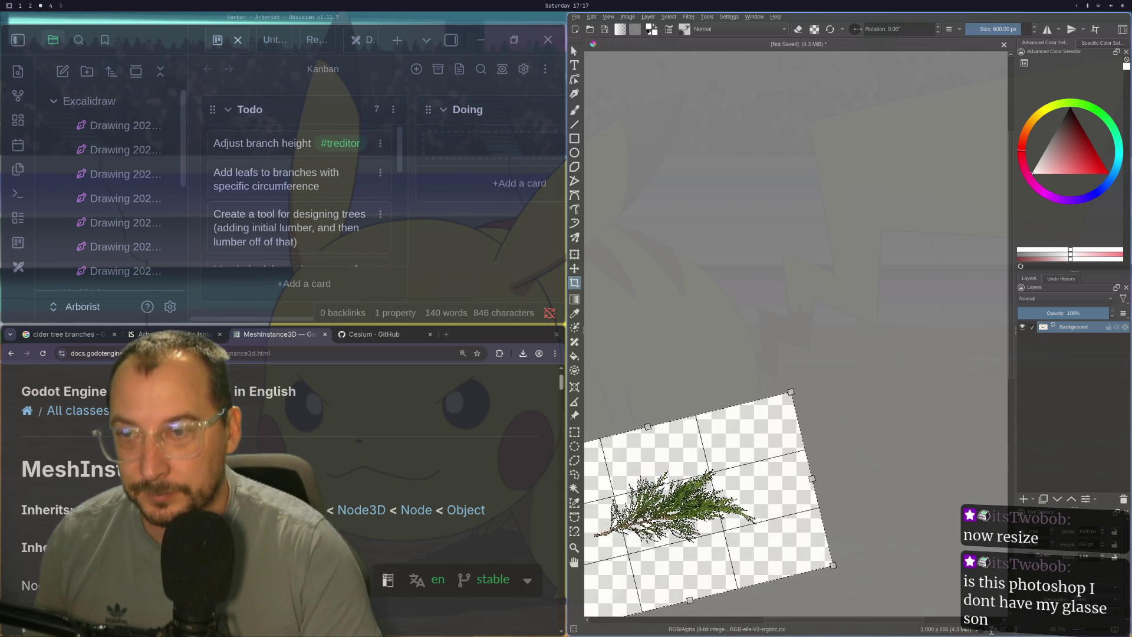
{"action": "key", "text": "5"}
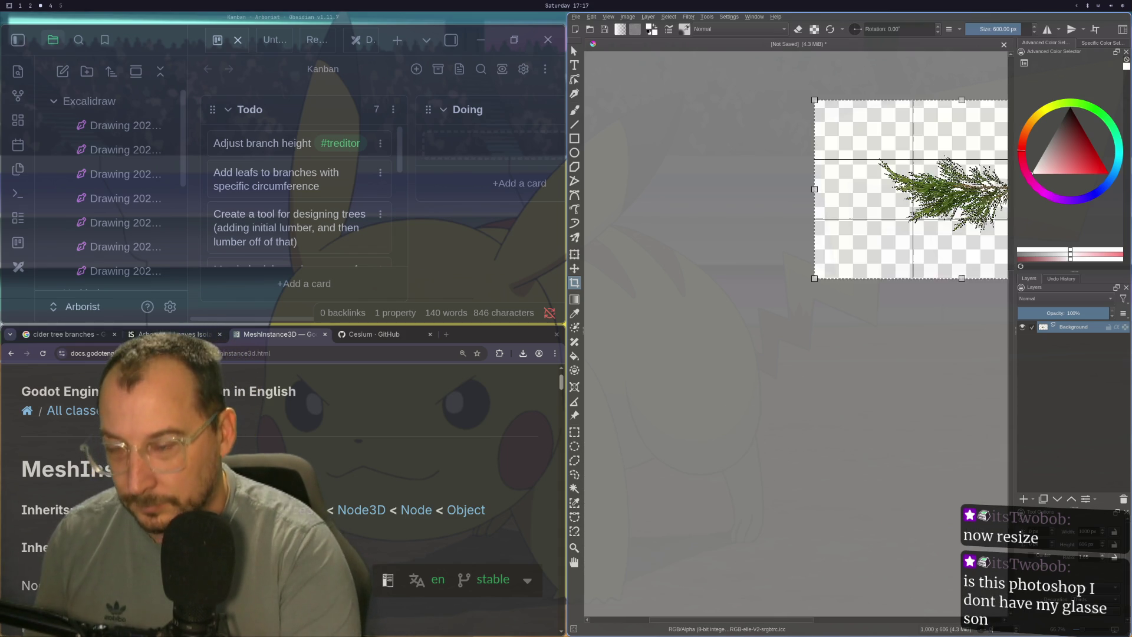
{"action": "left_click", "coordinate": [902, 304]}
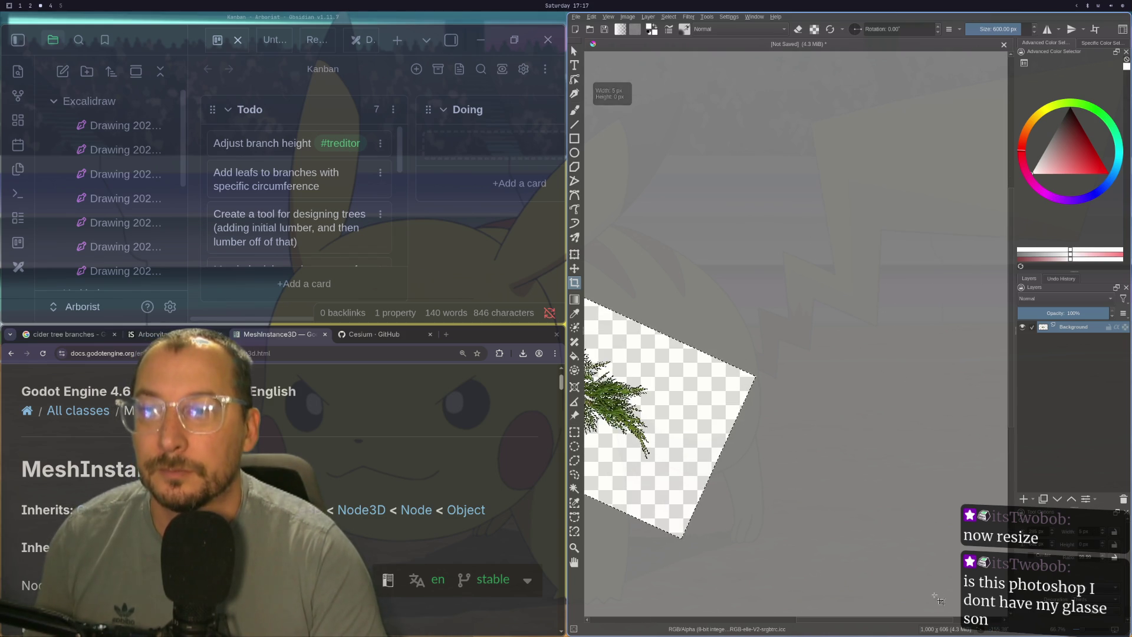
{"action": "left_click", "coordinate": [995, 629]}
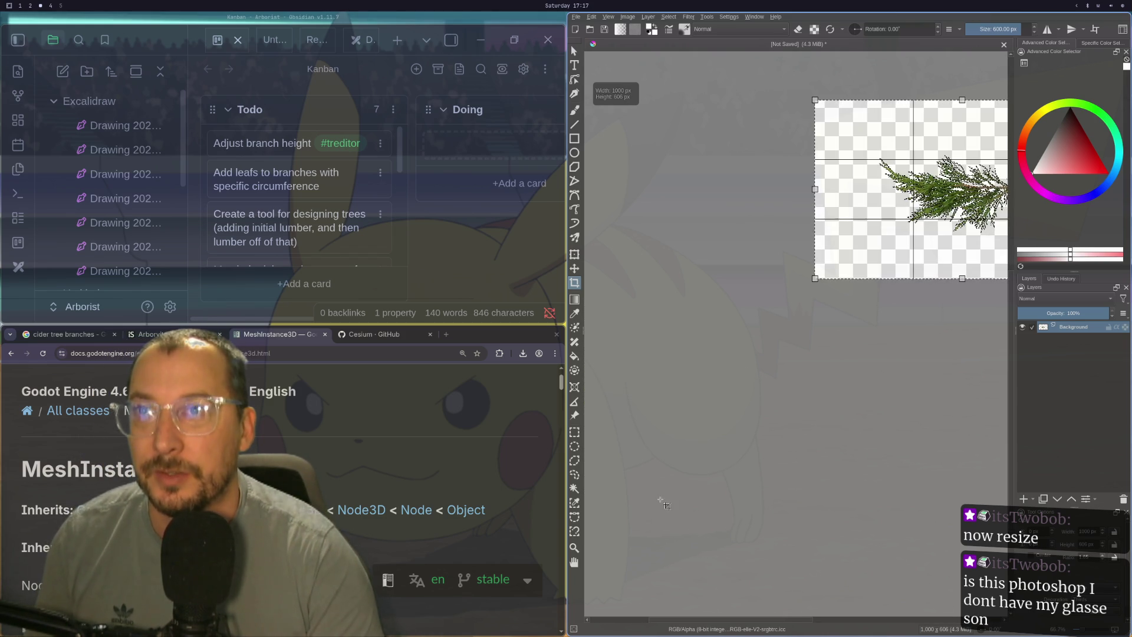
{"action": "scroll", "coordinate": [751, 430], "scroll_direction": "down", "scroll_amount": 2}
{"action": "scroll", "coordinate": [985, 379], "scroll_direction": "up", "scroll_amount": 4}
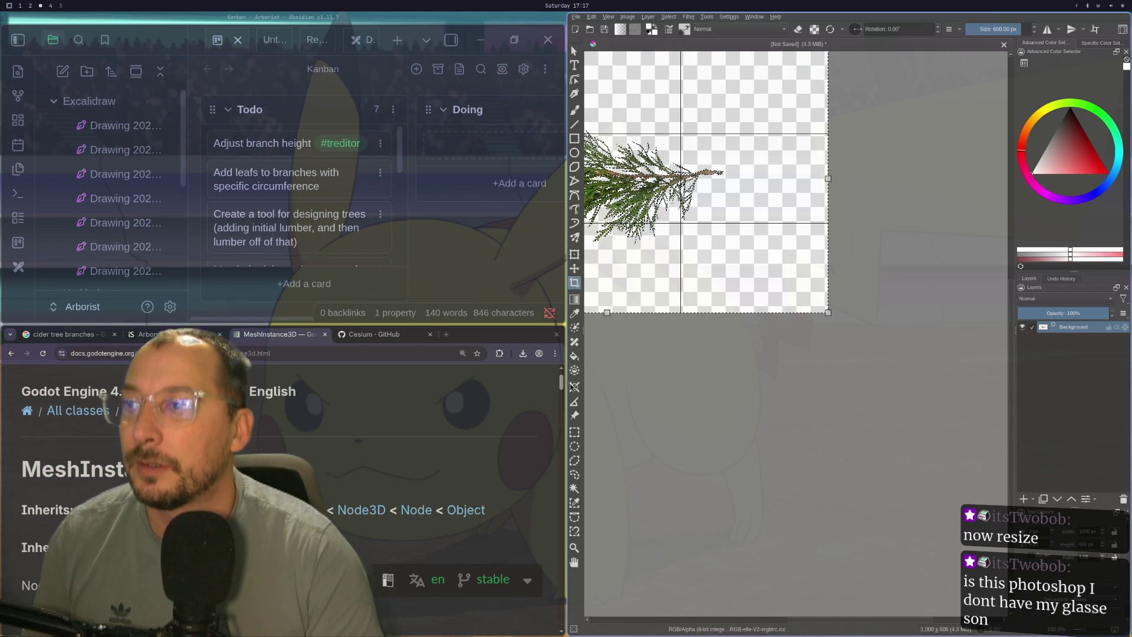
{"action": "left_click", "coordinate": [574, 432]}
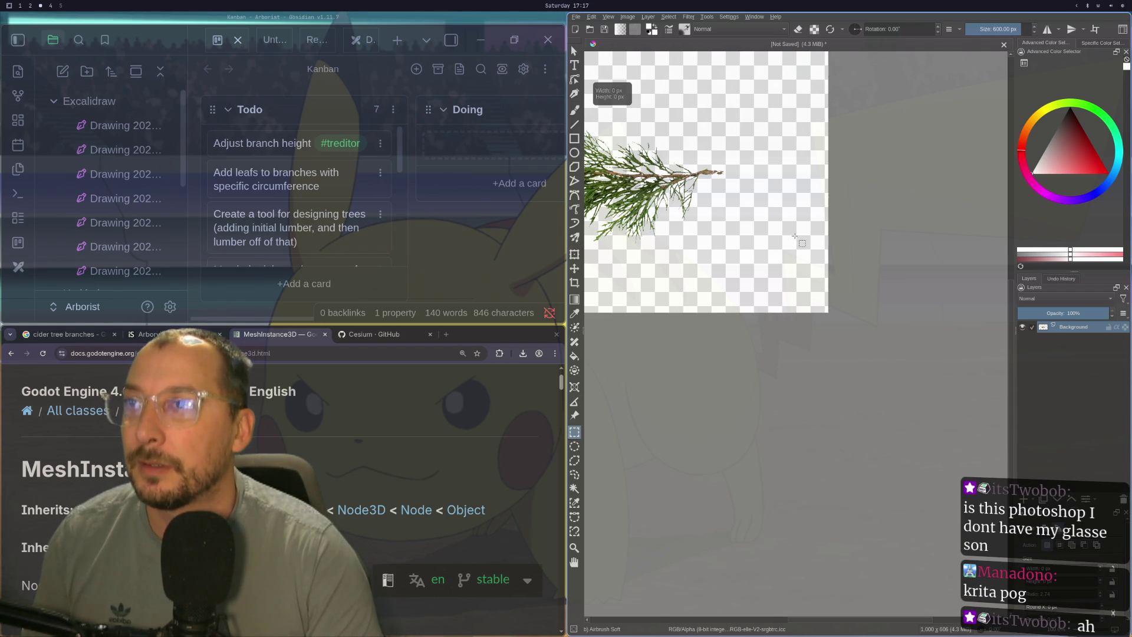
{"action": "mouse_move", "coordinate": [842, 242]}
{"action": "left_mouse_down"}
{"action": "mouse_move", "coordinate": [914, 278]}
{"action": "mouse_move", "coordinate": [902, 283]}
{"action": "mouse_move", "coordinate": [865, 257]}
{"action": "left_mouse_up"}
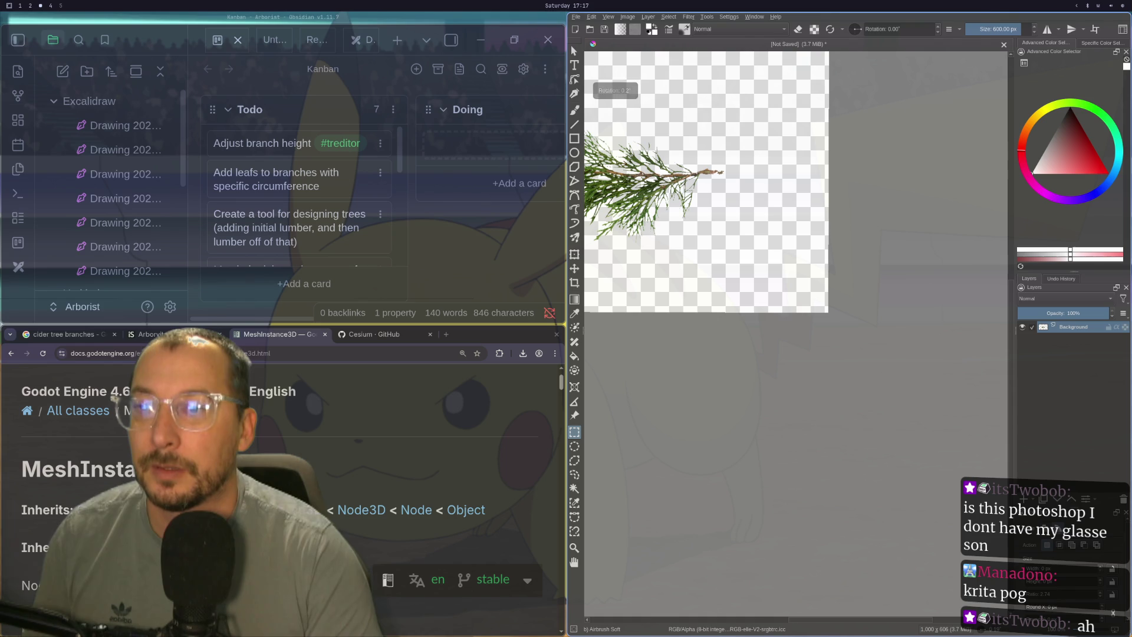
{"action": "left_click", "coordinate": [989, 630]}
{"action": "scroll", "coordinate": [692, 473], "scroll_direction": "down", "scroll_amount": 3}
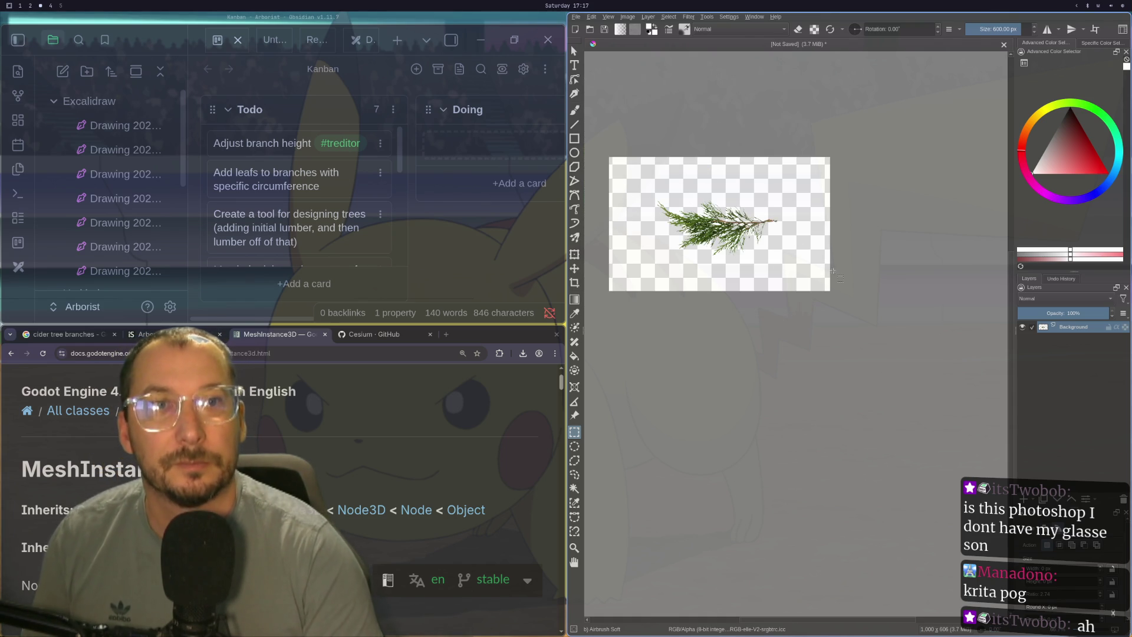
{"action": "scroll", "coordinate": [815, 267], "scroll_direction": "up", "scroll_amount": 1}
{"action": "scroll", "coordinate": [651, 216], "scroll_direction": "up", "scroll_amount": 2}
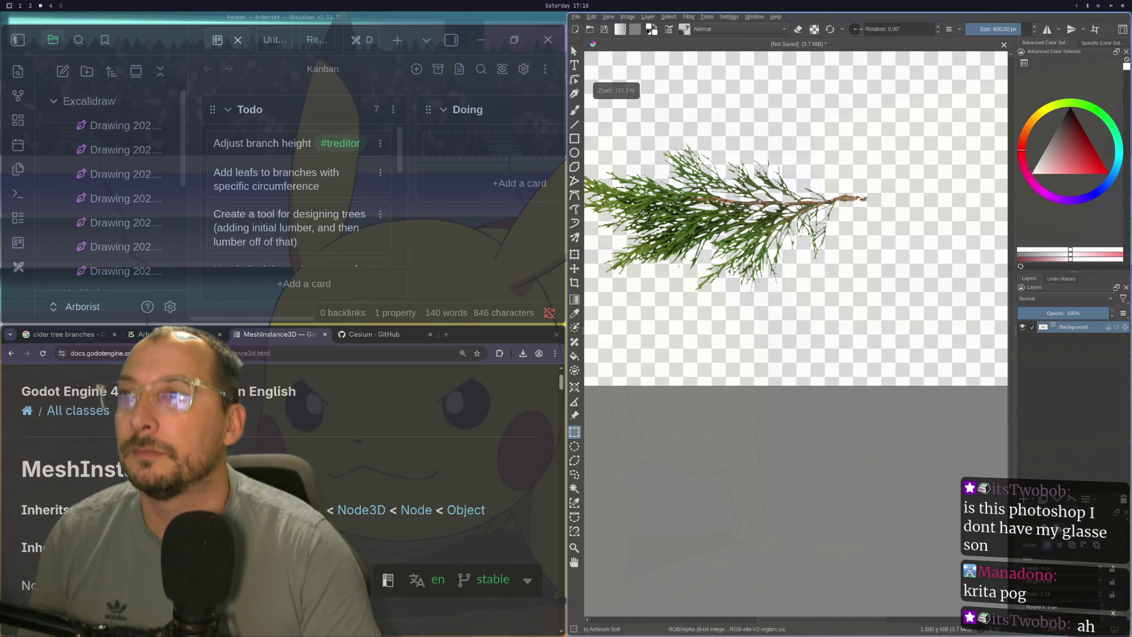
{"action": "scroll", "coordinate": [649, 220], "scroll_direction": "down", "scroll_amount": 1}
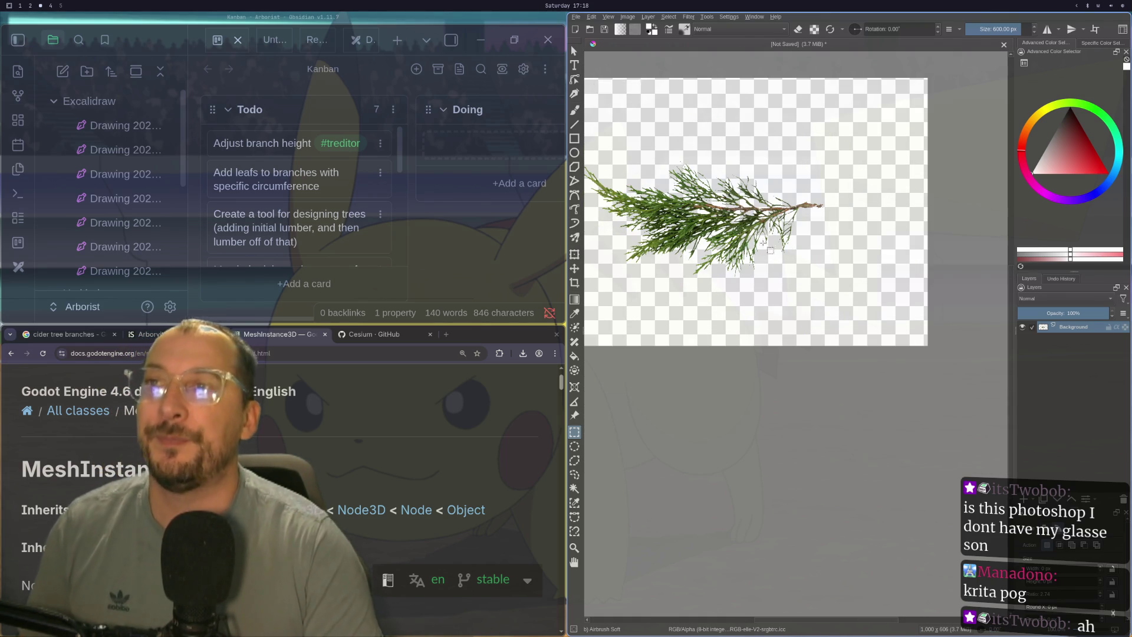
{"action": "scroll", "coordinate": [745, 241], "scroll_direction": "down", "scroll_amount": 1}
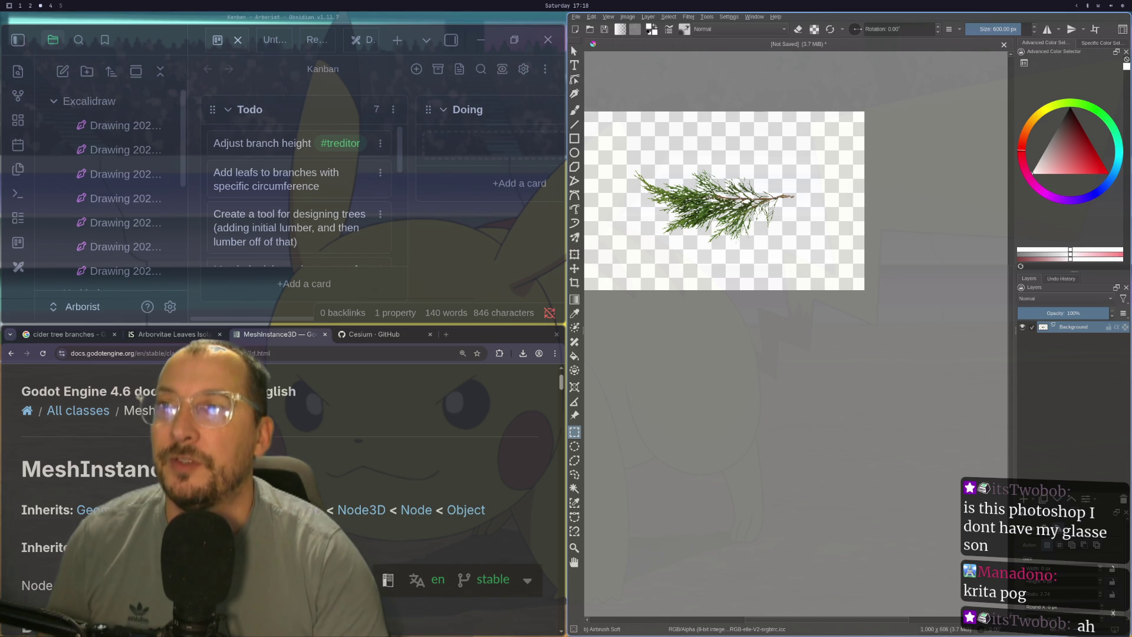
{"action": "scroll", "coordinate": [631, 200], "scroll_direction": "up", "scroll_amount": 2}
{"action": "scroll", "coordinate": [631, 201], "scroll_direction": "down", "scroll_amount": 3}
{"action": "scroll", "coordinate": [704, 160], "scroll_direction": "down", "scroll_amount": 1}
{"action": "scroll", "coordinate": [704, 160], "scroll_direction": "up", "scroll_amount": 3}
{"action": "scroll", "coordinate": [704, 161], "scroll_direction": "down", "scroll_amount": 2}
{"action": "scroll", "coordinate": [648, 203], "scroll_direction": "up", "scroll_amount": 1}
{"action": "scroll", "coordinate": [649, 204], "scroll_direction": "down", "scroll_amount": 1}
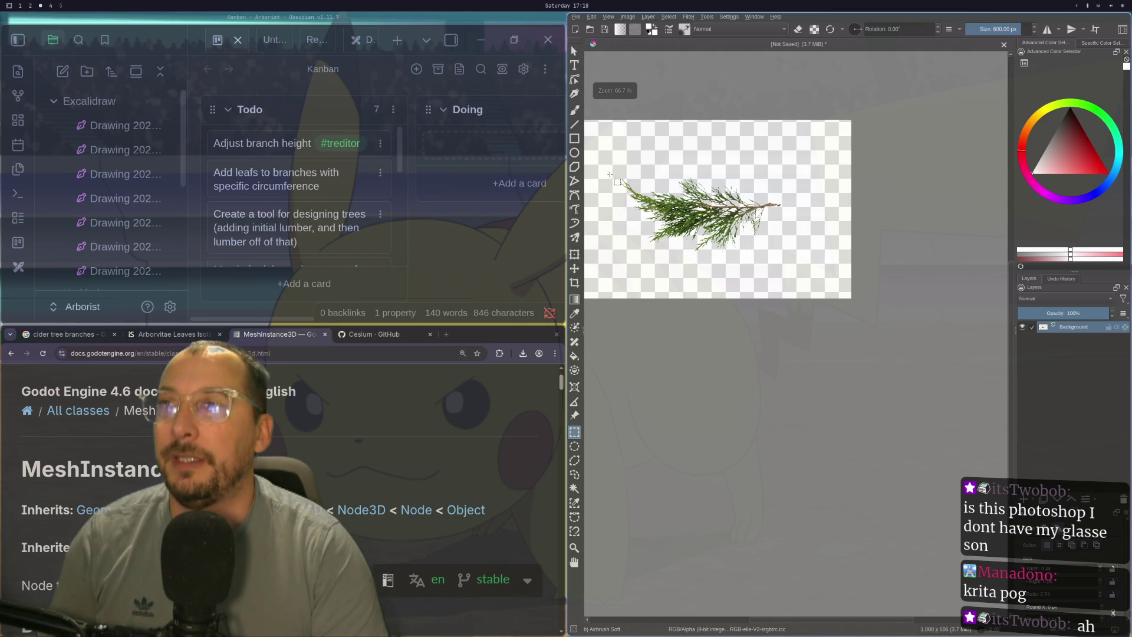
{"action": "scroll", "coordinate": [660, 166], "scroll_direction": "up", "scroll_amount": 1}
{"action": "scroll", "coordinate": [663, 171], "scroll_direction": "down", "scroll_amount": 1}
{"action": "scroll", "coordinate": [665, 177], "scroll_direction": "up", "scroll_amount": 1}
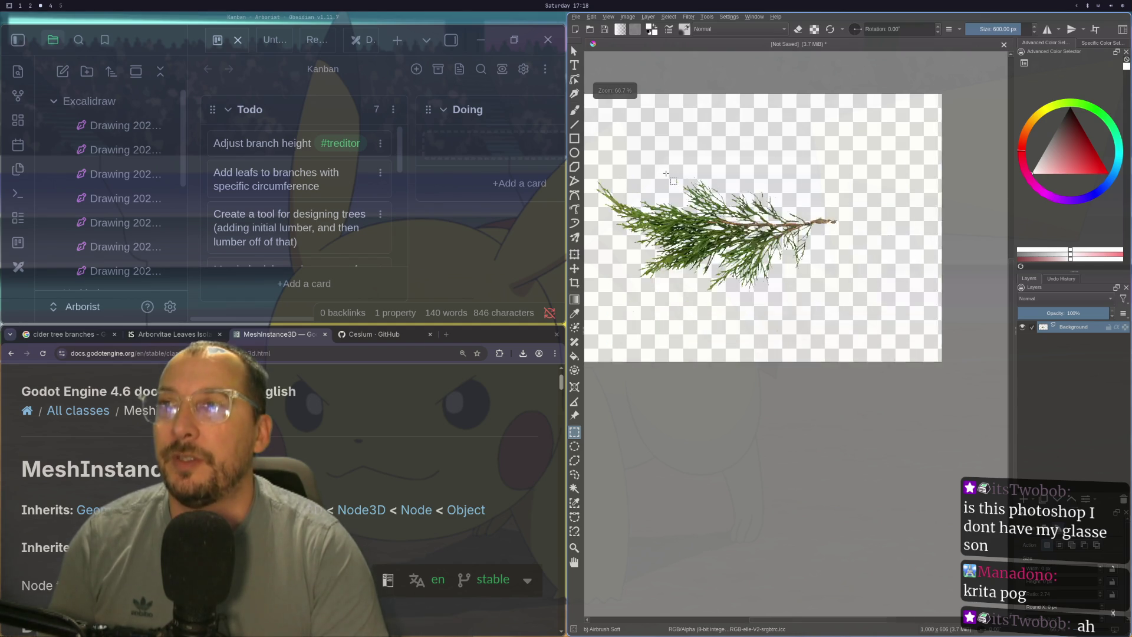
{"action": "scroll", "coordinate": [667, 180], "scroll_direction": "down", "scroll_amount": 2}
- Browse the Image menu's commands for trimming the canvas
{"action": "left_click", "coordinate": [620, 29]}
{"action": "left_click", "coordinate": [627, 17]}
{"action": "left_click", "coordinate": [627, 17]}
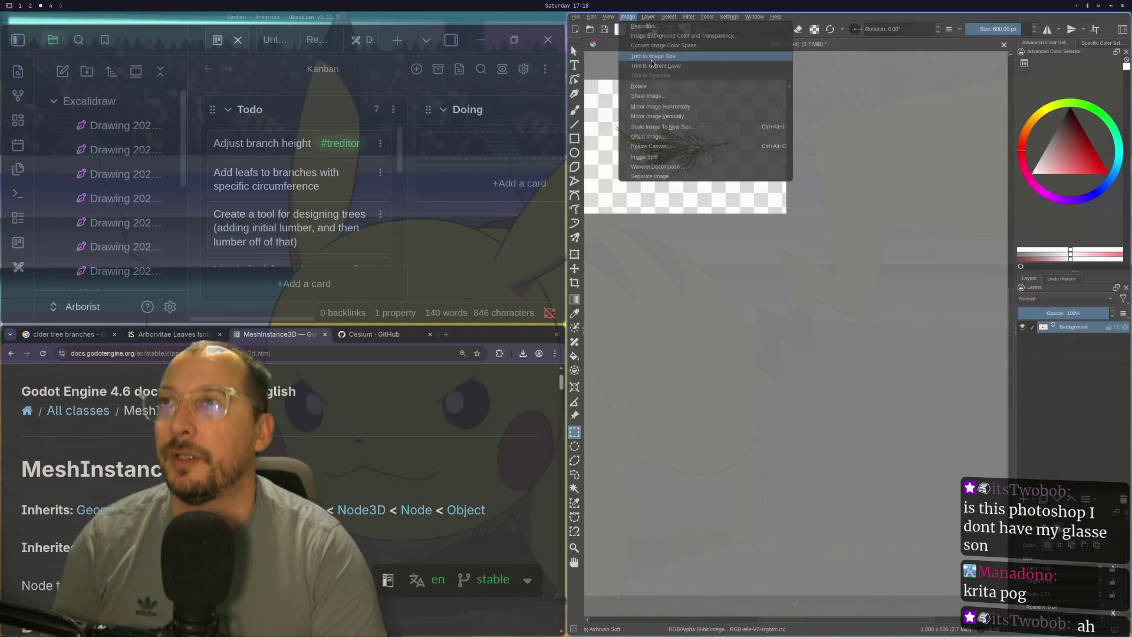
{"action": "mouse_move", "coordinate": [616, 16]}
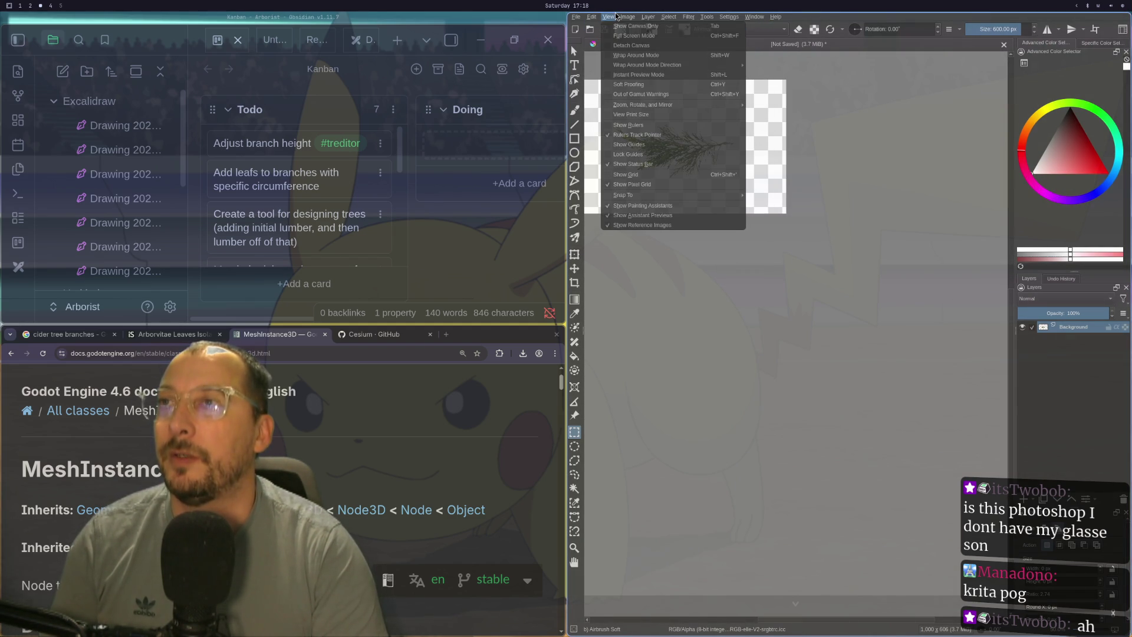
{"action": "mouse_move", "coordinate": [642, 104]}
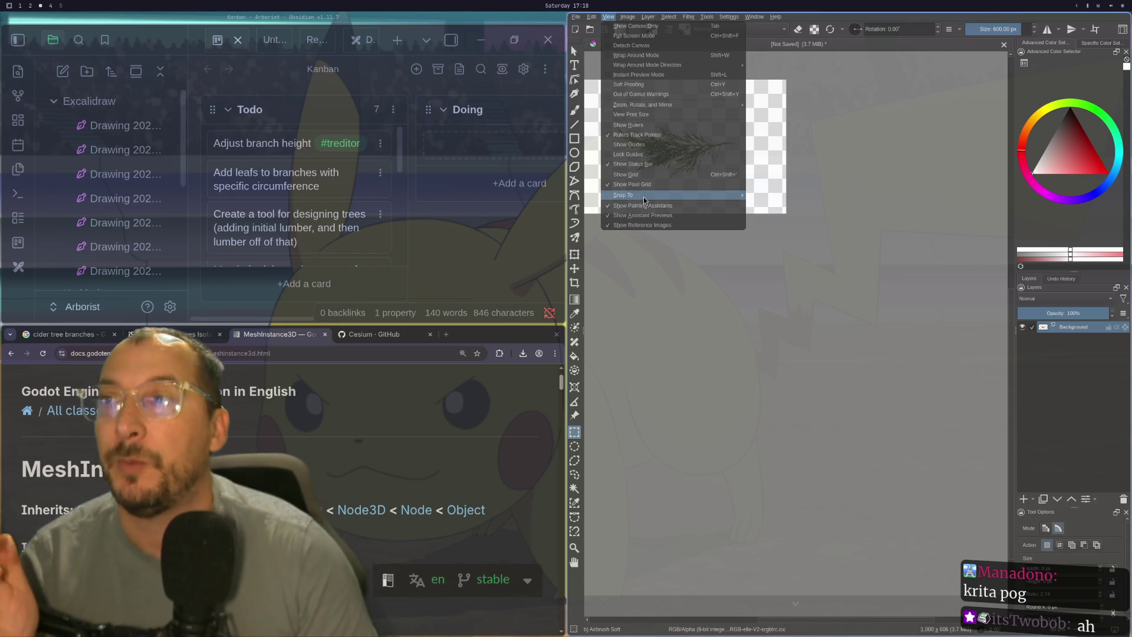
{"action": "mouse_move", "coordinate": [643, 197]}
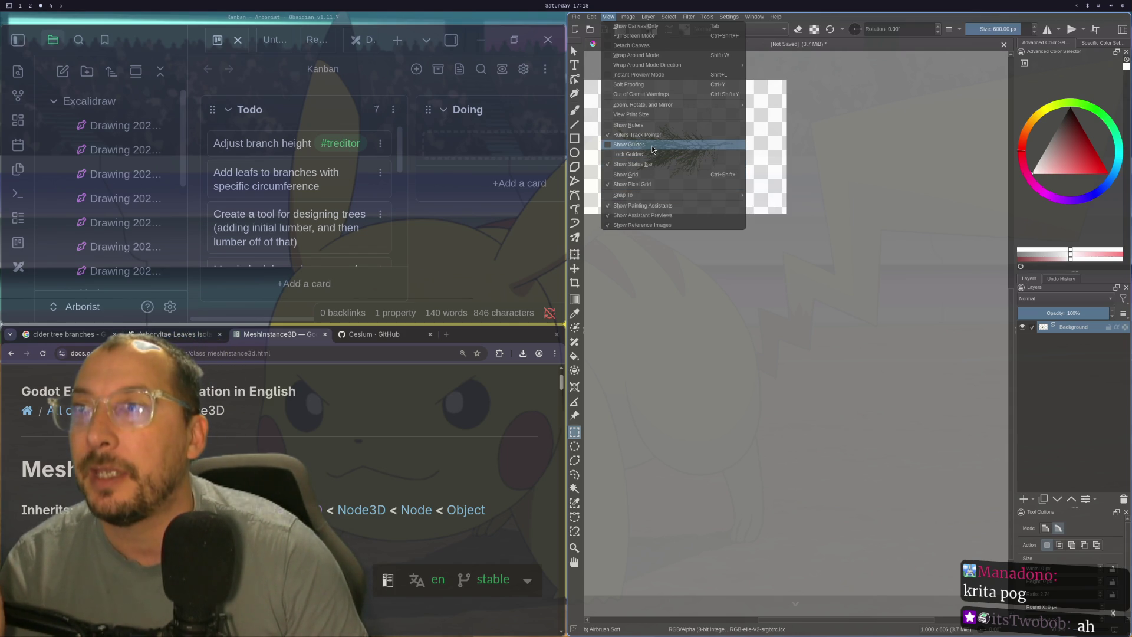
{"action": "left_click", "coordinate": [608, 16]}
{"action": "left_click", "coordinate": [608, 16]}
- Resize the canvas to 1024 × 1024 px, proportions unconstrained, with the branch centred
{"action": "left_click", "coordinate": [628, 16]}
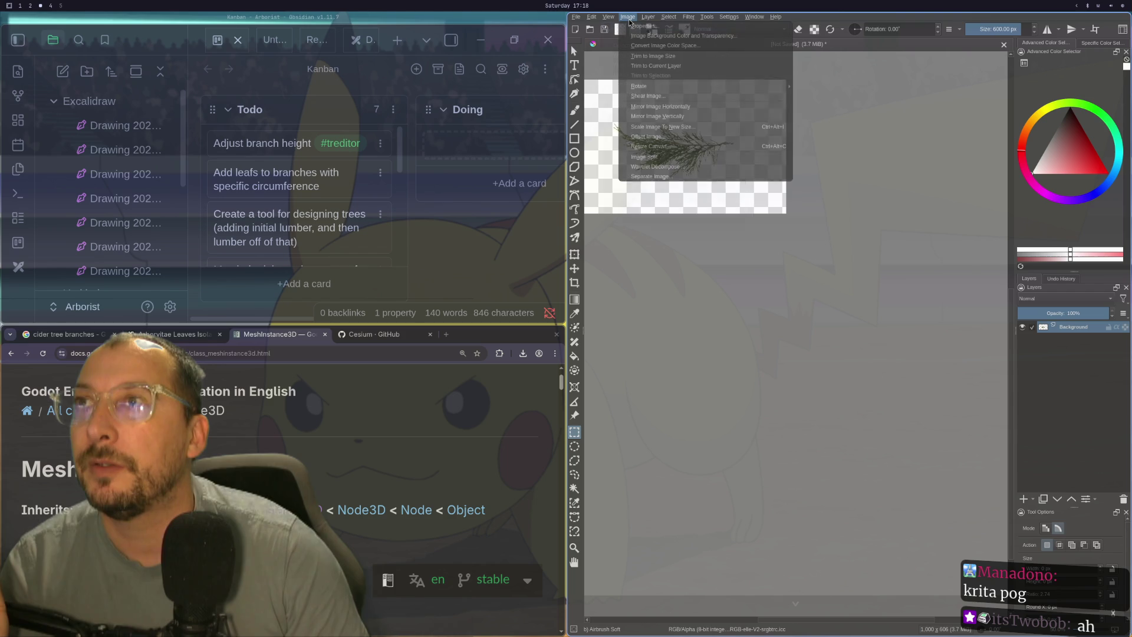
{"action": "left_click", "coordinate": [660, 150]}
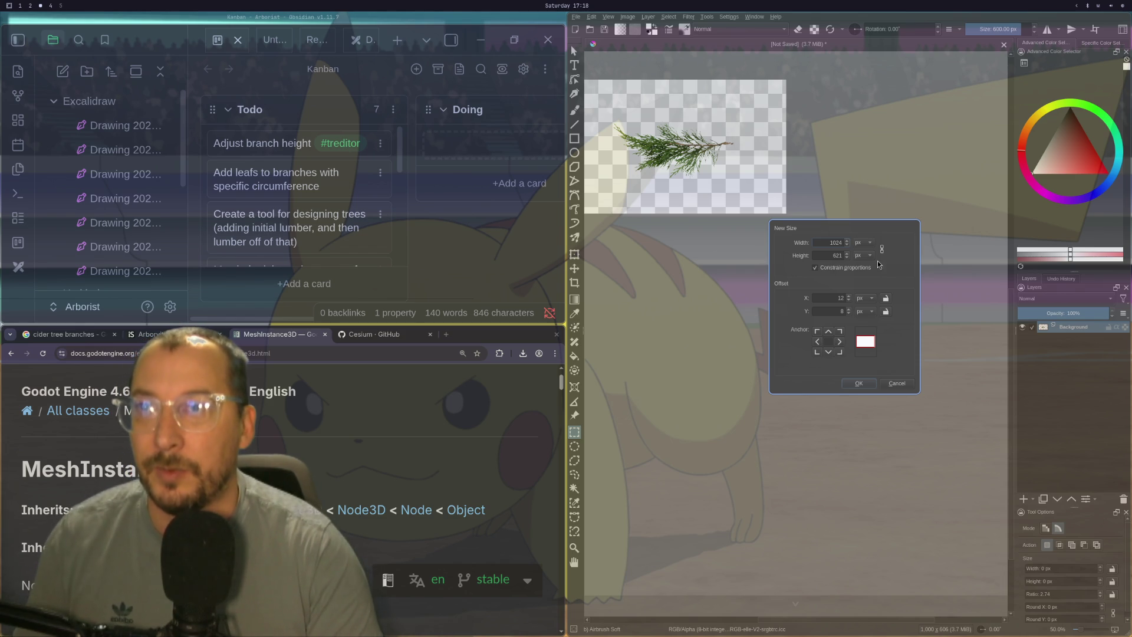
{"action": "type", "text": "1024"}
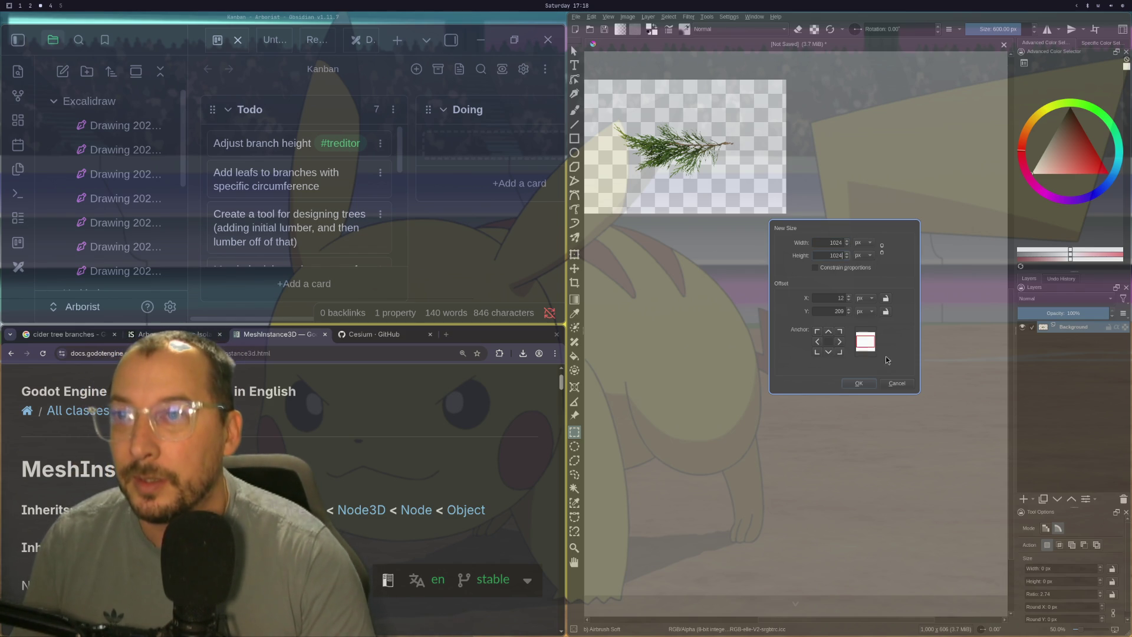
{"action": "left_click", "coordinate": [859, 383]}
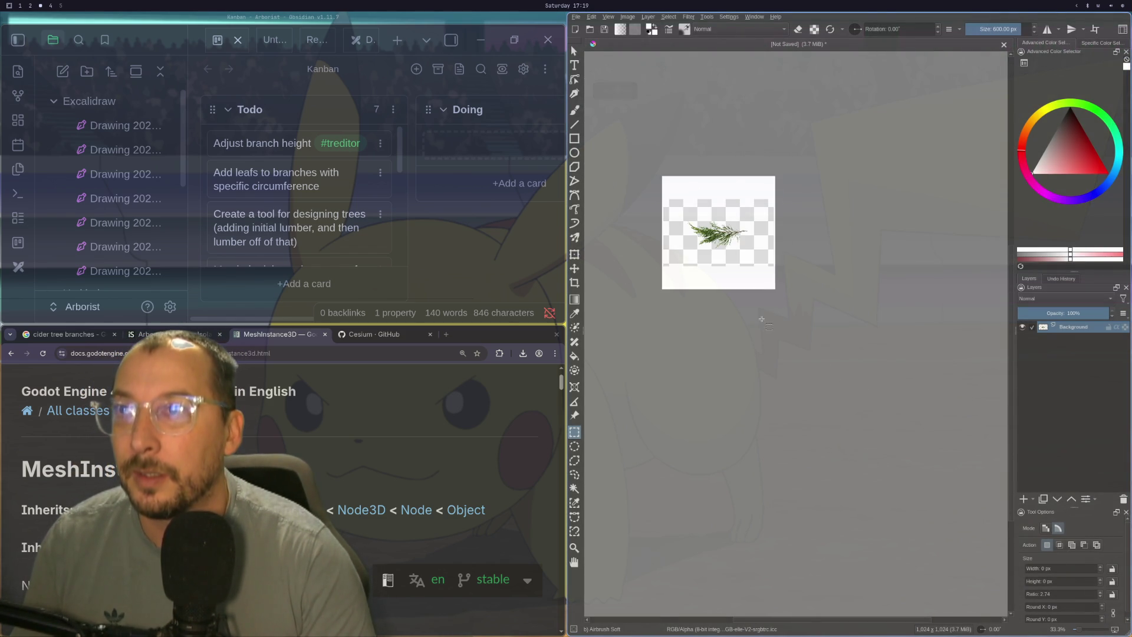
{"action": "scroll", "coordinate": [719, 273], "scroll_direction": "up", "scroll_amount": 1}
{"action": "scroll", "coordinate": [640, 248], "scroll_direction": "up", "scroll_amount": 1}
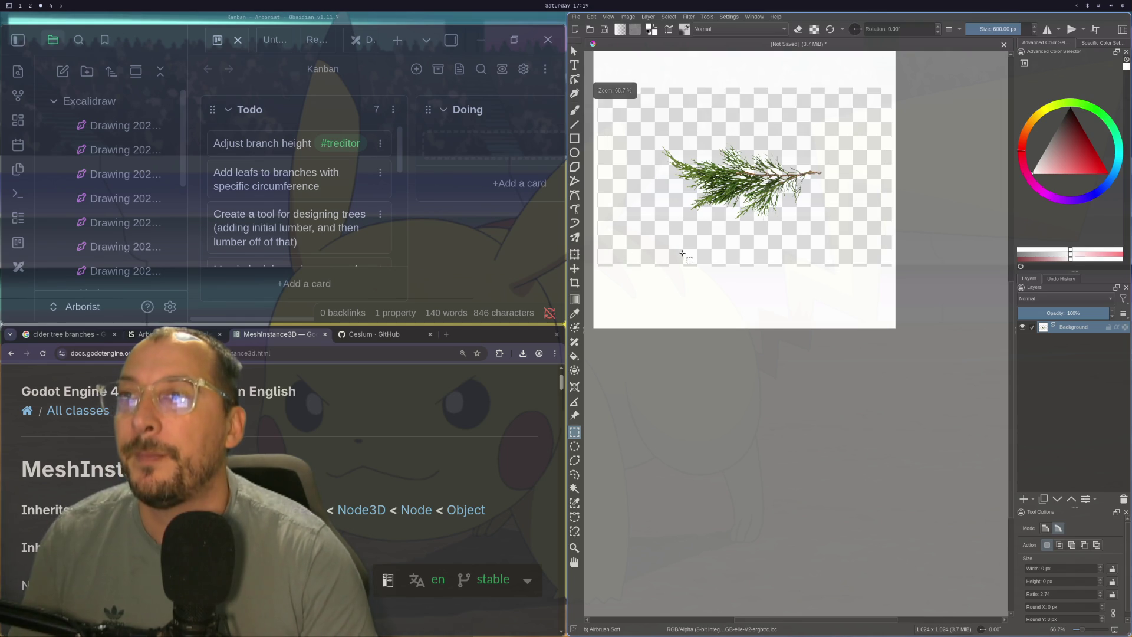
{"action": "scroll", "coordinate": [683, 254], "scroll_direction": "down", "scroll_amount": 1}
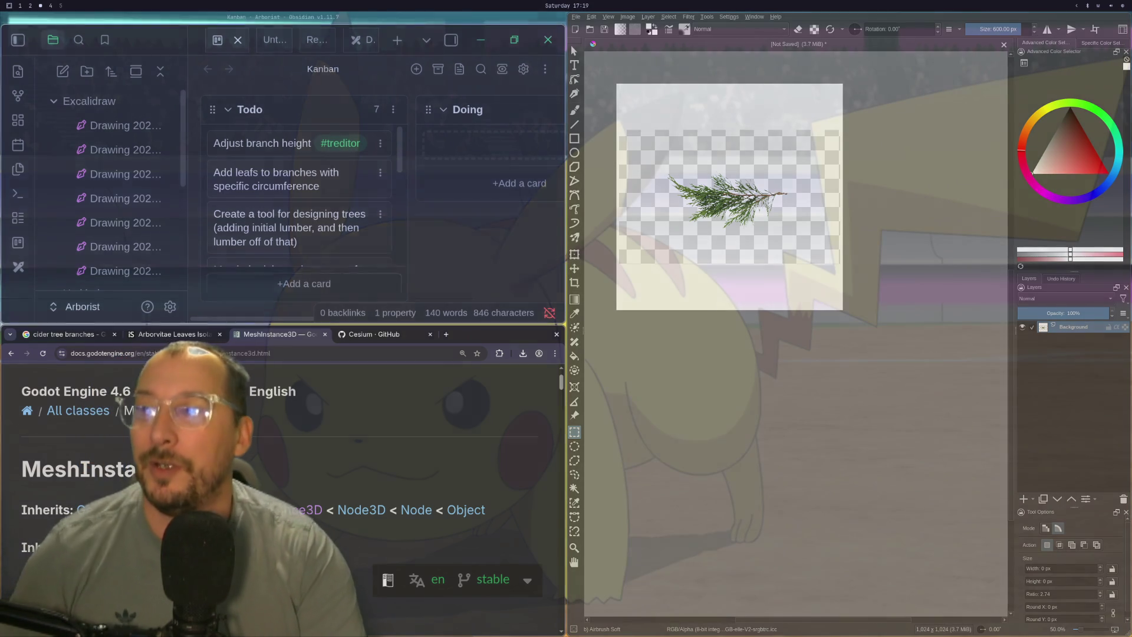
- Make the white area around the cedar branch transparent using the magic wand
{"action": "left_click", "coordinate": [573, 490]}
{"action": "left_click", "coordinate": [721, 293]}
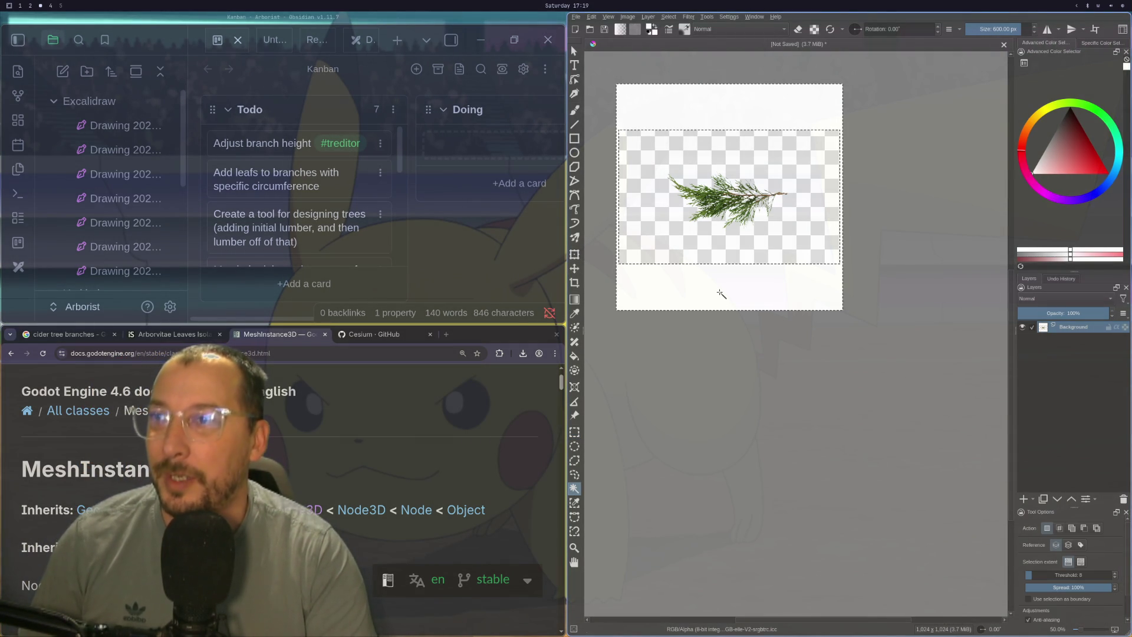
{"action": "key", "text": "Delete"}
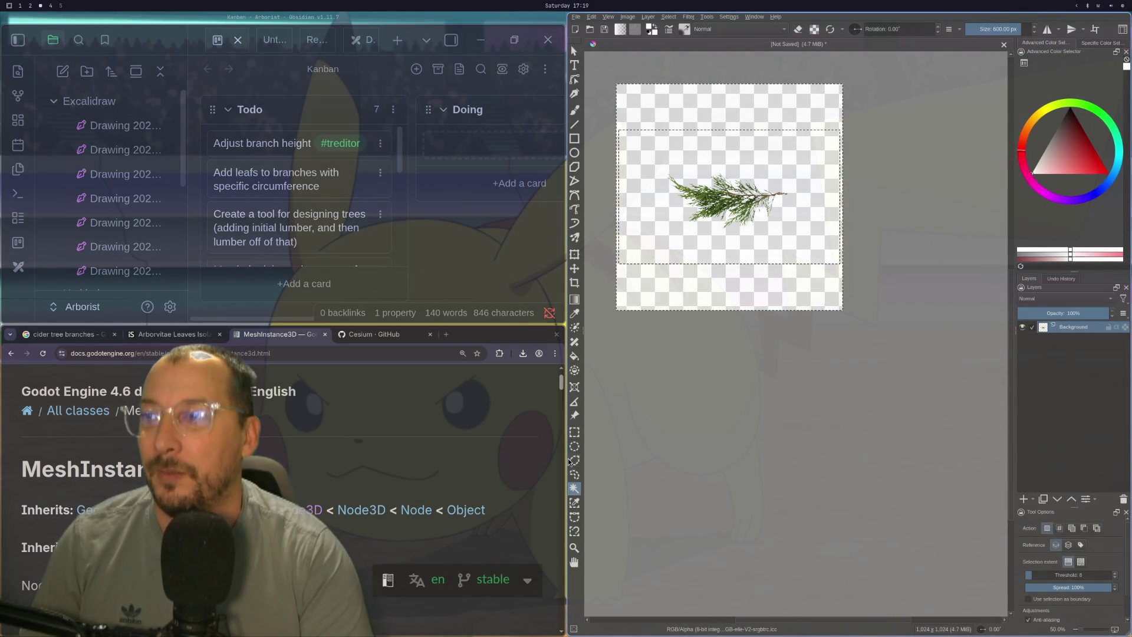
- Deselect and resize the canvas to 2048 × 2048 px, centred on the branch
{"action": "left_click", "coordinate": [575, 433]}
{"action": "left_click", "coordinate": [608, 90]}
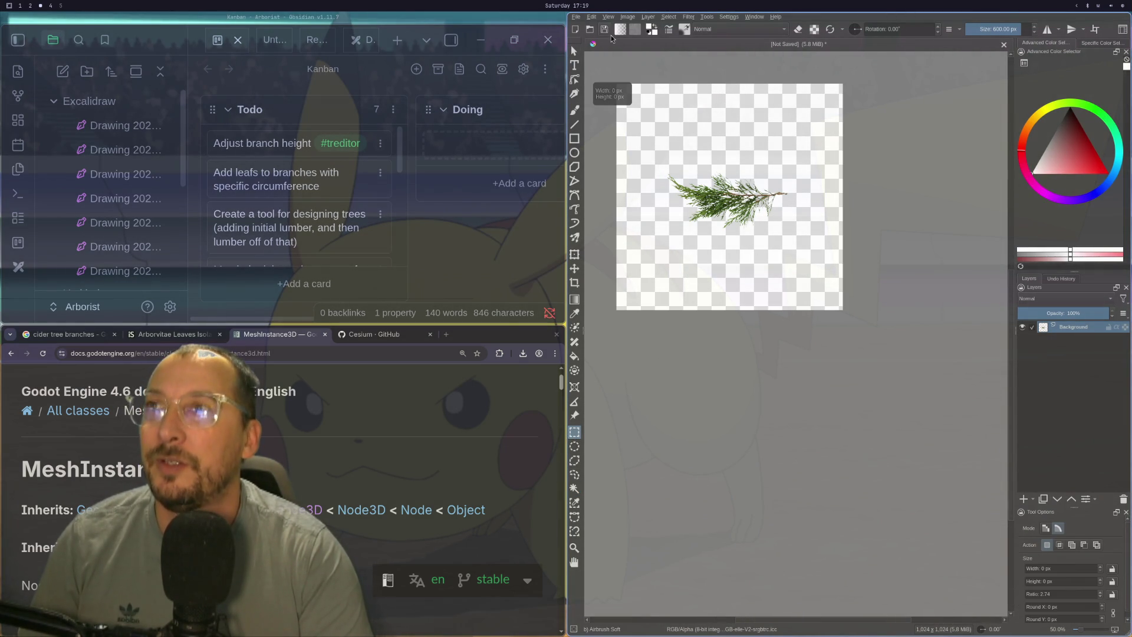
{"action": "left_click", "coordinate": [623, 18]}
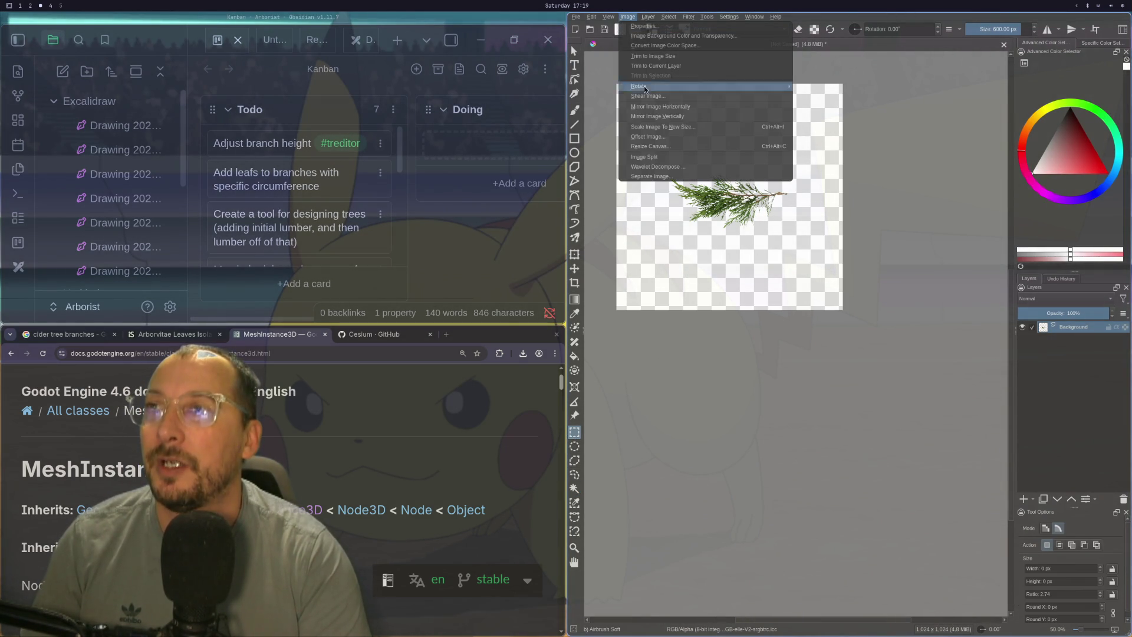
{"action": "mouse_move", "coordinate": [608, 16]}
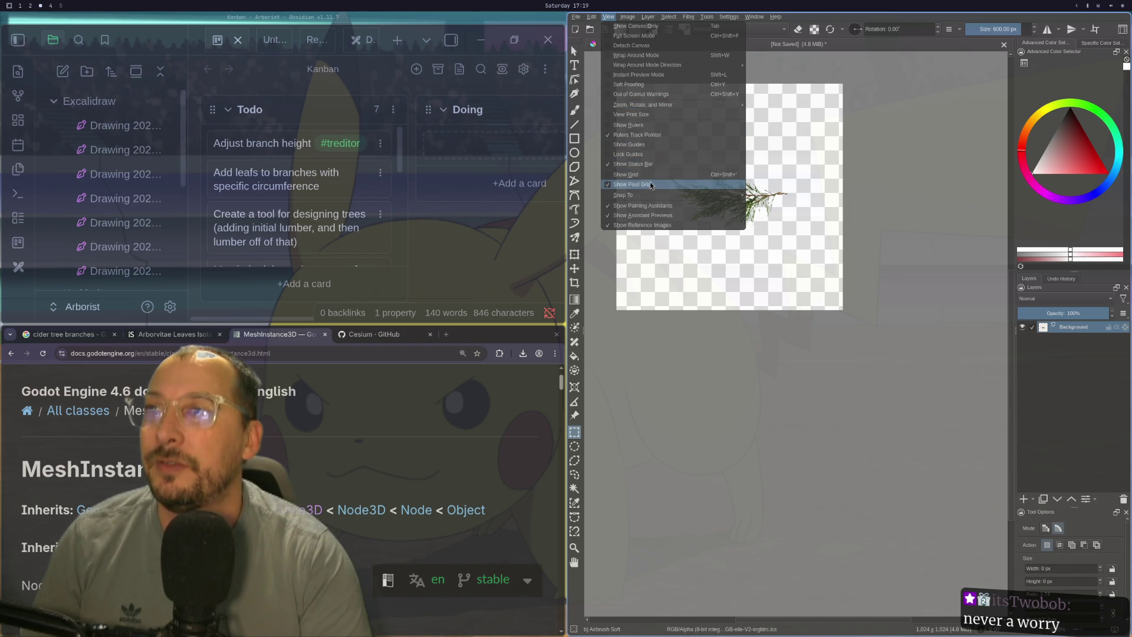
{"action": "left_click", "coordinate": [607, 16]}
{"action": "left_click", "coordinate": [627, 17]}
{"action": "left_click", "coordinate": [645, 147]}
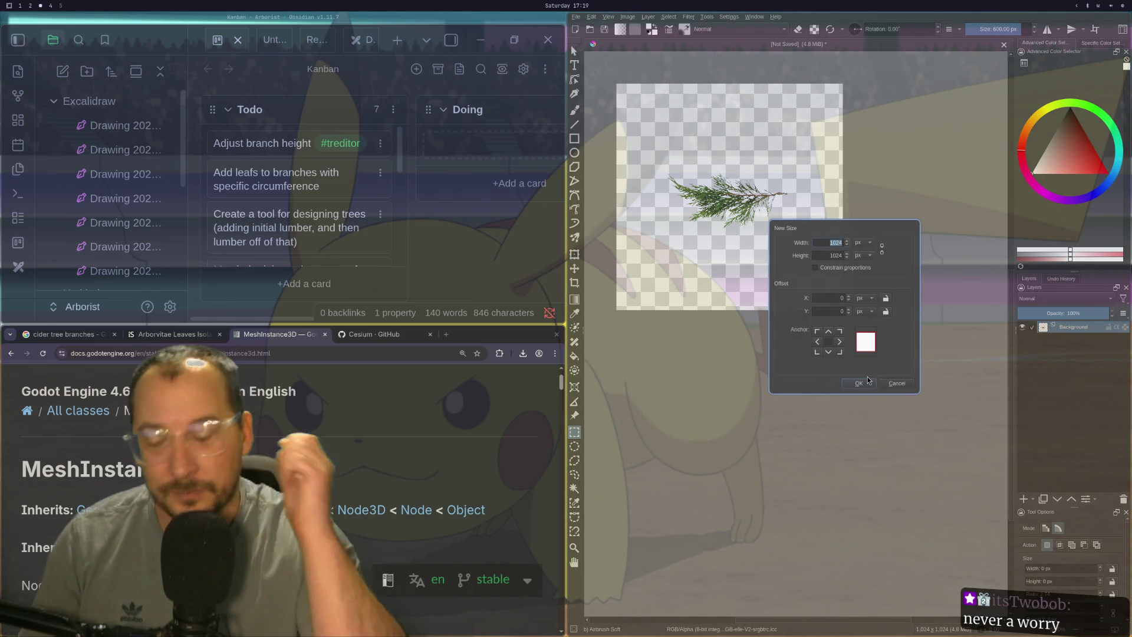
{"action": "type", "text": "20"}
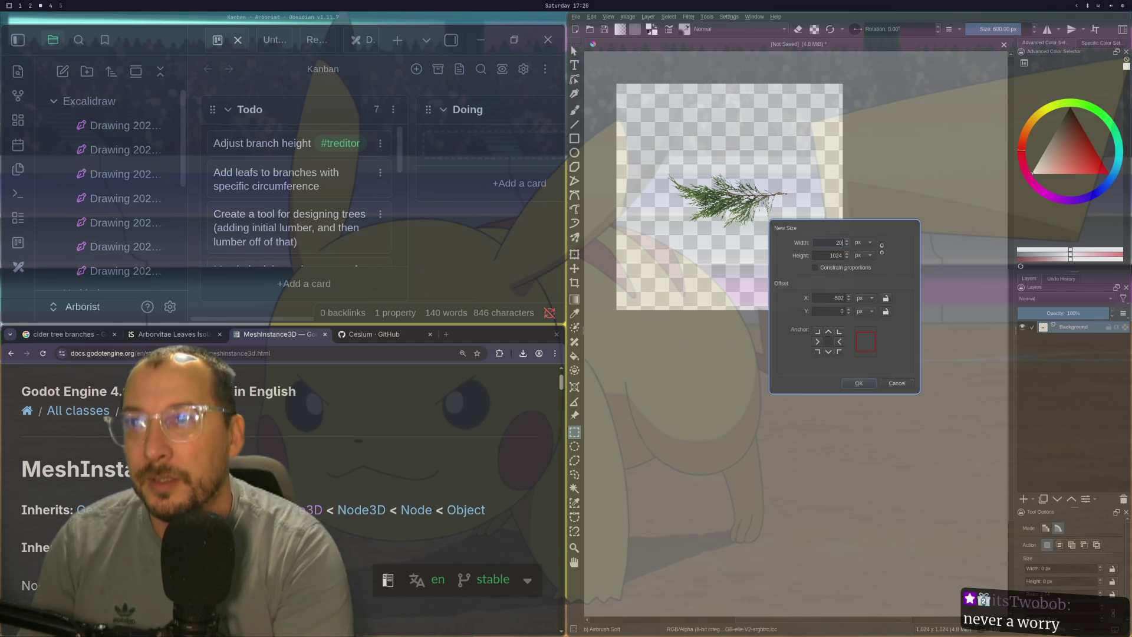
{"action": "type", "text": "548"}
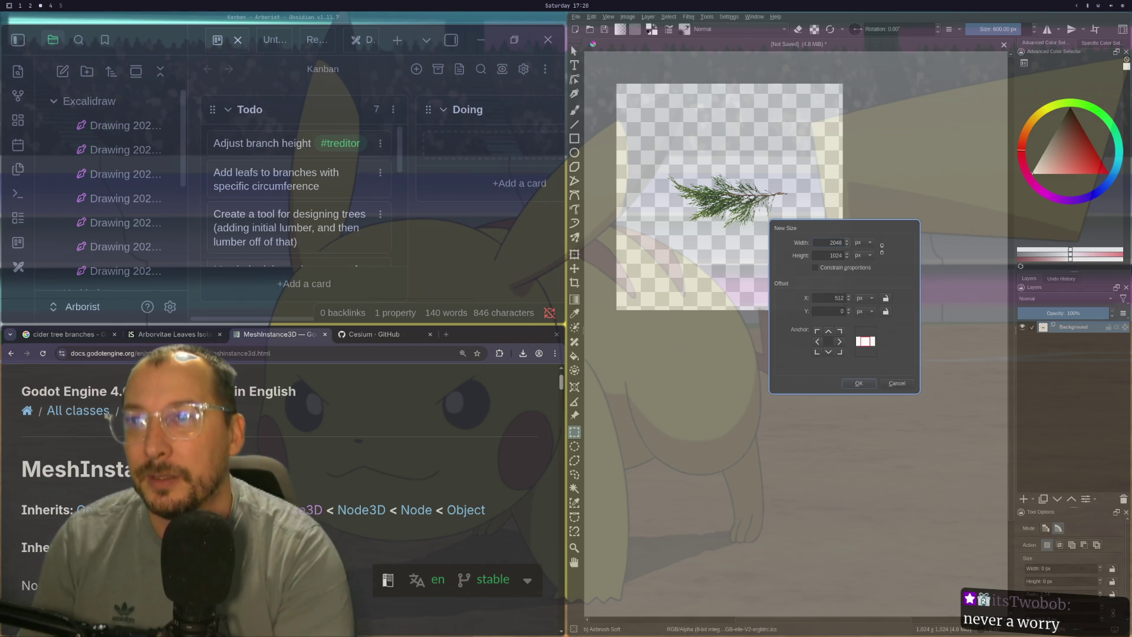
{"action": "double_click", "coordinate": [831, 244]}
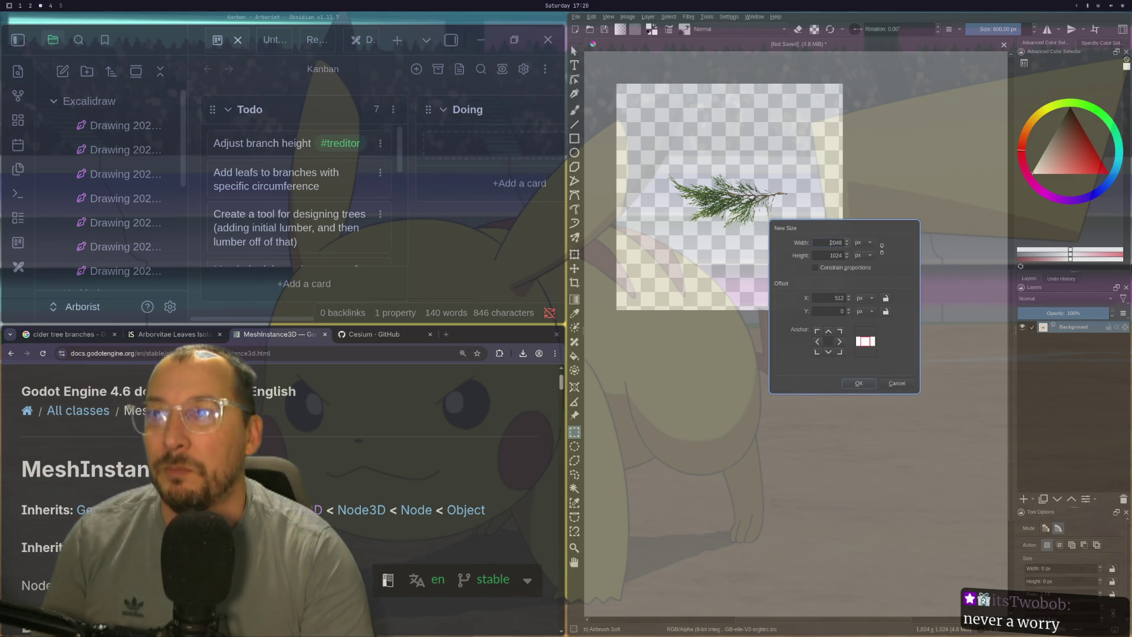
{"action": "type", "text": "2048"}
{"action": "left_click", "coordinate": [859, 383]}
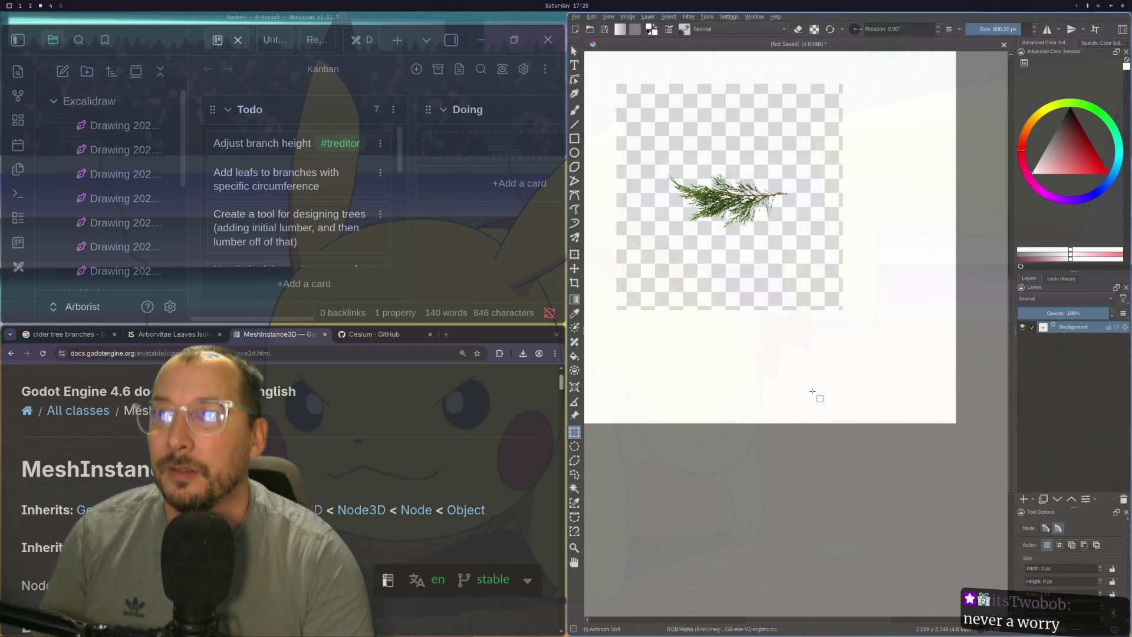
- Make the new white border around the old canvas transparent
{"action": "scroll", "coordinate": [814, 392], "scroll_direction": "down", "scroll_amount": 1}
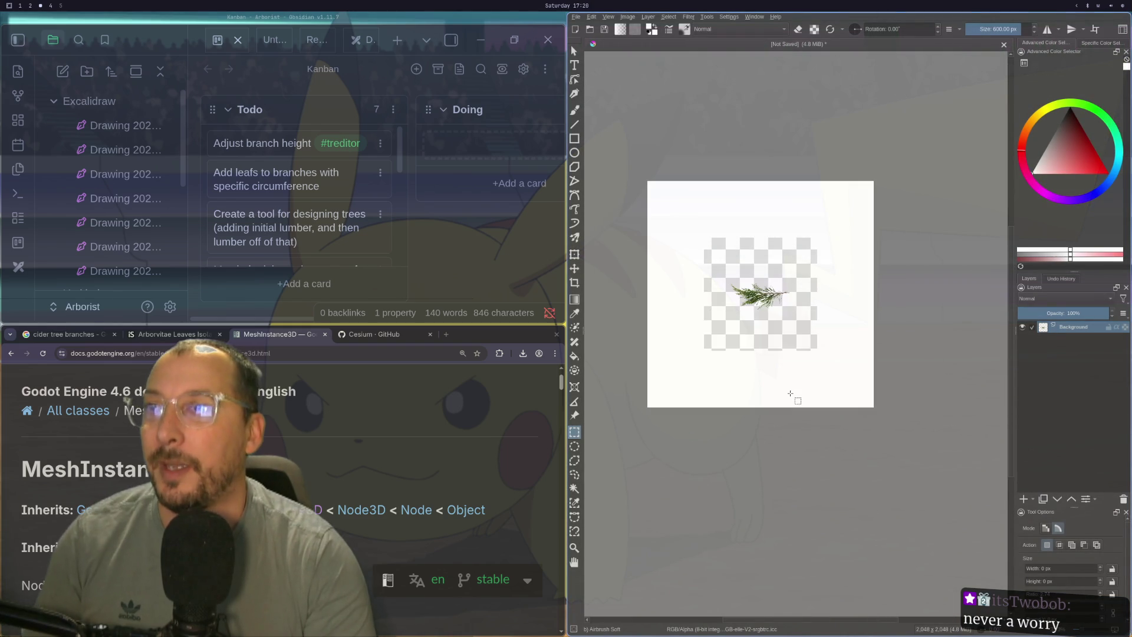
{"action": "left_click", "coordinate": [580, 489]}
{"action": "left_click", "coordinate": [703, 380]}
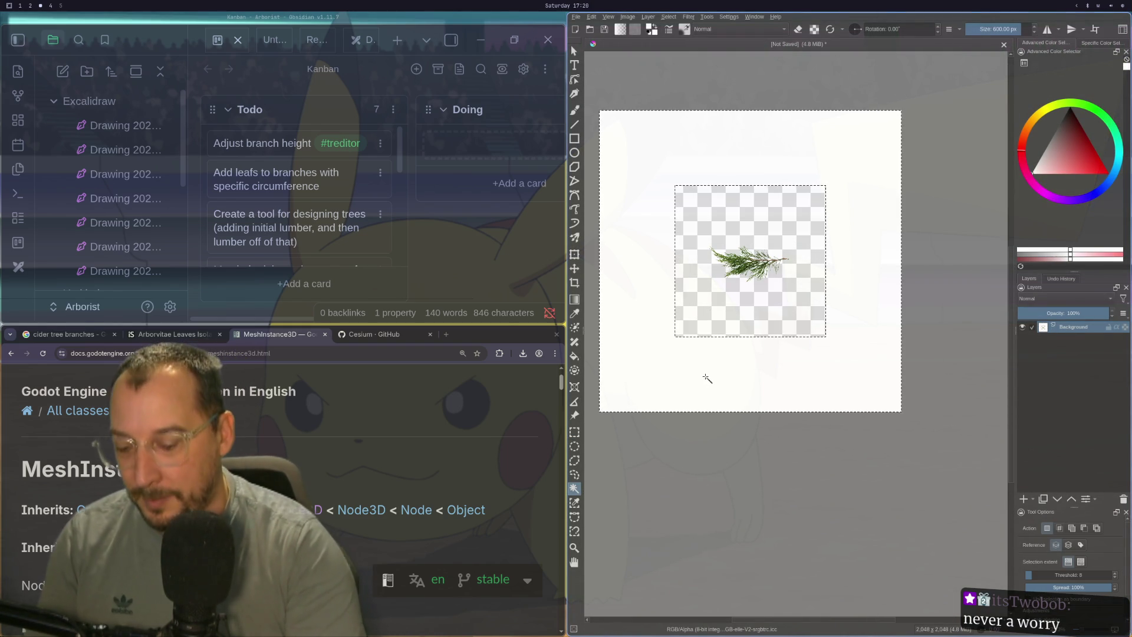
{"action": "key", "text": "Delete"}
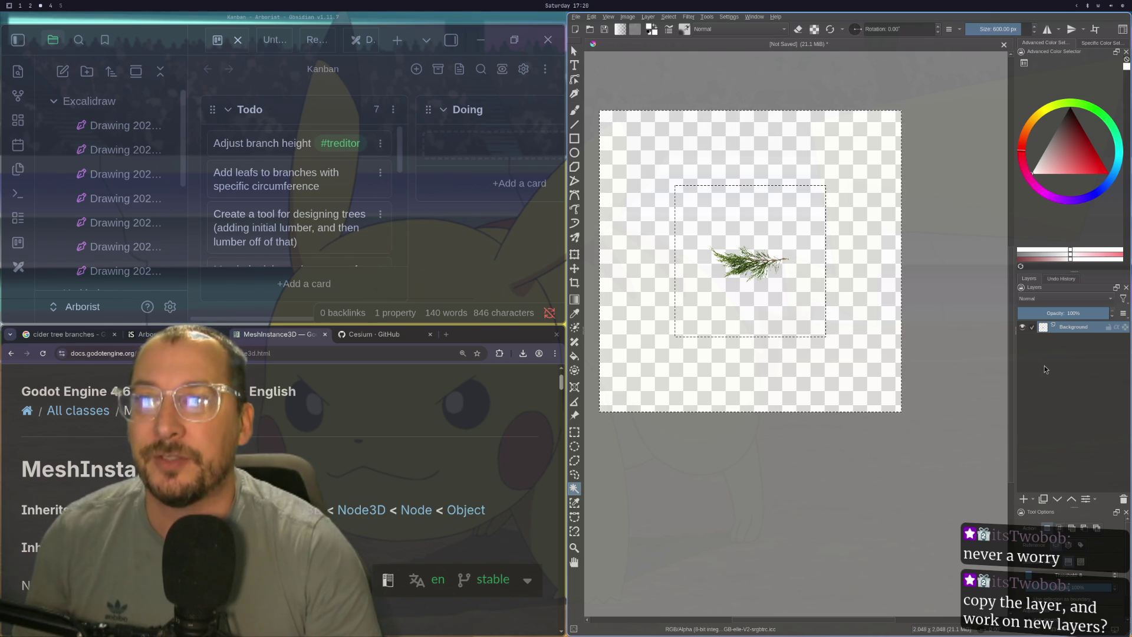
{"action": "key", "text": "ctrl+r"}
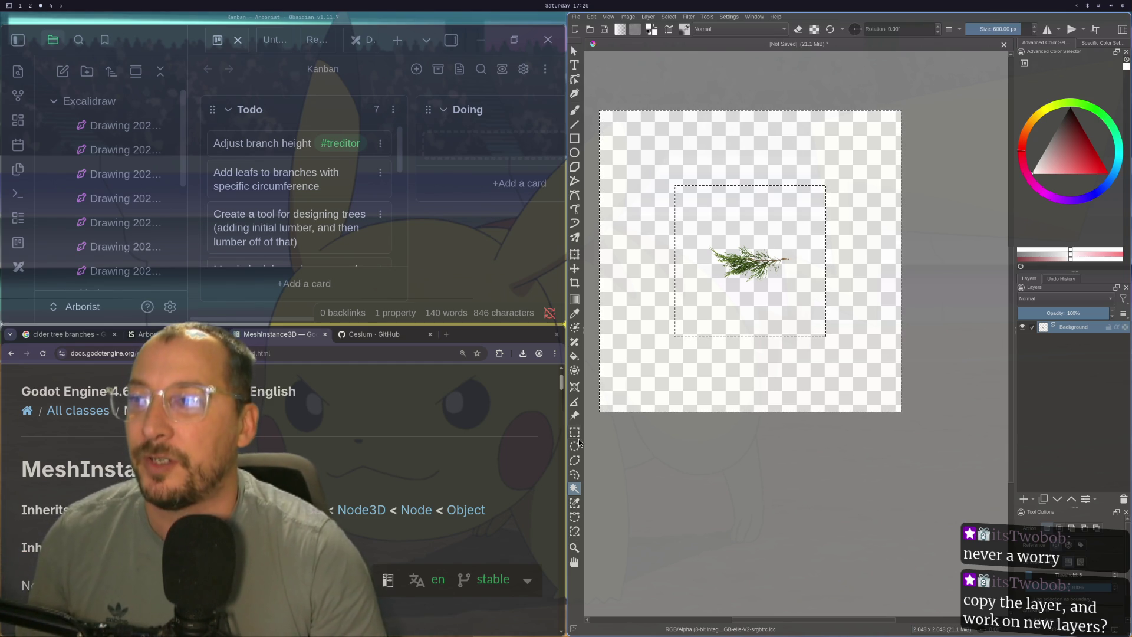
- Clear the selection and rename the Background layer to 'Leaf'
{"action": "left_click", "coordinate": [711, 330]}
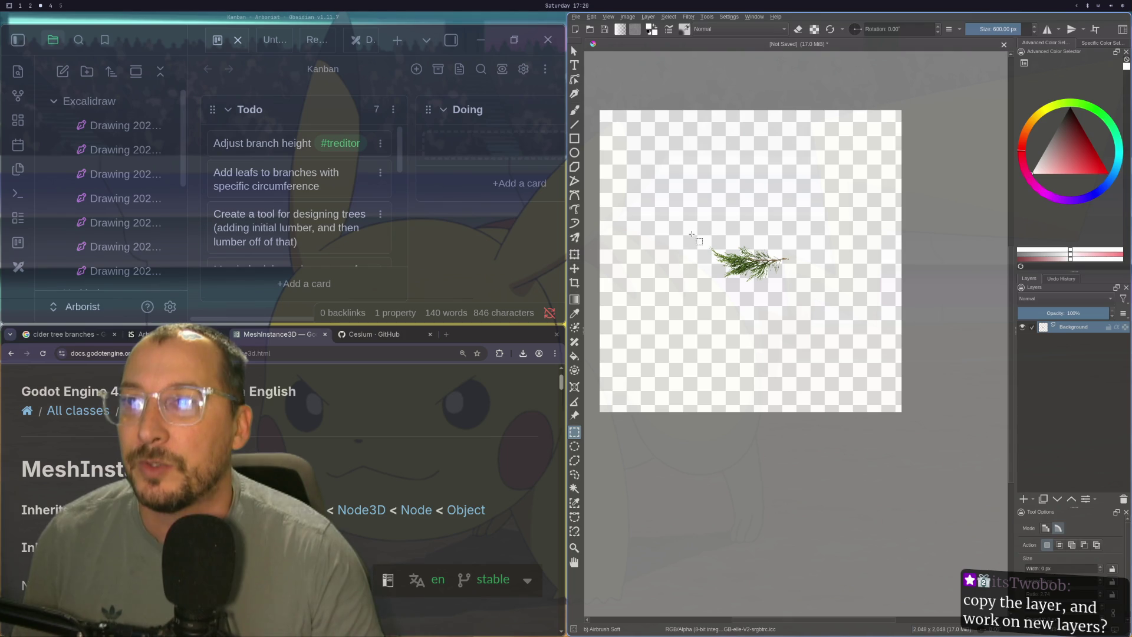
{"action": "left_click_drag", "start_coordinate": [692, 235], "coordinate": [821, 302]}
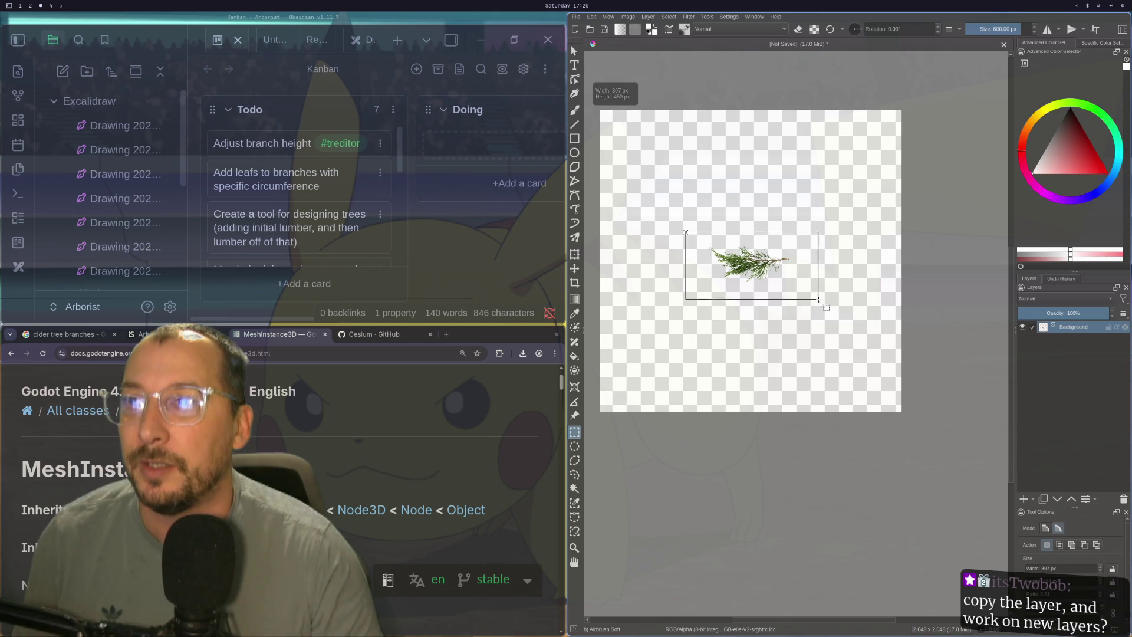
{"action": "left_click", "coordinate": [897, 269]}
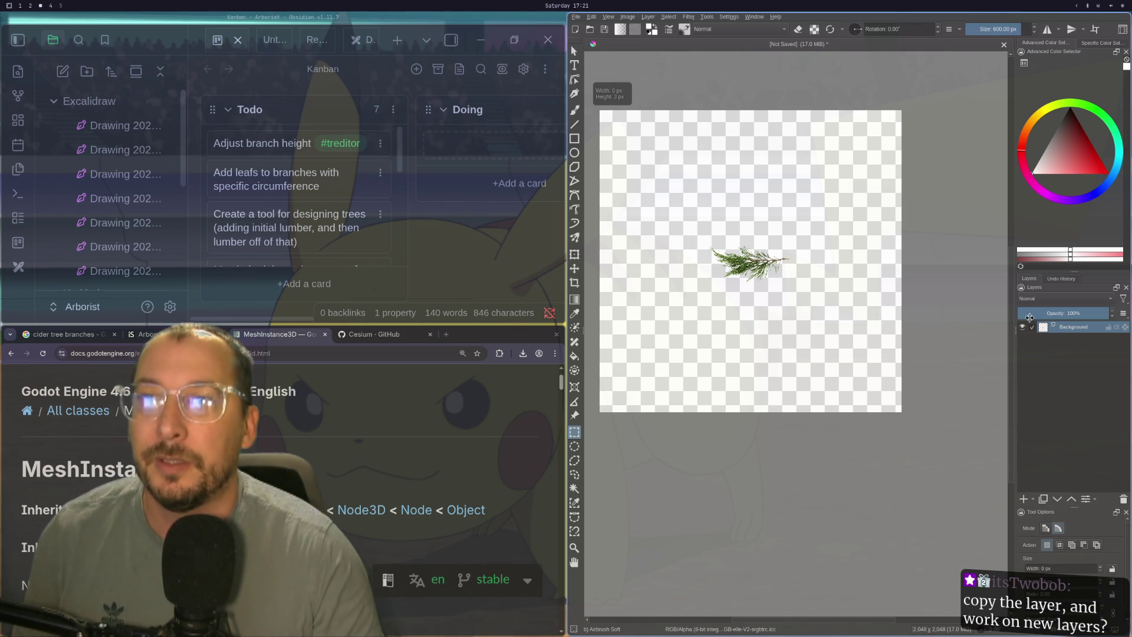
{"action": "double_click", "coordinate": [1078, 328]}
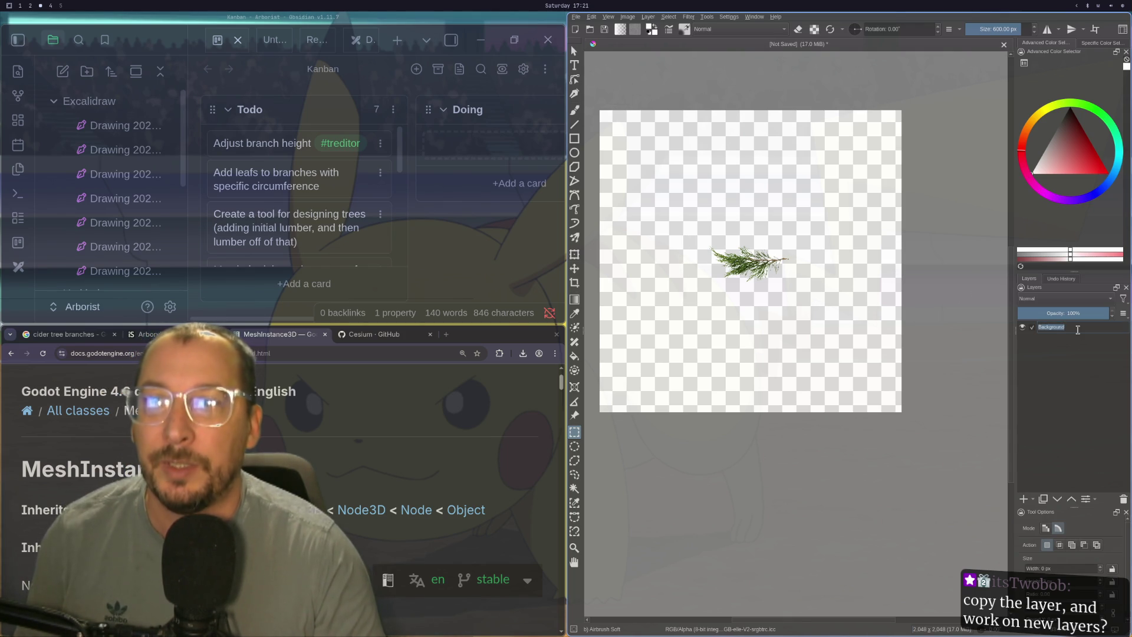
{"action": "type", "text": "Le"}
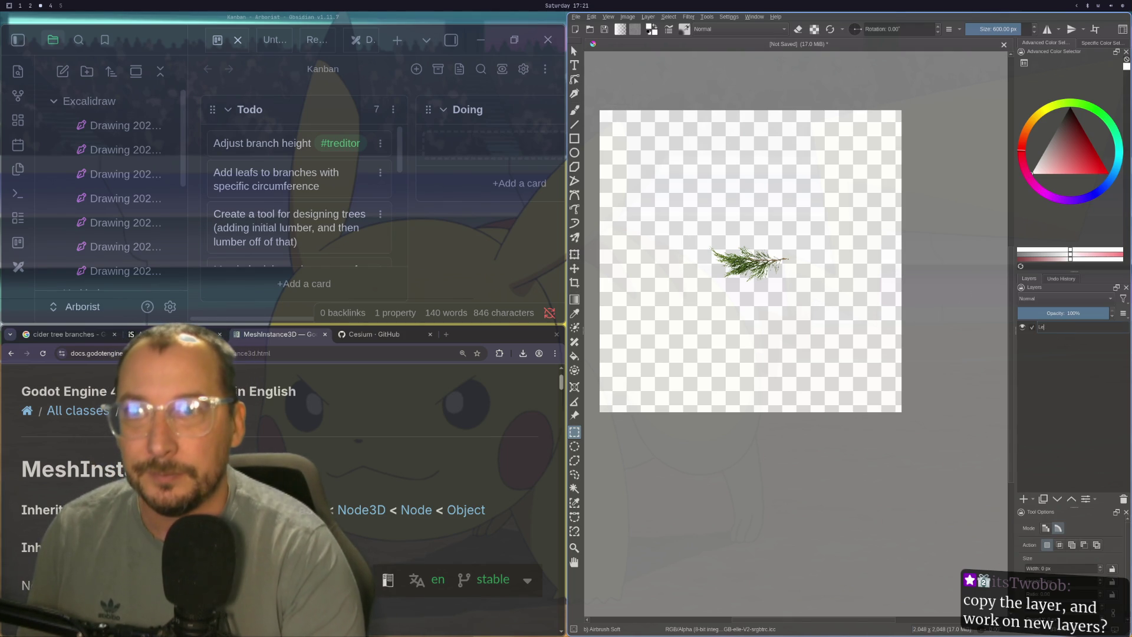
{"action": "type", "text": "af"}
{"action": "key", "text": "Return"}
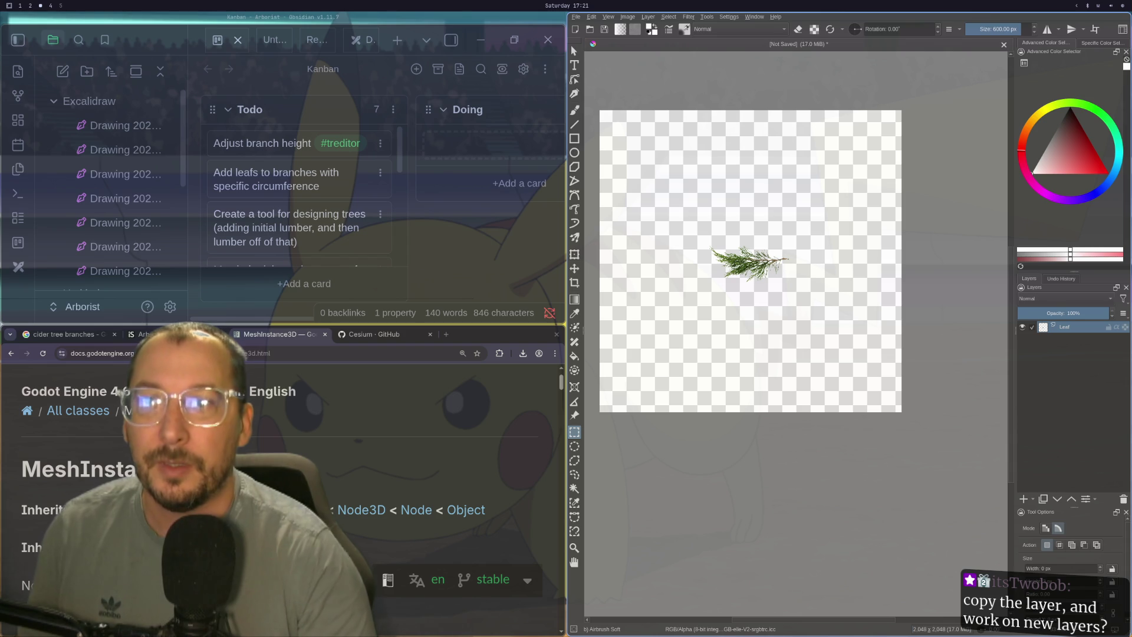
- Check the Leaf layer's options and test-move the branch, then undo the move
{"action": "left_click", "coordinate": [572, 53]}
{"action": "scroll", "coordinate": [767, 268], "scroll_direction": "up", "scroll_amount": 1}
{"action": "scroll", "coordinate": [766, 277], "scroll_direction": "down", "scroll_amount": 1}
{"action": "right_click", "coordinate": [1068, 329]}
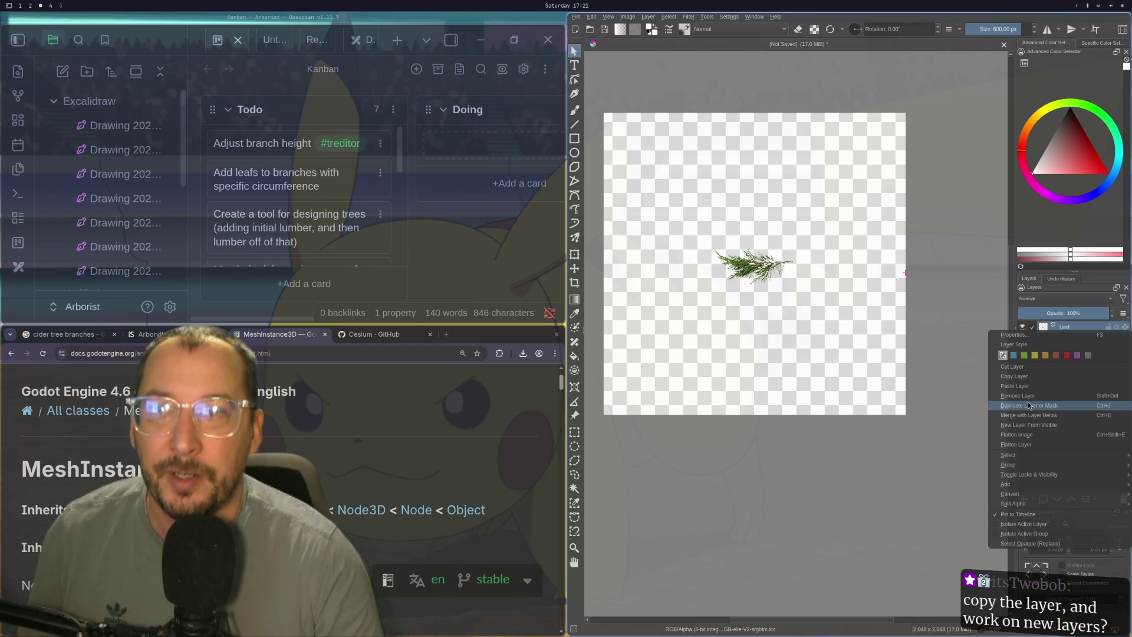
{"action": "left_click", "coordinate": [750, 532]}
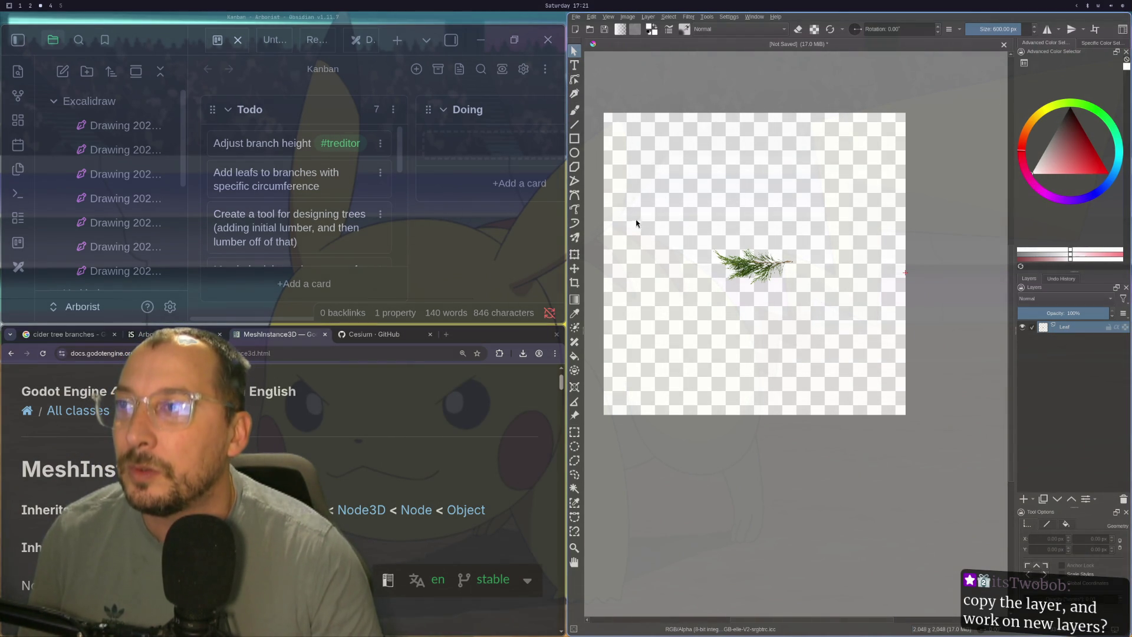
{"action": "left_click", "coordinate": [575, 268]}
{"action": "mouse_move", "coordinate": [757, 273]}
{"action": "left_mouse_down"}
{"action": "mouse_move", "coordinate": [689, 323]}
{"action": "mouse_move", "coordinate": [682, 365]}
{"action": "mouse_move", "coordinate": [644, 383]}
{"action": "mouse_move", "coordinate": [793, 268]}
{"action": "mouse_move", "coordinate": [782, 293]}
{"action": "mouse_move", "coordinate": [761, 254]}
{"action": "mouse_move", "coordinate": [925, 198]}
{"action": "mouse_move", "coordinate": [942, 156]}
{"action": "mouse_move", "coordinate": [819, 291]}
{"action": "left_mouse_up"}
{"action": "key", "text": "ctrl+z"}
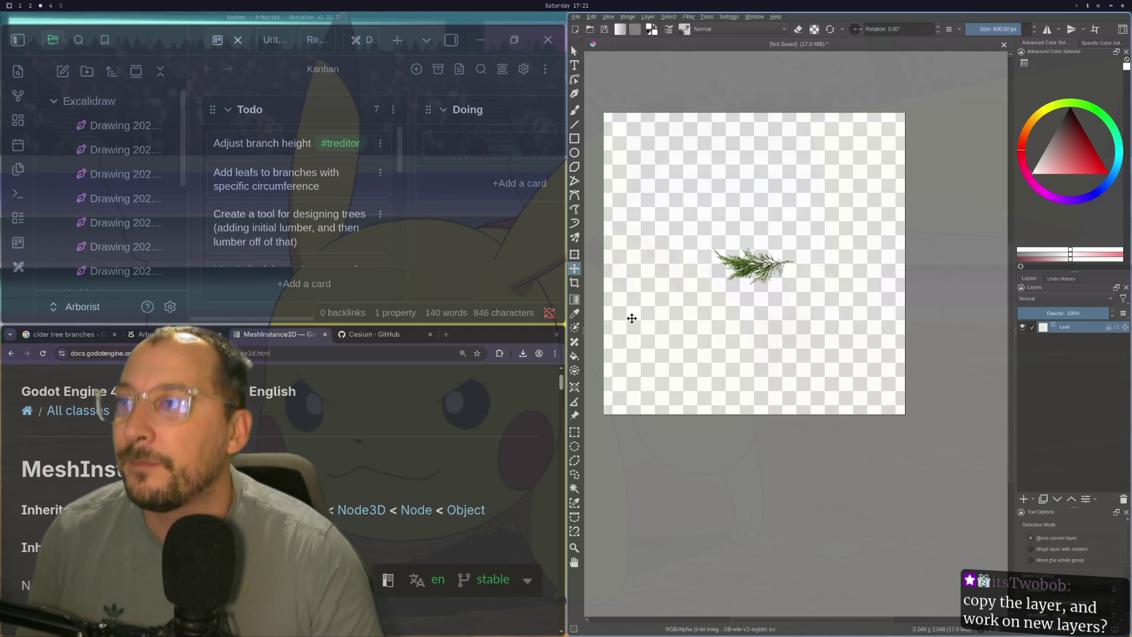
- Copy the rectangle-selected leaf to a new layer and shift the lower Leaf layer around
{"action": "key", "text": "ctrl+r"}
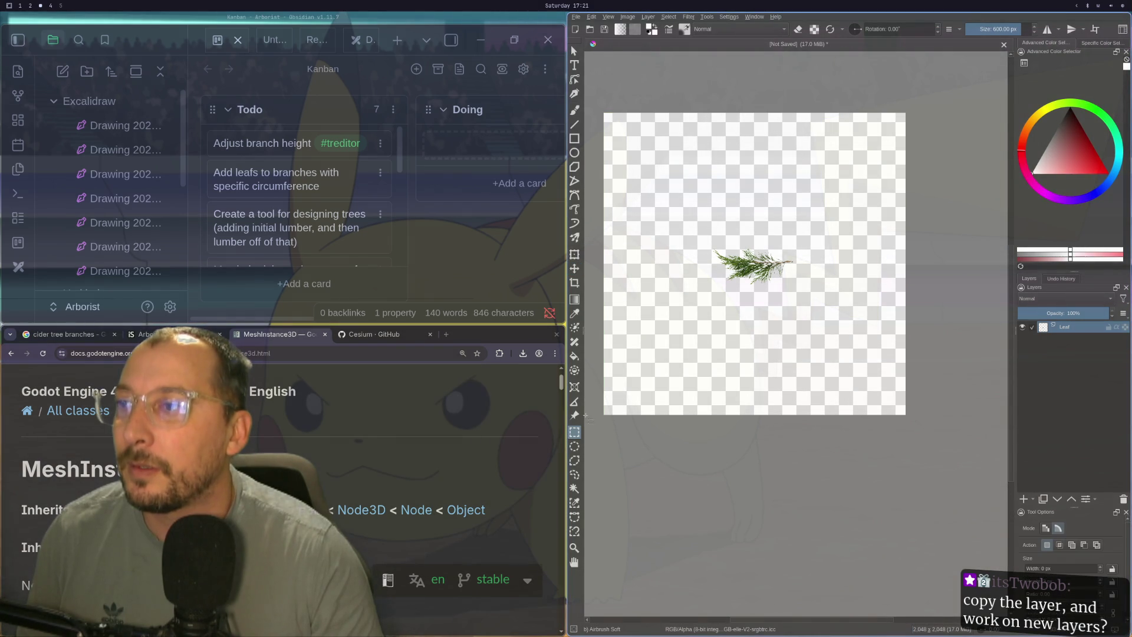
{"action": "left_click_drag", "start_coordinate": [704, 226], "coordinate": [815, 299]}
{"action": "key", "text": "ctrl+alt+j"}
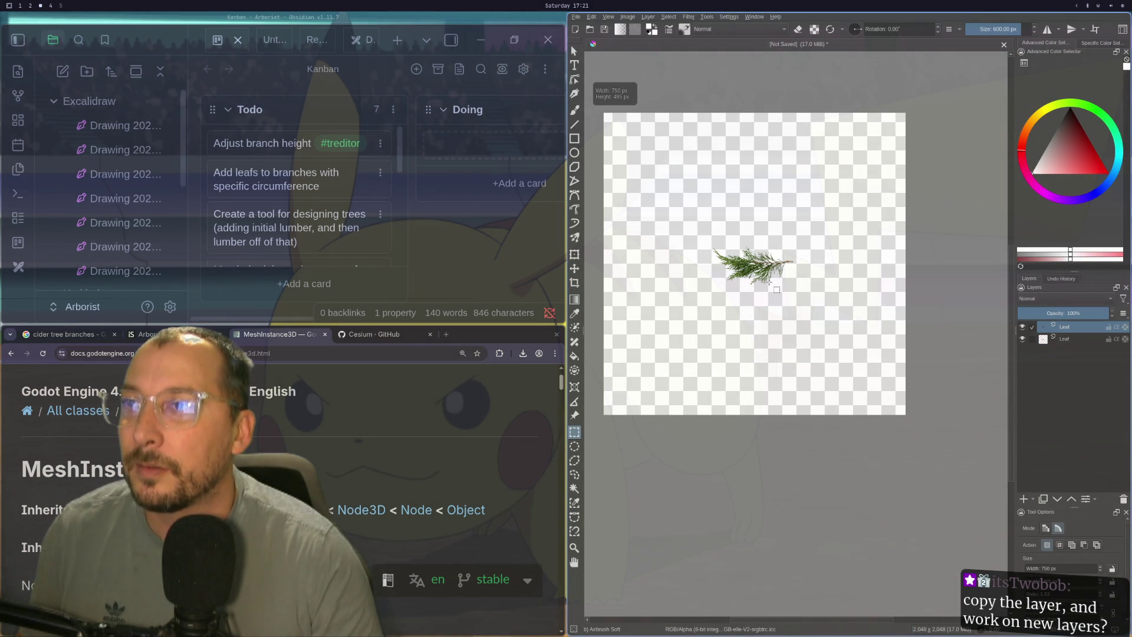
{"action": "key", "text": "Page_Down"}
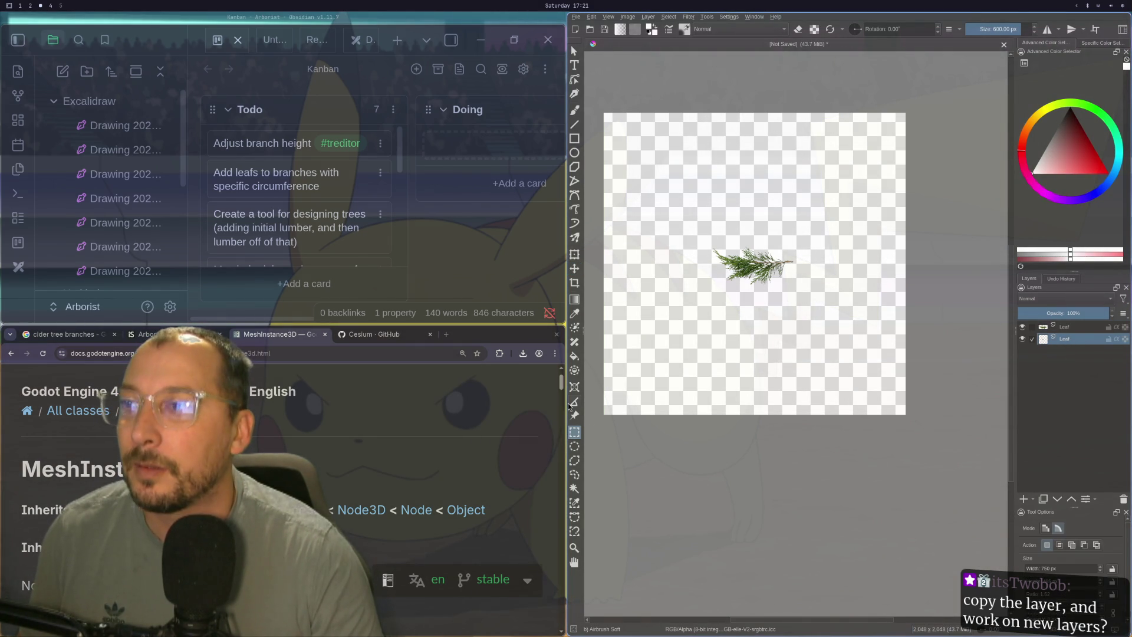
{"action": "left_click", "coordinate": [574, 269]}
{"action": "left_click_drag", "start_coordinate": [718, 267], "coordinate": [647, 310]}
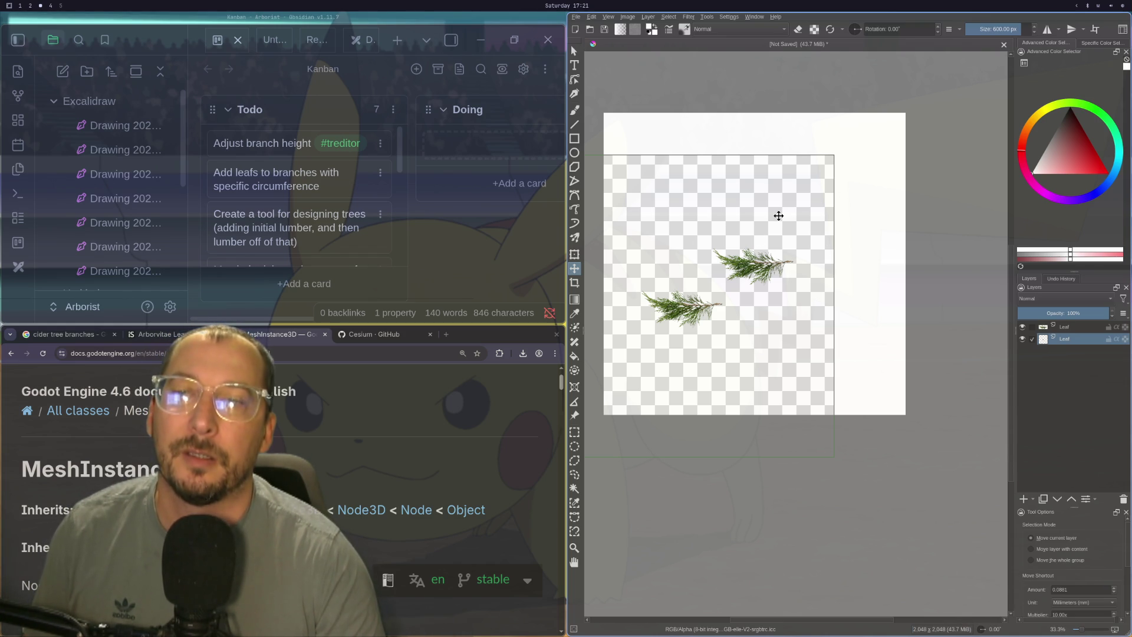
{"action": "mouse_move", "coordinate": [697, 285]}
{"action": "left_mouse_down"}
{"action": "mouse_move", "coordinate": [671, 358]}
{"action": "mouse_move", "coordinate": [682, 359]}
{"action": "left_mouse_up"}
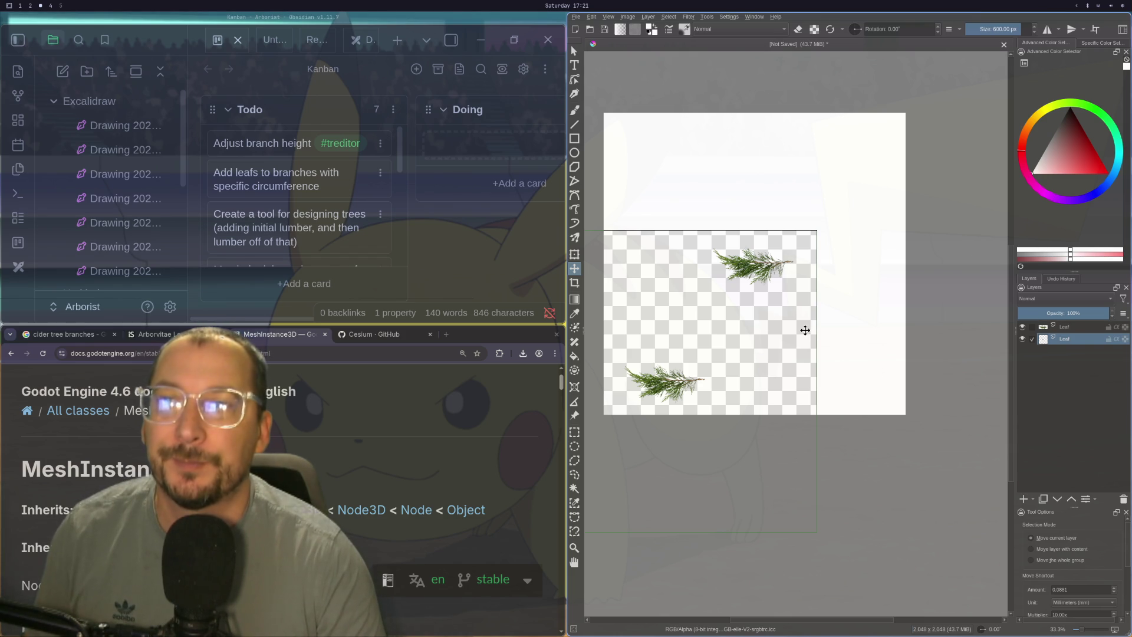
{"action": "mouse_move", "coordinate": [685, 382]}
{"action": "left_mouse_down"}
{"action": "mouse_move", "coordinate": [714, 373]}
{"action": "mouse_move", "coordinate": [815, 253]}
{"action": "mouse_move", "coordinate": [761, 380]}
{"action": "mouse_move", "coordinate": [784, 354]}
{"action": "mouse_move", "coordinate": [775, 303]}
{"action": "mouse_move", "coordinate": [678, 353]}
{"action": "mouse_move", "coordinate": [778, 384]}
{"action": "mouse_move", "coordinate": [742, 396]}
{"action": "mouse_move", "coordinate": [690, 386]}
{"action": "left_mouse_up"}
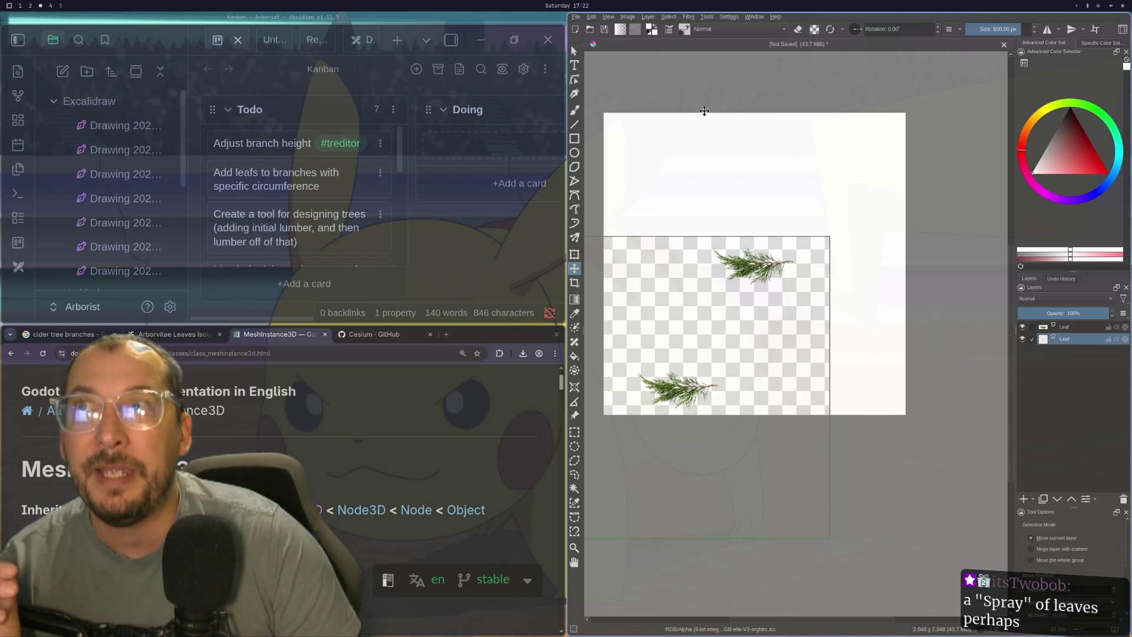
{"action": "mouse_move", "coordinate": [704, 111]}
{"action": "left_mouse_down"}
{"action": "mouse_move", "coordinate": [688, 111]}
{"action": "mouse_move", "coordinate": [714, 29]}
{"action": "left_mouse_up"}
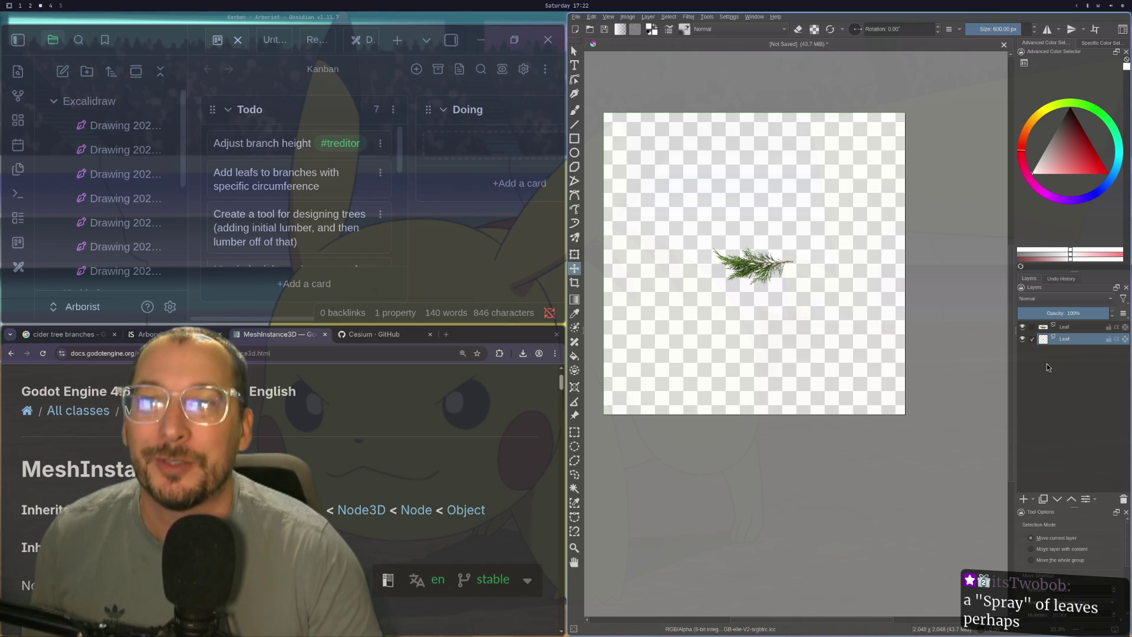
- Merge the Leaf layers down, then undo back to one Leaf layer with nothing selected
{"action": "right_click", "coordinate": [1059, 342]}
{"action": "mouse_move", "coordinate": [1008, 494]}
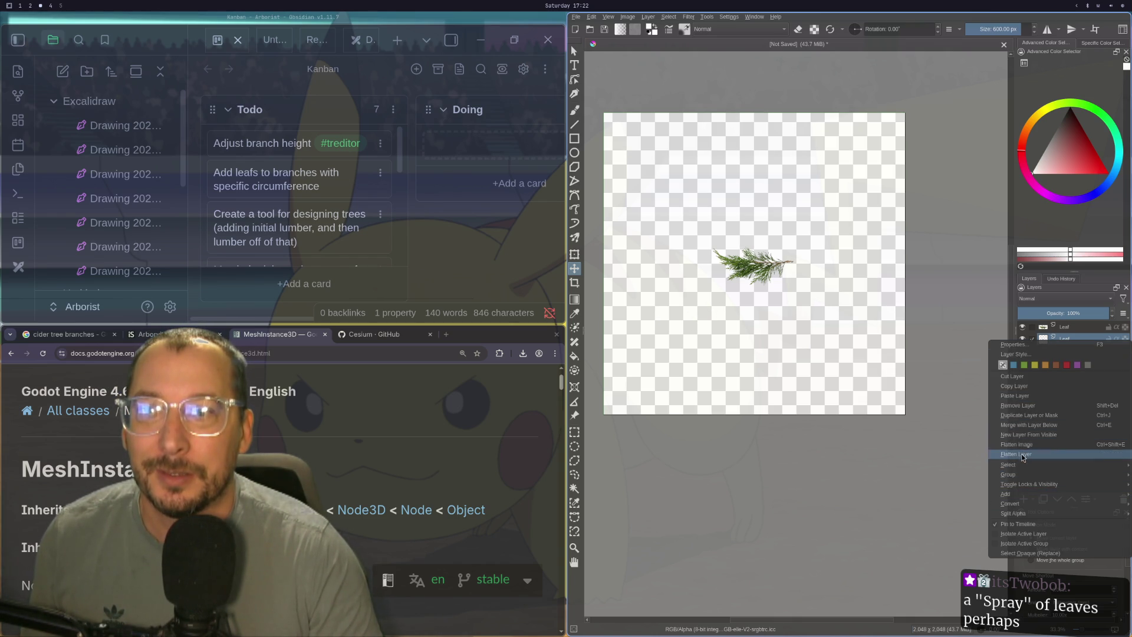
{"action": "left_click", "coordinate": [1020, 405]}
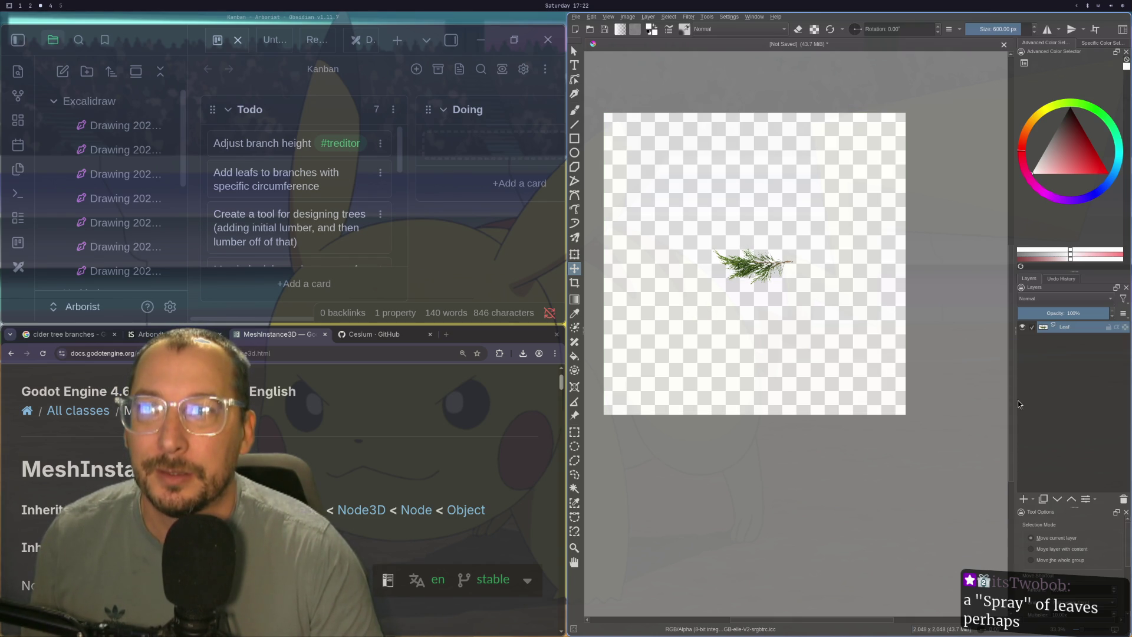
{"action": "key", "text": "ctrl+z"}
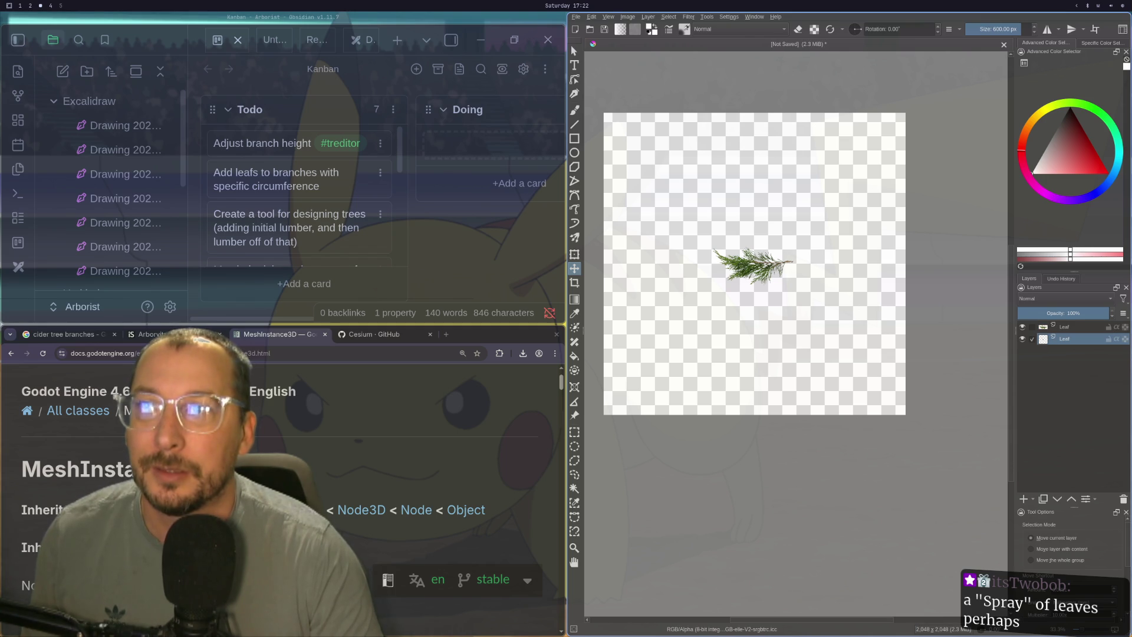
{"action": "key", "text": "ctrl+z"}
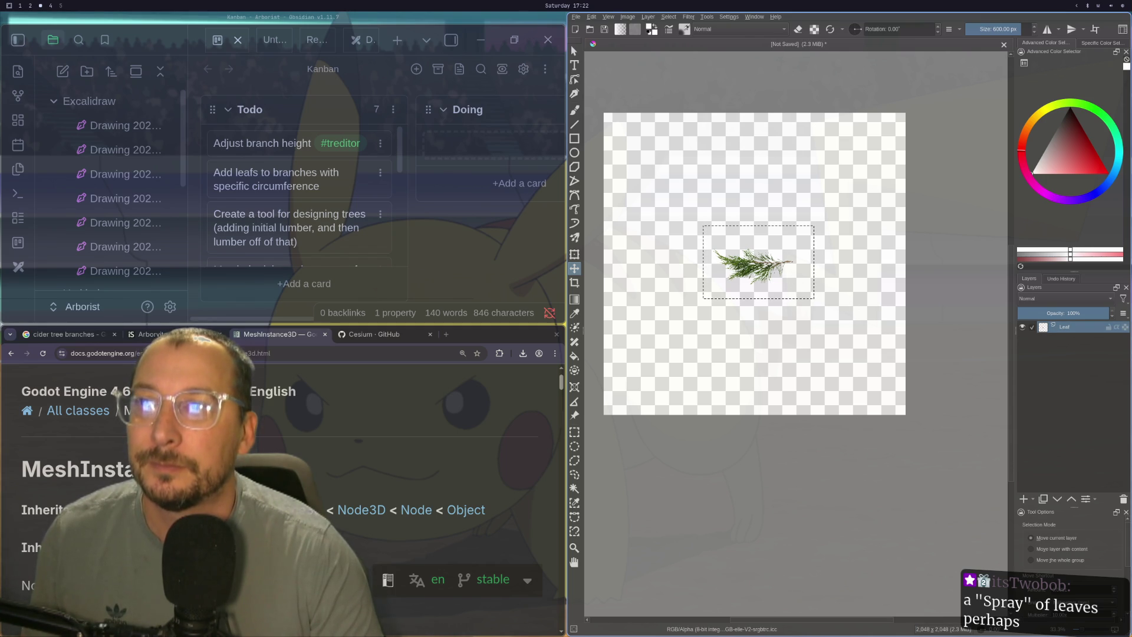
{"action": "key", "text": "ctrl+z"}
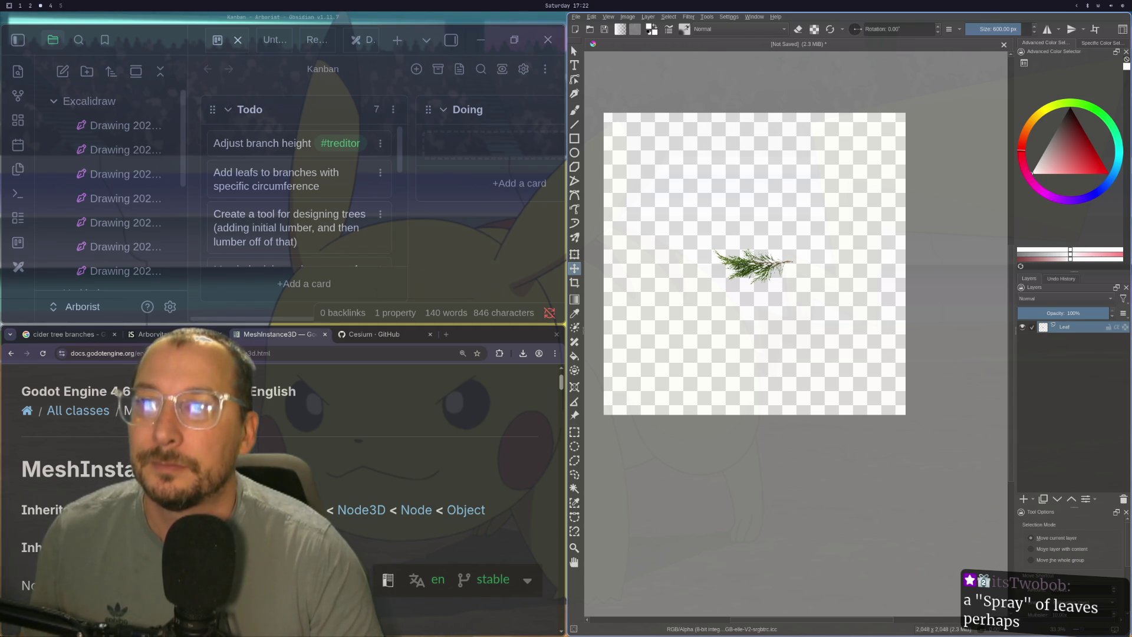
{"action": "left_click", "coordinate": [648, 16]}
{"action": "left_click", "coordinate": [647, 17]}
{"action": "left_click", "coordinate": [731, 30]}
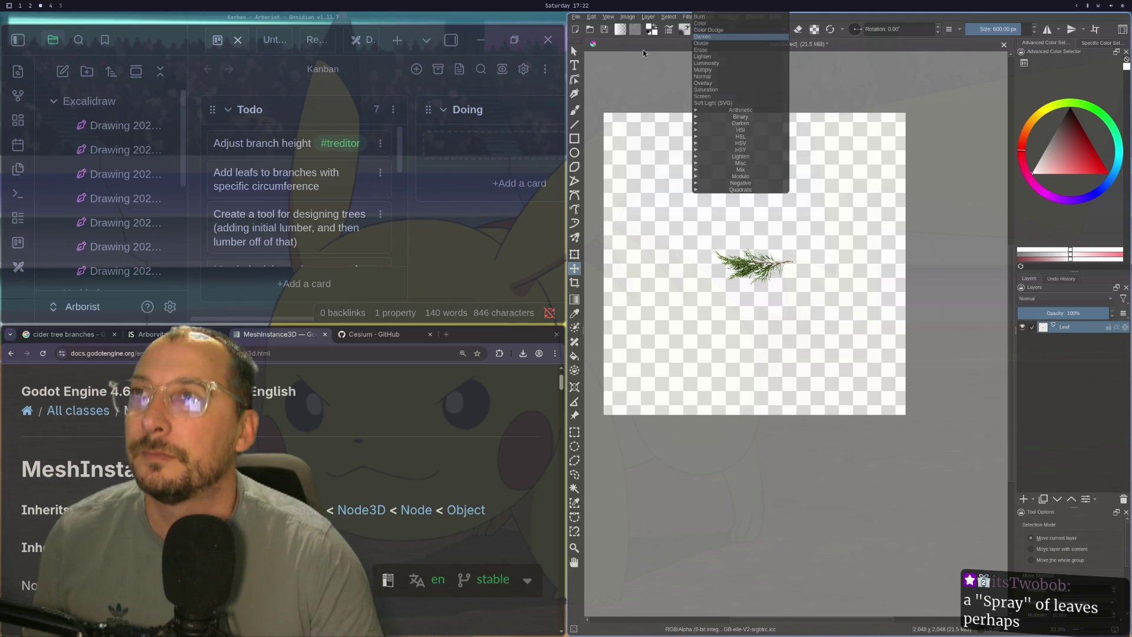
{"action": "left_click", "coordinate": [677, 33]}
{"action": "left_click", "coordinate": [683, 31]}
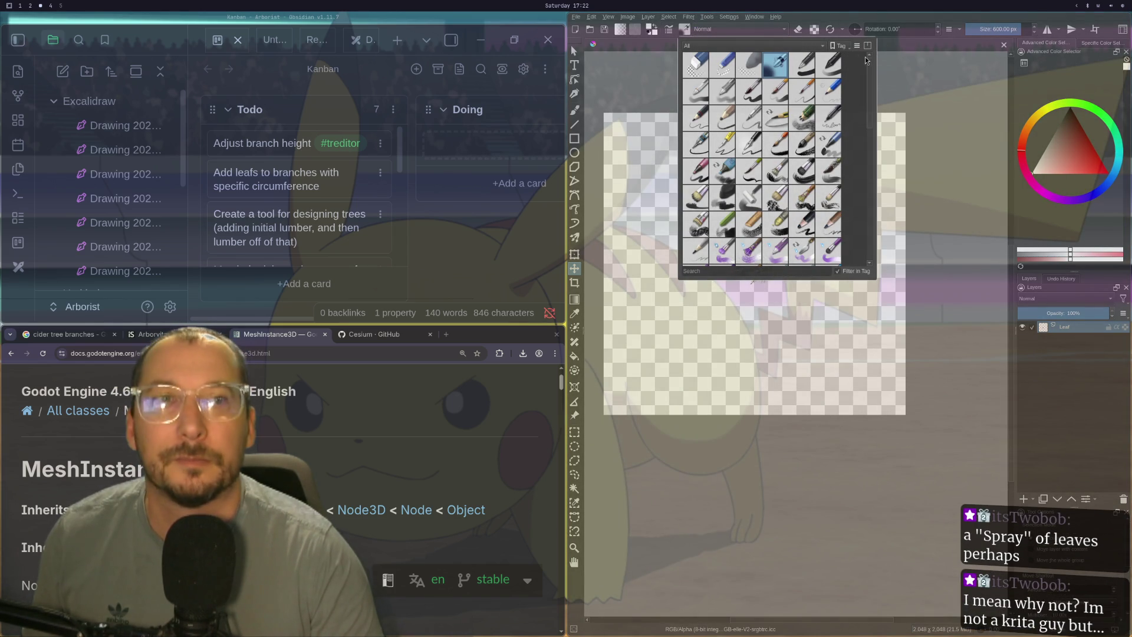
{"action": "left_click", "coordinate": [649, 104]}
{"action": "left_click", "coordinate": [683, 30]}
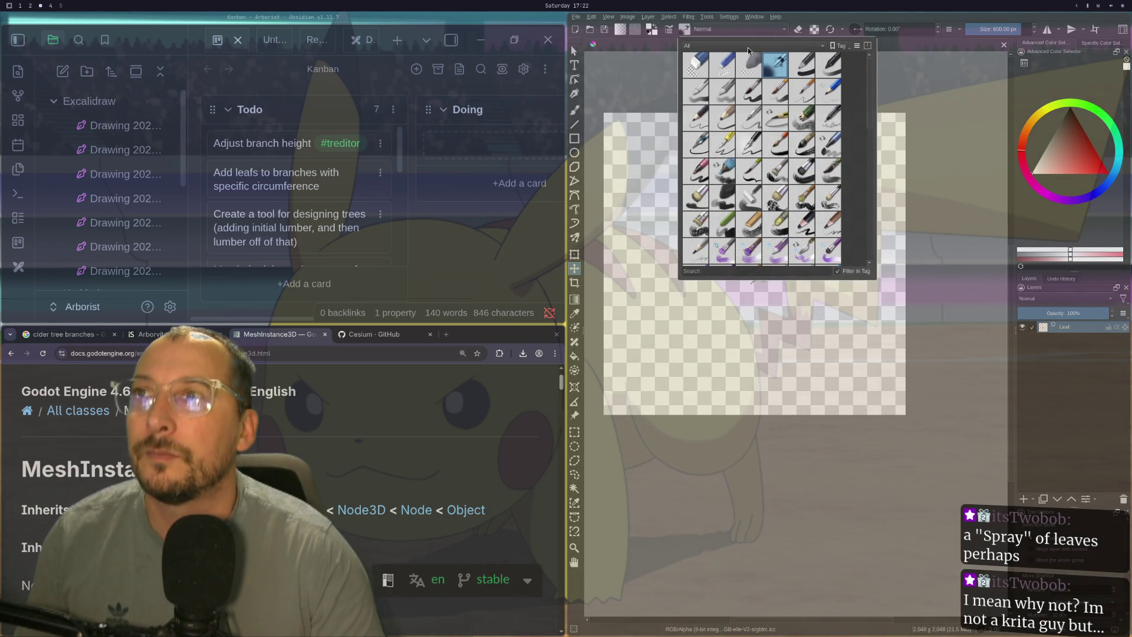
{"action": "left_click", "coordinate": [609, 71]}
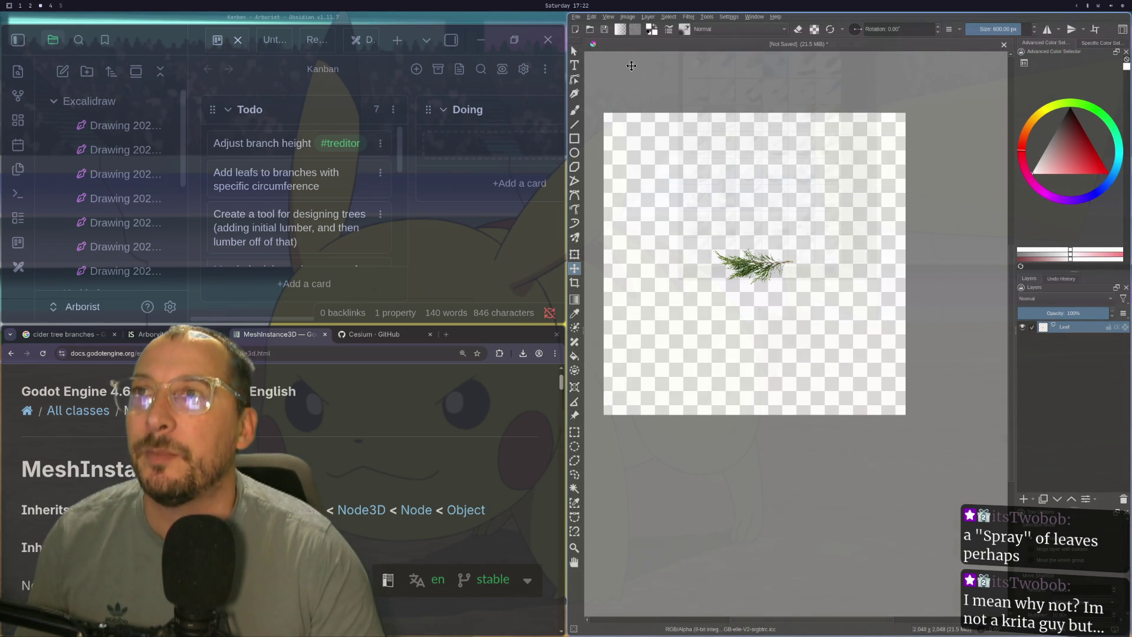
{"action": "left_click", "coordinate": [783, 30]}
{"action": "left_click", "coordinate": [642, 57]}
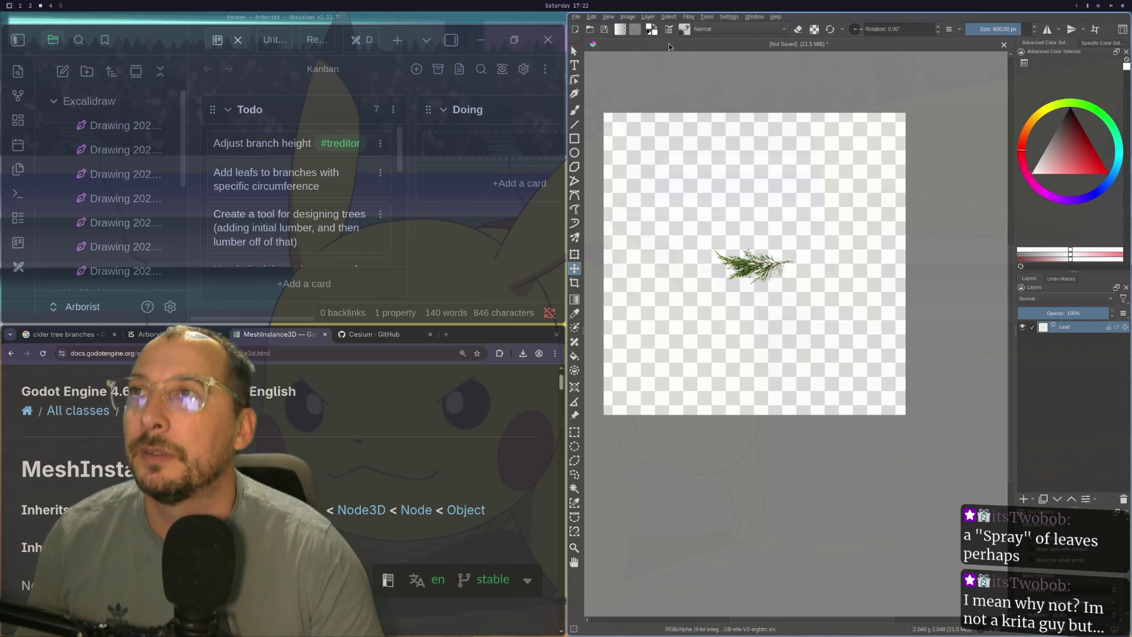
{"action": "left_click", "coordinate": [668, 32]}
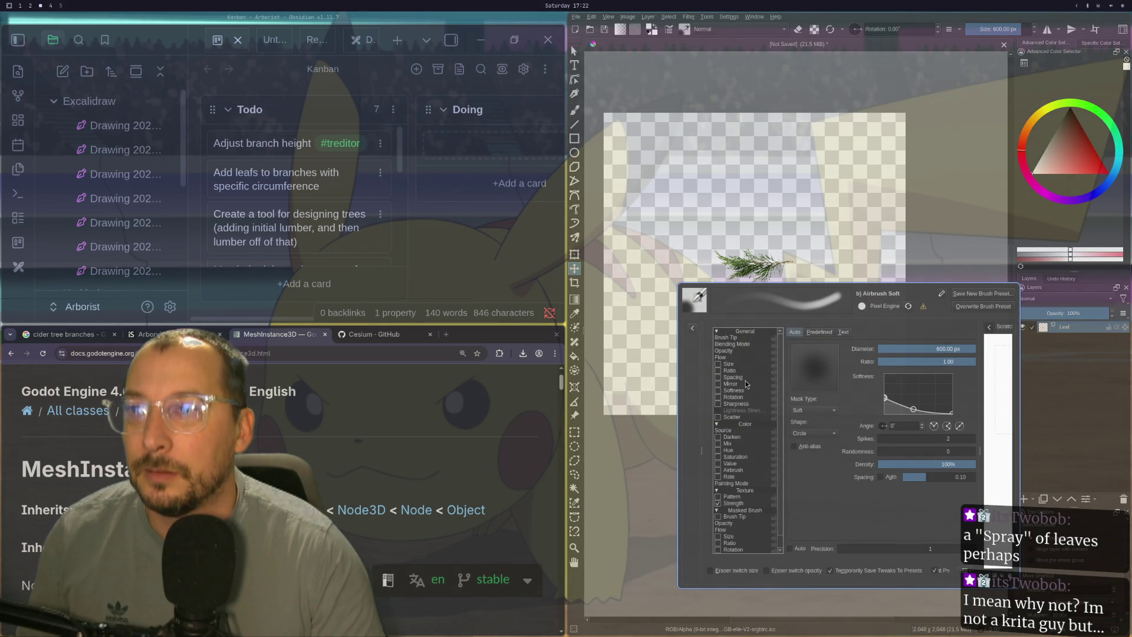
{"action": "scroll", "coordinate": [745, 384], "scroll_direction": "down", "scroll_amount": 1}
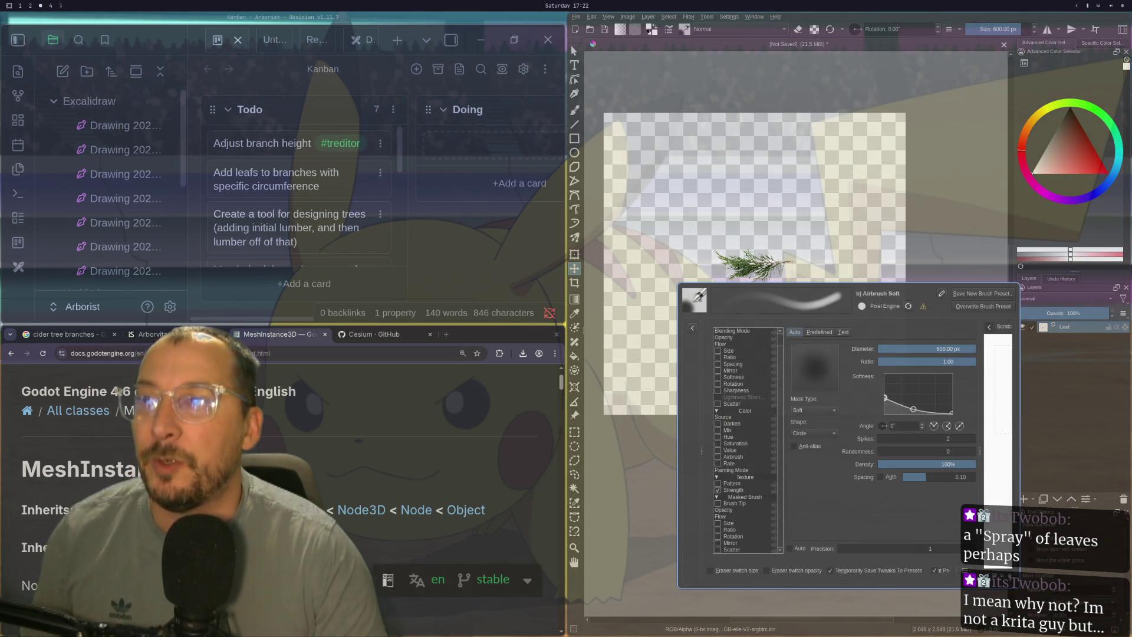
{"action": "left_click", "coordinate": [767, 216]}
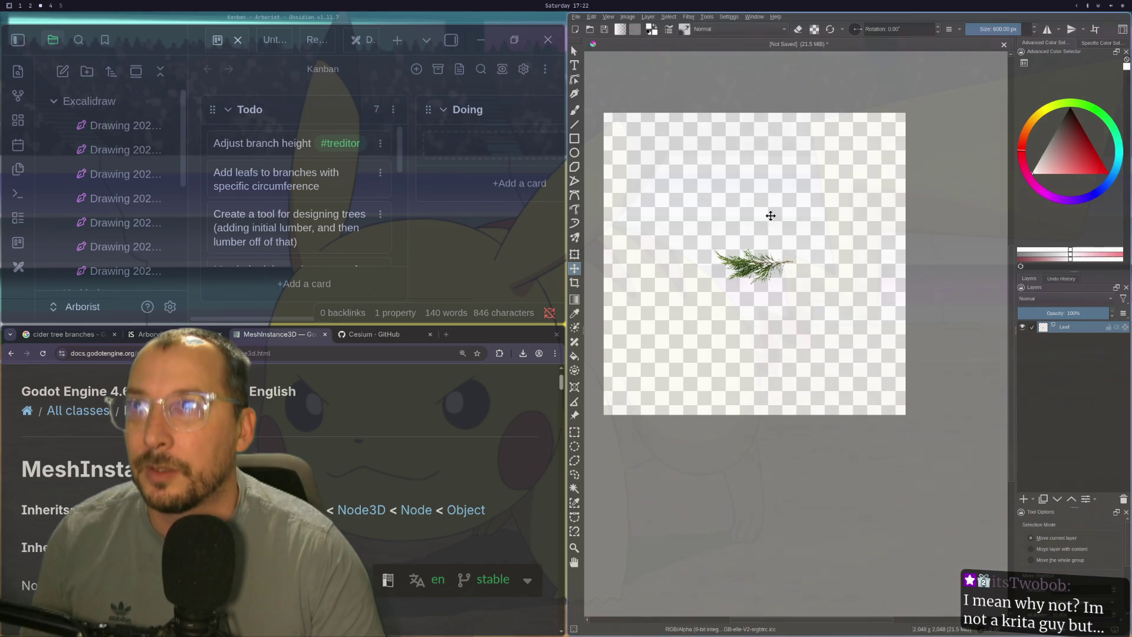
- Pick a 90 px brush preset and browse the tip shapes in the brush settings
{"action": "left_click", "coordinate": [685, 29]}
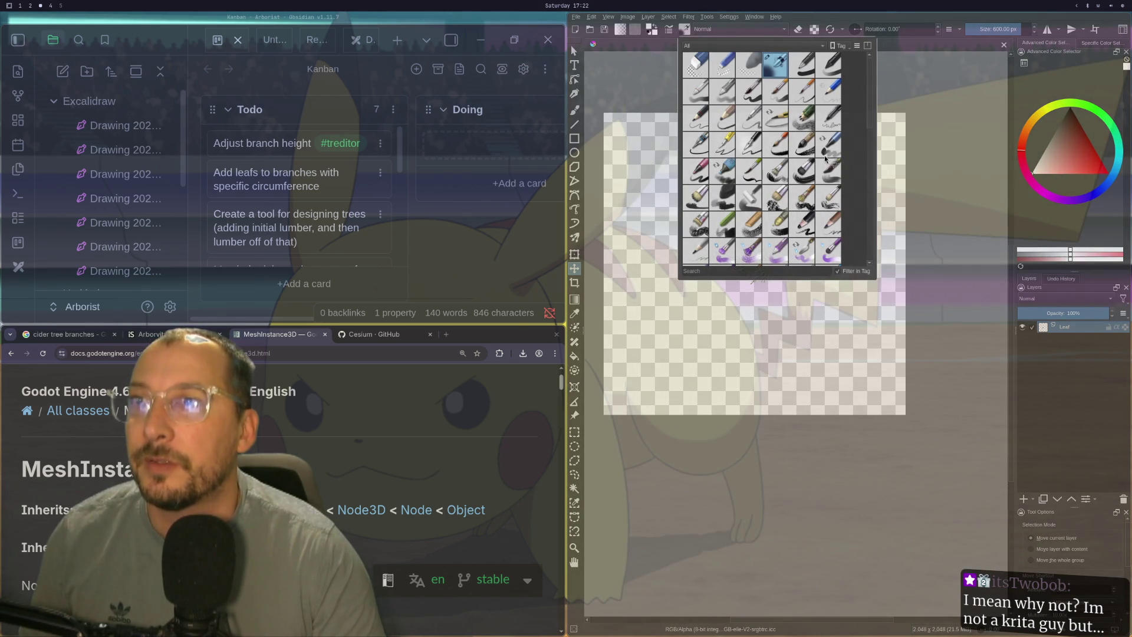
{"action": "left_click", "coordinate": [779, 198]}
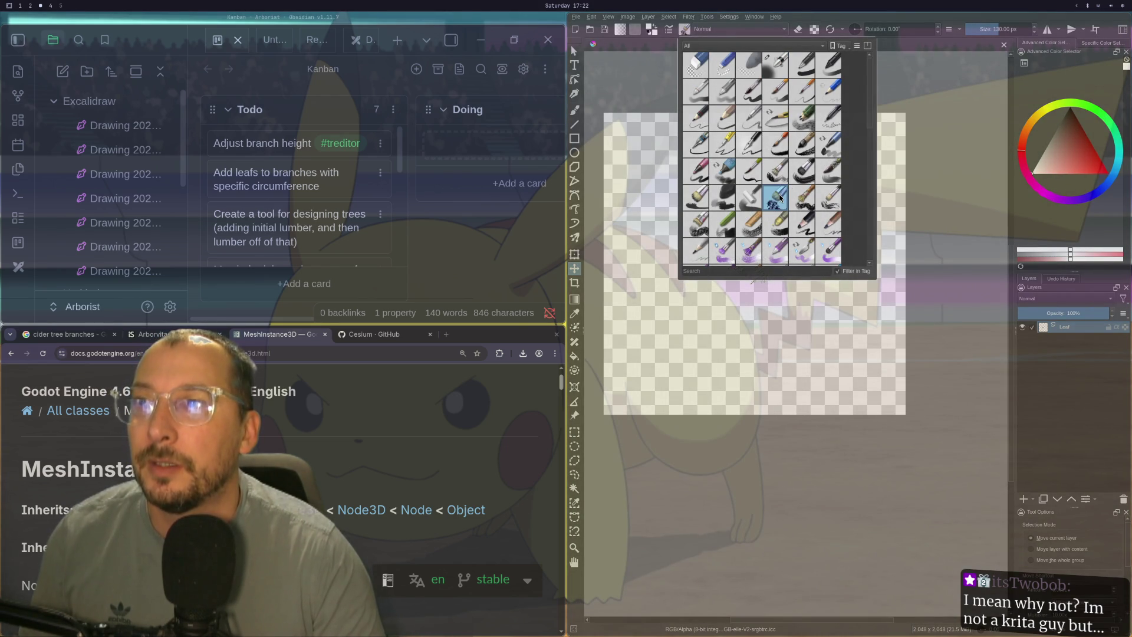
{"action": "left_click", "coordinate": [753, 234]}
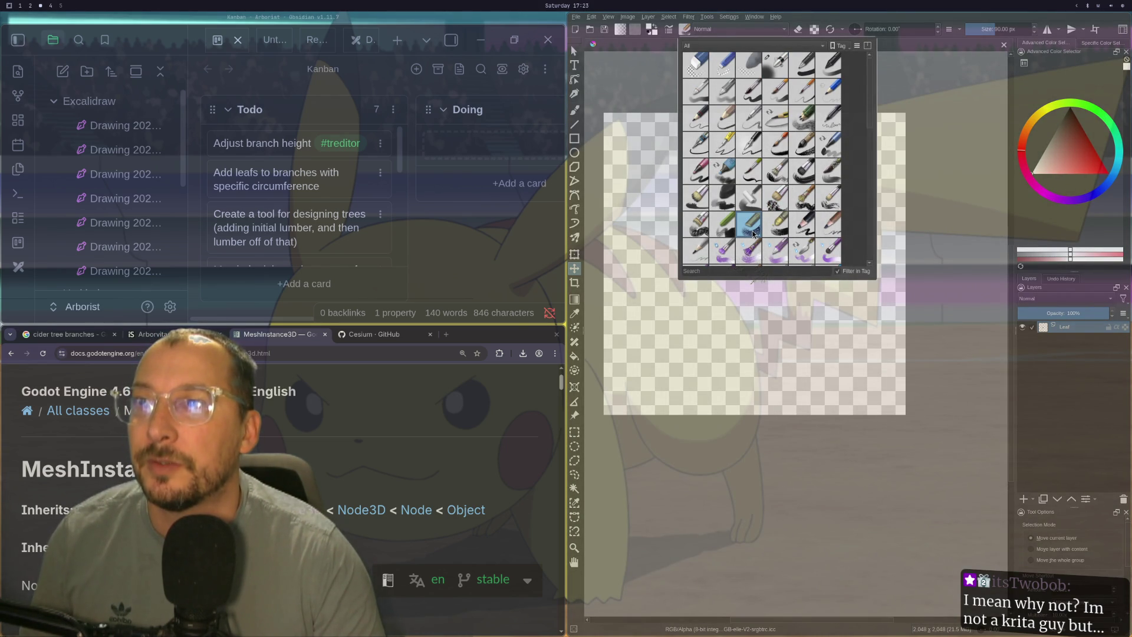
{"action": "left_click", "coordinate": [650, 75]}
{"action": "left_click", "coordinate": [667, 31]}
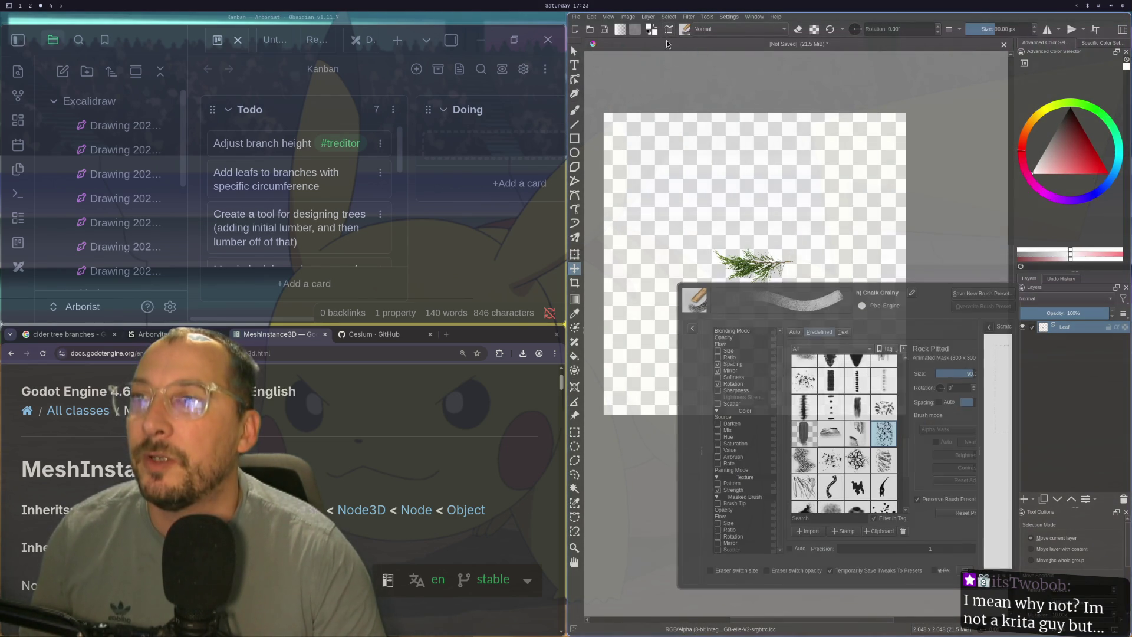
{"action": "scroll", "coordinate": [847, 423], "scroll_direction": "up", "scroll_amount": 4}
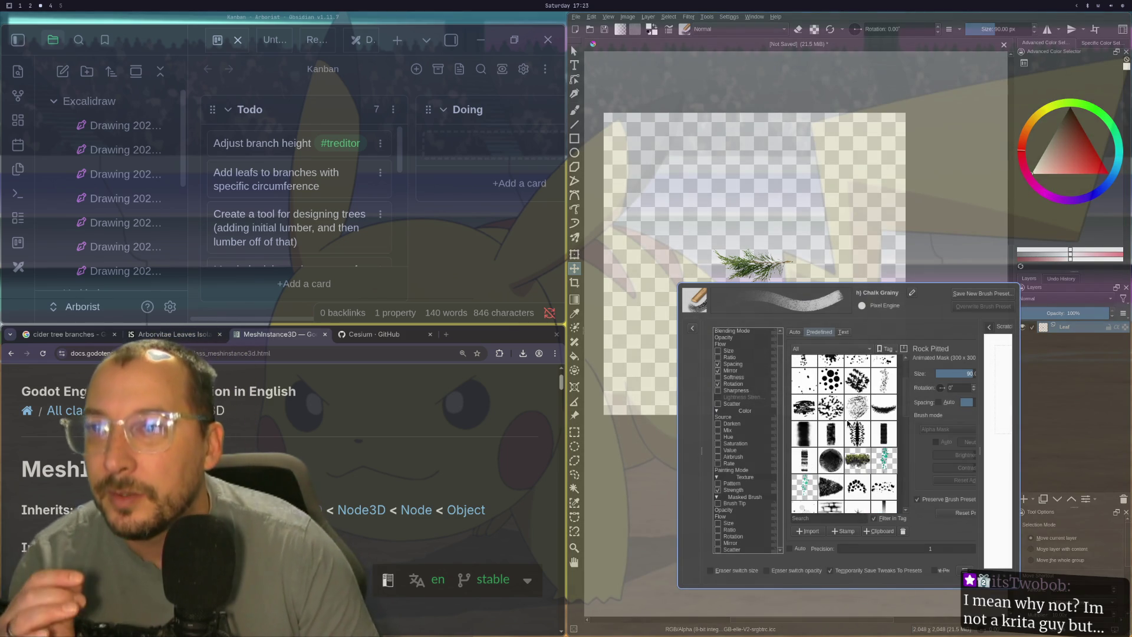
{"action": "scroll", "coordinate": [848, 423], "scroll_direction": "up", "scroll_amount": 1}
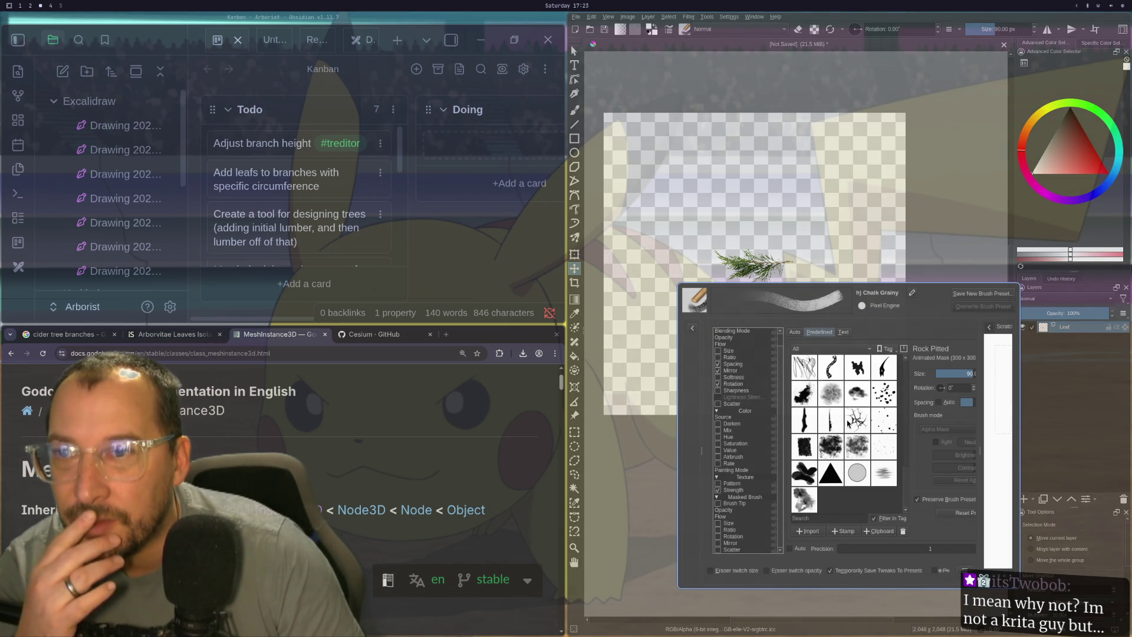
{"action": "scroll", "coordinate": [884, 419], "scroll_direction": "up", "scroll_amount": 1}
{"action": "scroll", "coordinate": [884, 419], "scroll_direction": "down", "scroll_amount": 2}
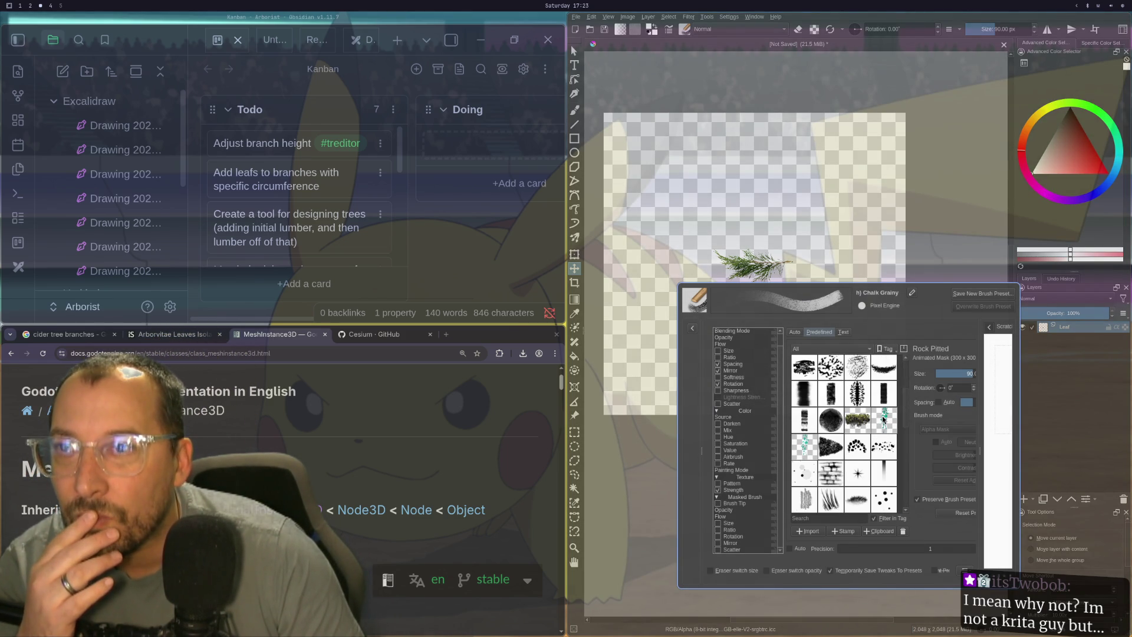
{"action": "scroll", "coordinate": [884, 419], "scroll_direction": "down", "scroll_amount": 2}
{"action": "scroll", "coordinate": [847, 448], "scroll_direction": "down", "scroll_amount": 6}
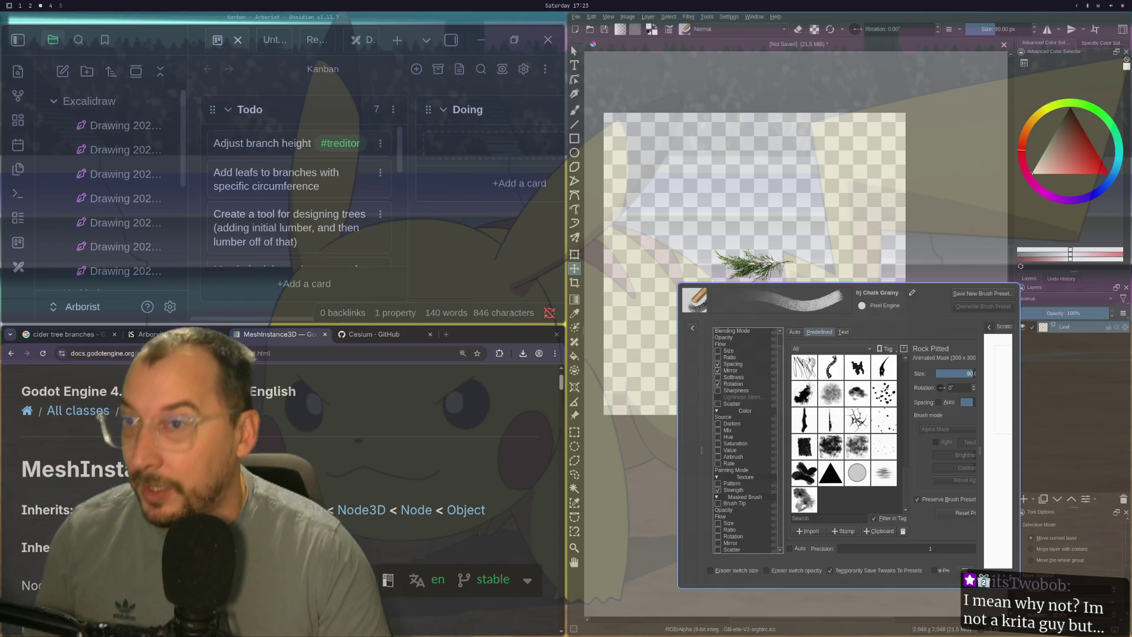
{"action": "key", "text": "Escape"}
- Choose a large brush preset and paint a freehand test stroke, then undo it
{"action": "left_click", "coordinate": [694, 30]}
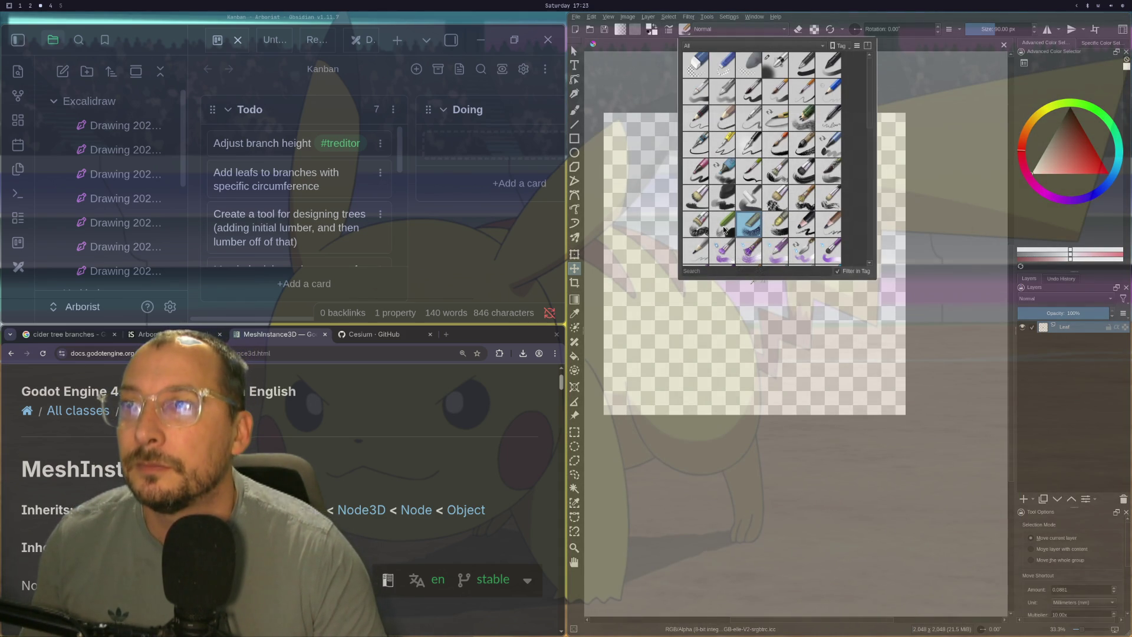
{"action": "scroll", "coordinate": [727, 223], "scroll_direction": "down", "scroll_amount": 5}
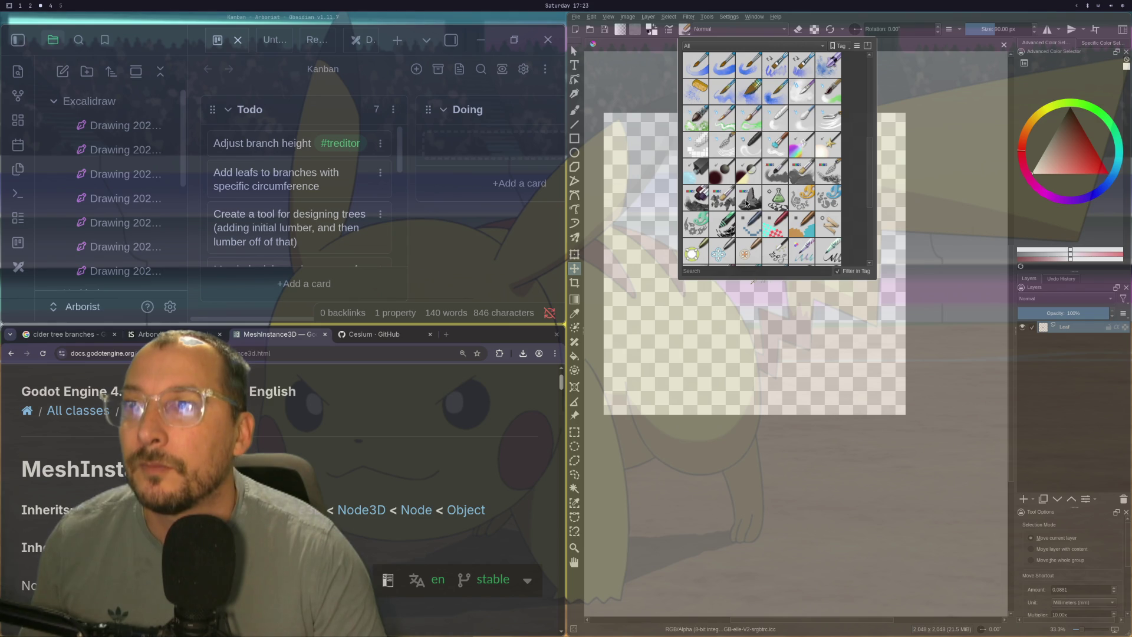
{"action": "left_click", "coordinate": [703, 230]}
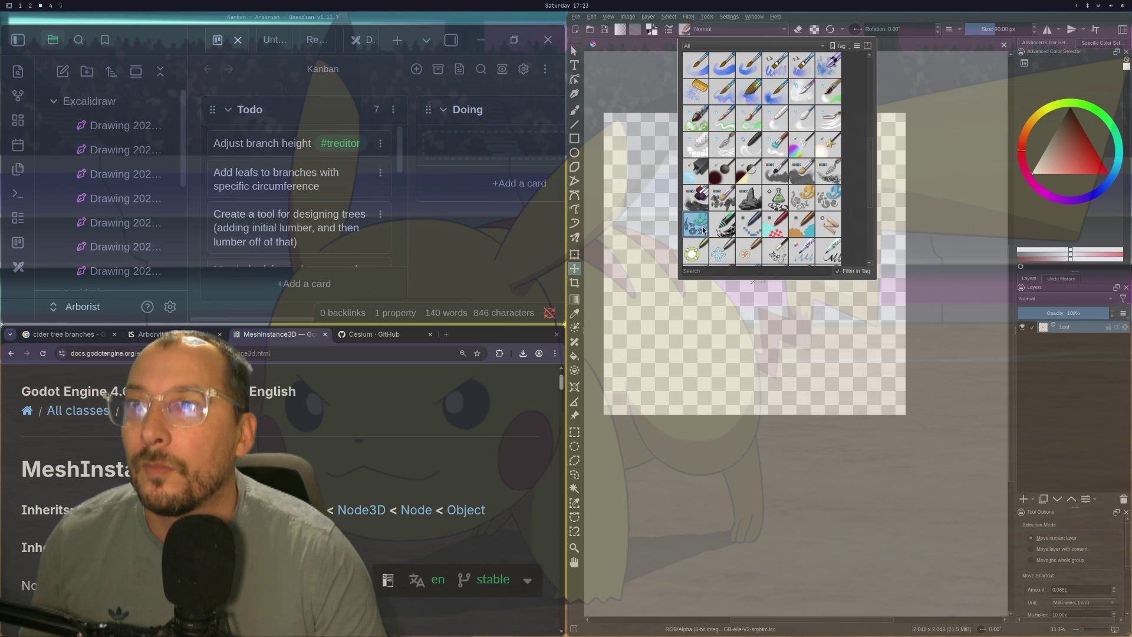
{"action": "left_click_drag", "start_coordinate": [672, 313], "coordinate": [730, 218]}
{"action": "key", "text": "ctrl+z"}
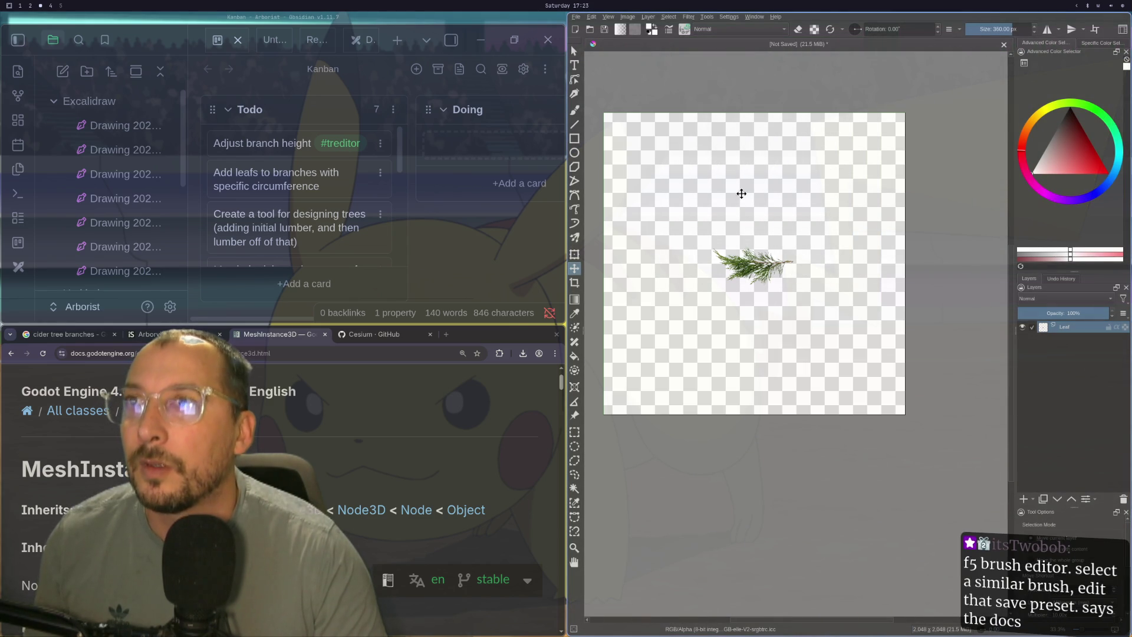
{"action": "left_click", "coordinate": [575, 110]}
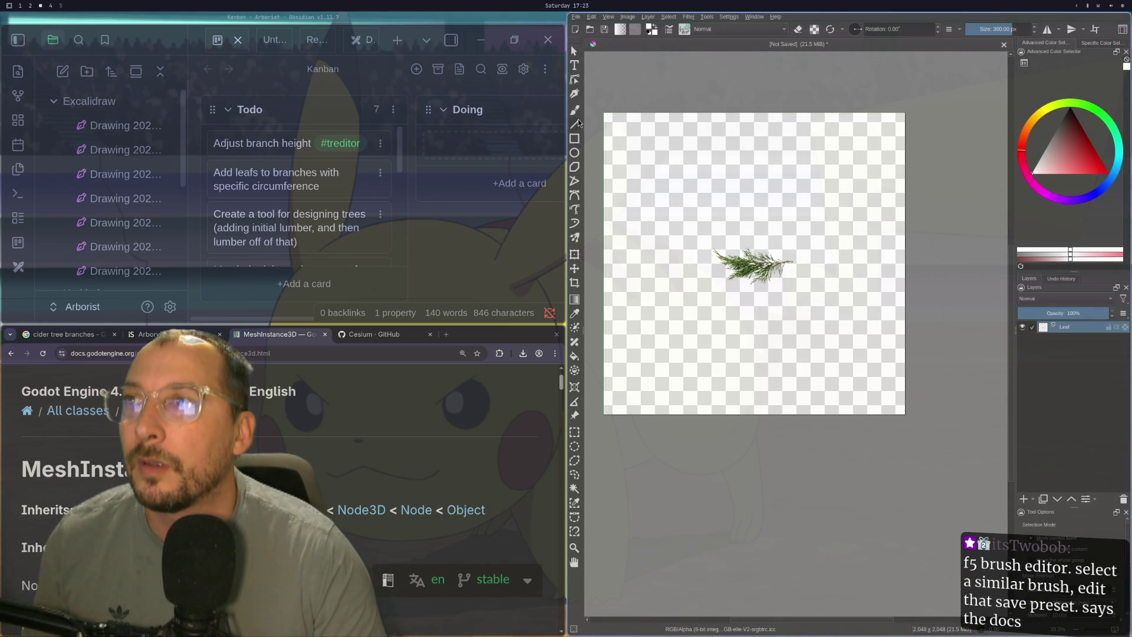
{"action": "left_click_drag", "start_coordinate": [691, 280], "coordinate": [718, 100]}
{"action": "key", "text": "ctrl+z"}
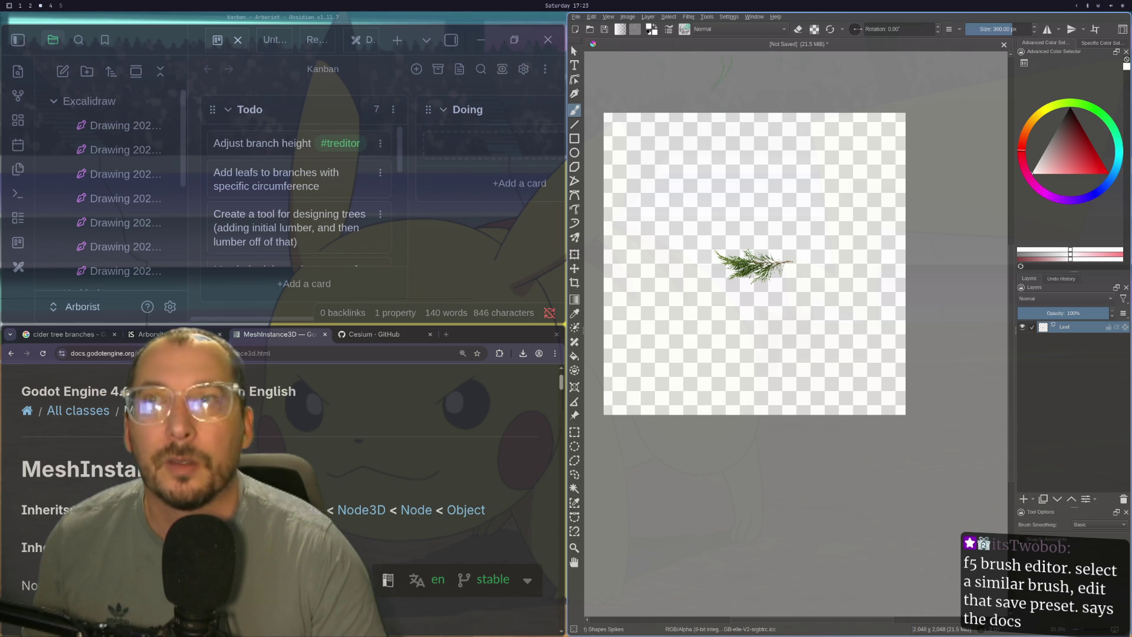
- Test the RGBA 03 Rake preset with a vertical stroke, then undo it
{"action": "left_click", "coordinate": [685, 33]}
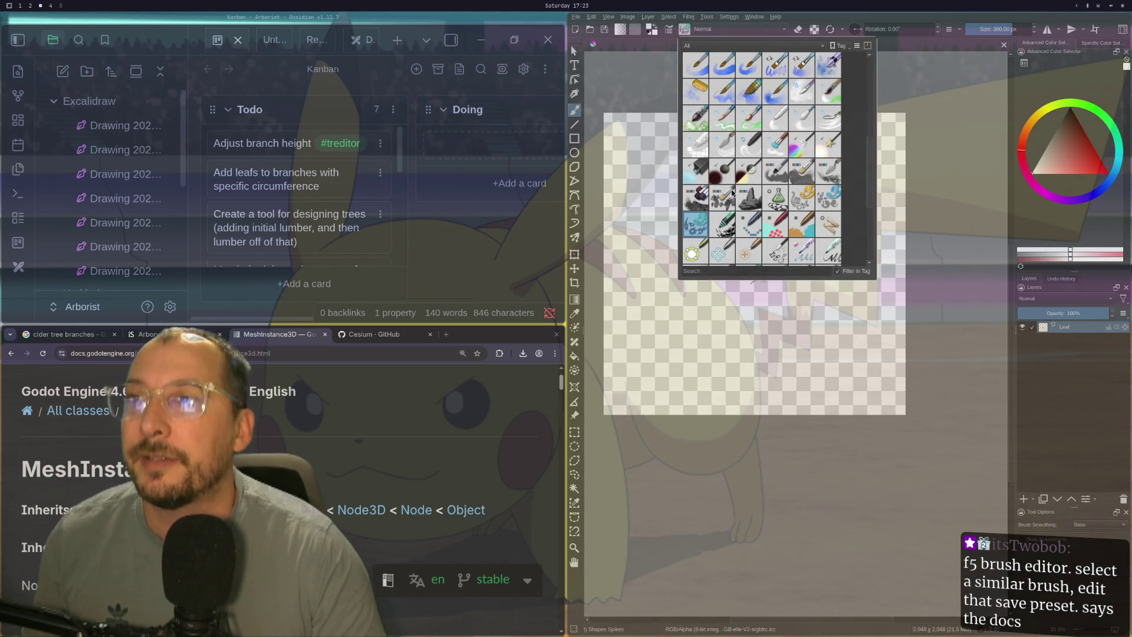
{"action": "scroll", "coordinate": [789, 180], "scroll_direction": "up", "scroll_amount": 1}
{"action": "scroll", "coordinate": [820, 175], "scroll_direction": "down", "scroll_amount": 1}
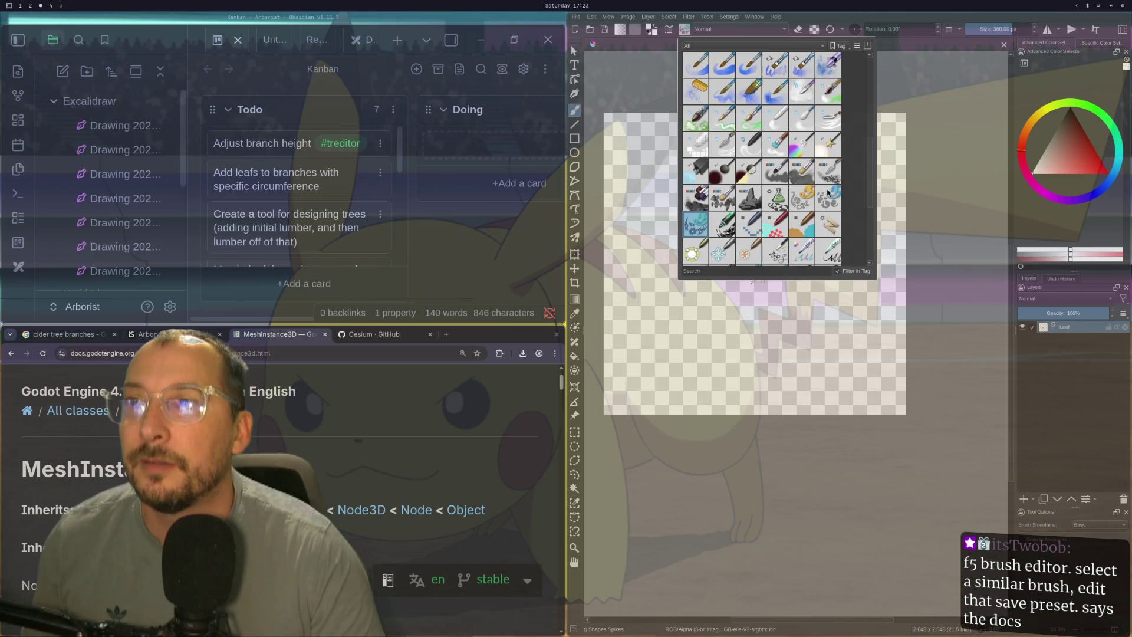
{"action": "left_click", "coordinate": [834, 179]}
{"action": "left_click_drag", "start_coordinate": [694, 386], "coordinate": [708, 158]}
{"action": "key", "text": "ctrl+z"}
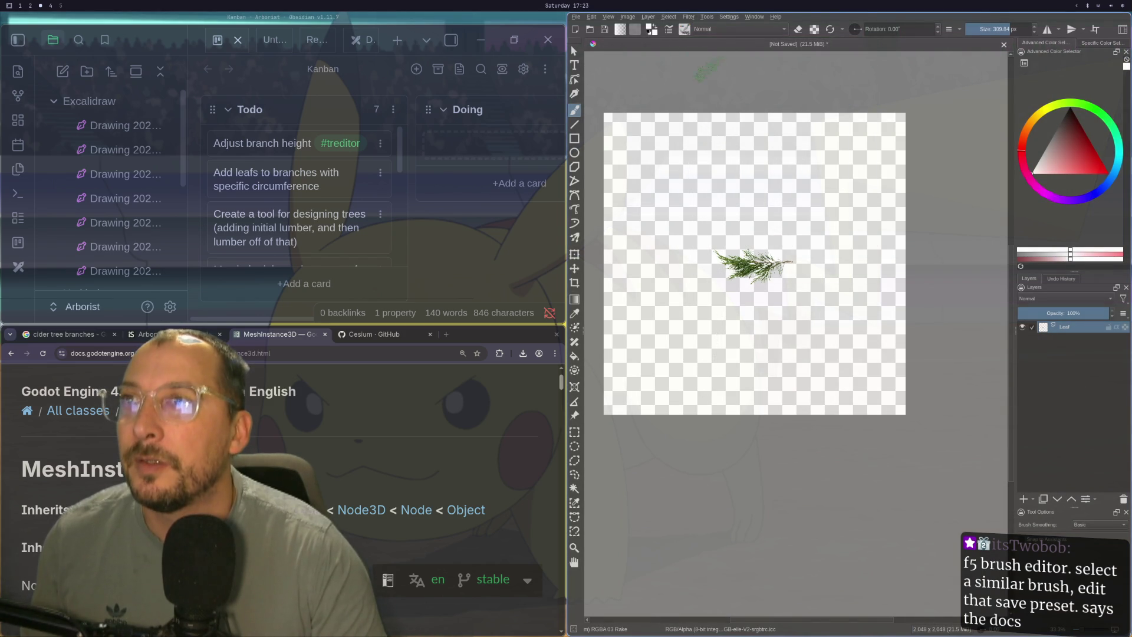
- Select the Shapes Square preset and test it with vertical and arched strokes, undoing both
{"action": "left_click", "coordinate": [685, 28]}
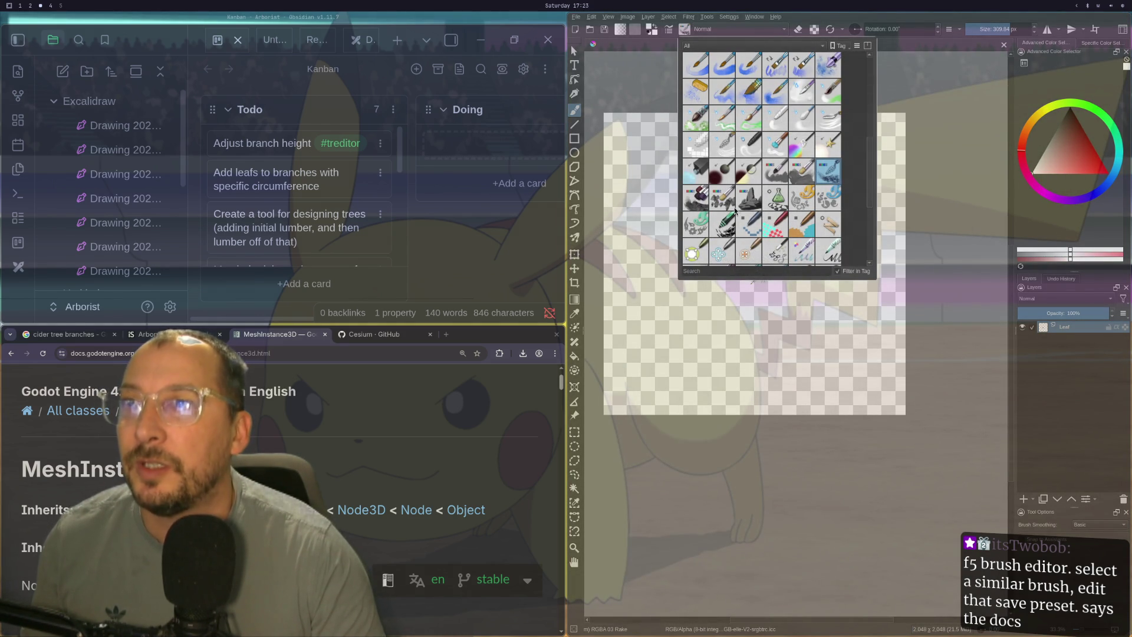
{"action": "mouse_move", "coordinate": [700, 228]}
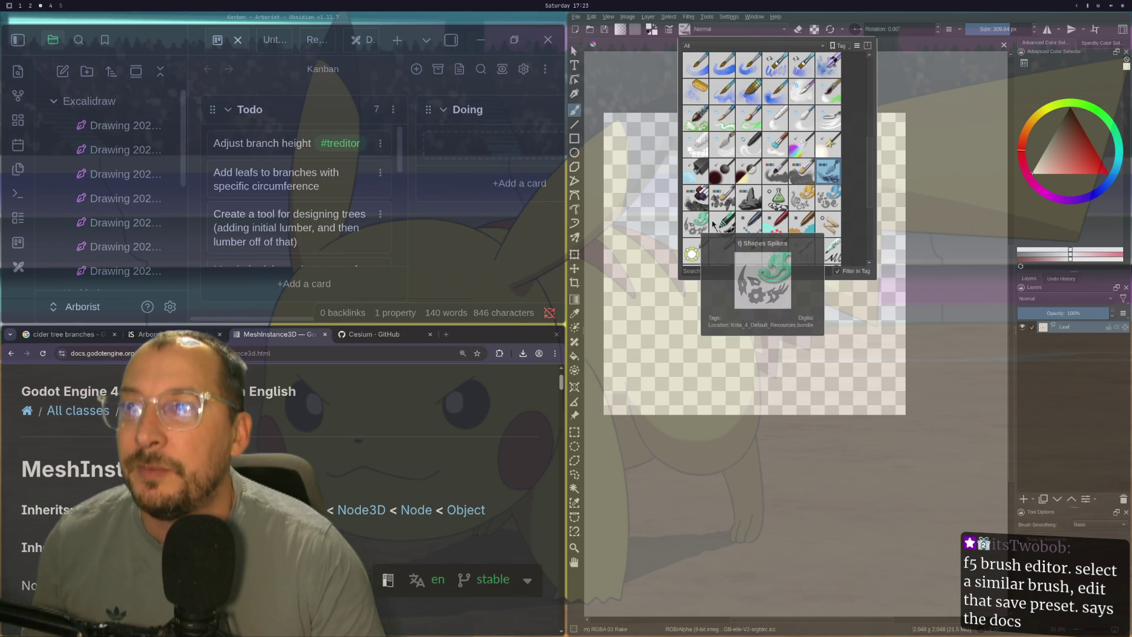
{"action": "left_click", "coordinate": [714, 221]}
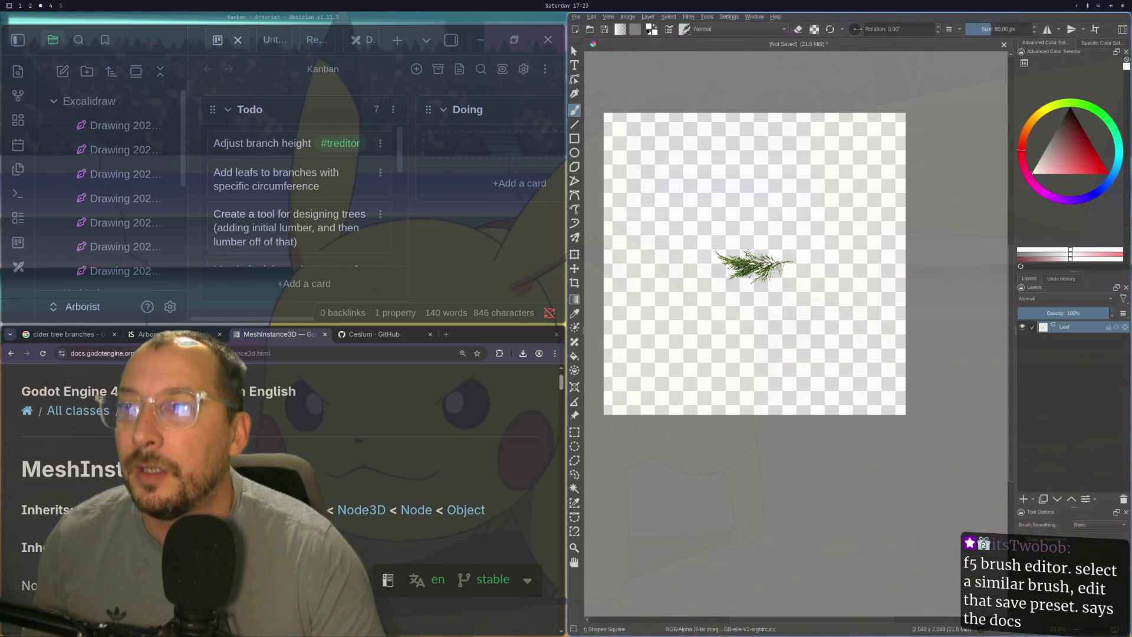
{"action": "left_click_drag", "start_coordinate": [689, 371], "coordinate": [701, 124]}
{"action": "key", "text": "ctrl+z"}
{"action": "mouse_move", "coordinate": [676, 402]}
{"action": "left_mouse_down"}
{"action": "mouse_move", "coordinate": [689, 231]}
{"action": "mouse_move", "coordinate": [703, 190]}
{"action": "mouse_move", "coordinate": [736, 167]}
{"action": "mouse_move", "coordinate": [781, 173]}
{"action": "mouse_move", "coordinate": [804, 198]}
{"action": "mouse_move", "coordinate": [834, 402]}
{"action": "left_mouse_up"}
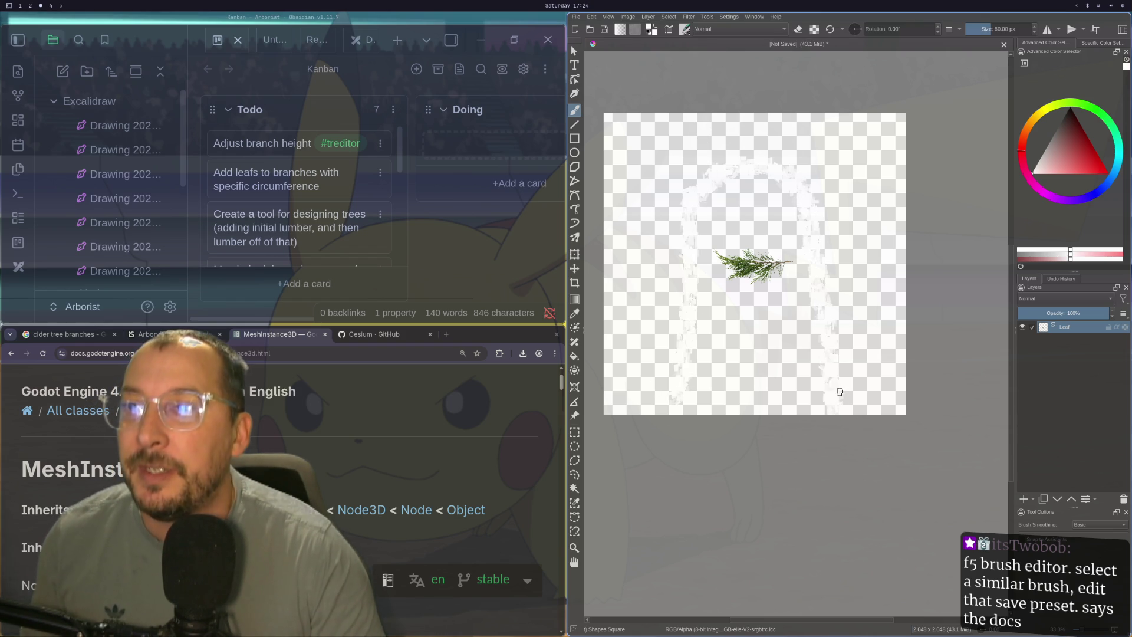
{"action": "key", "text": "ctrl+z"}
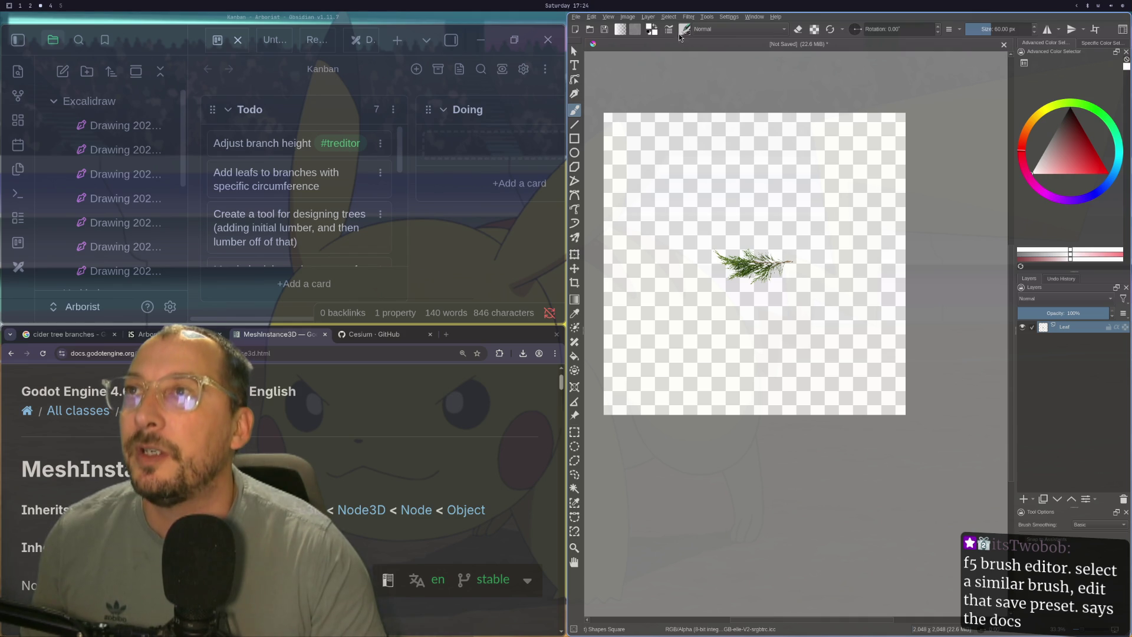
{"action": "left_click", "coordinate": [668, 30]}
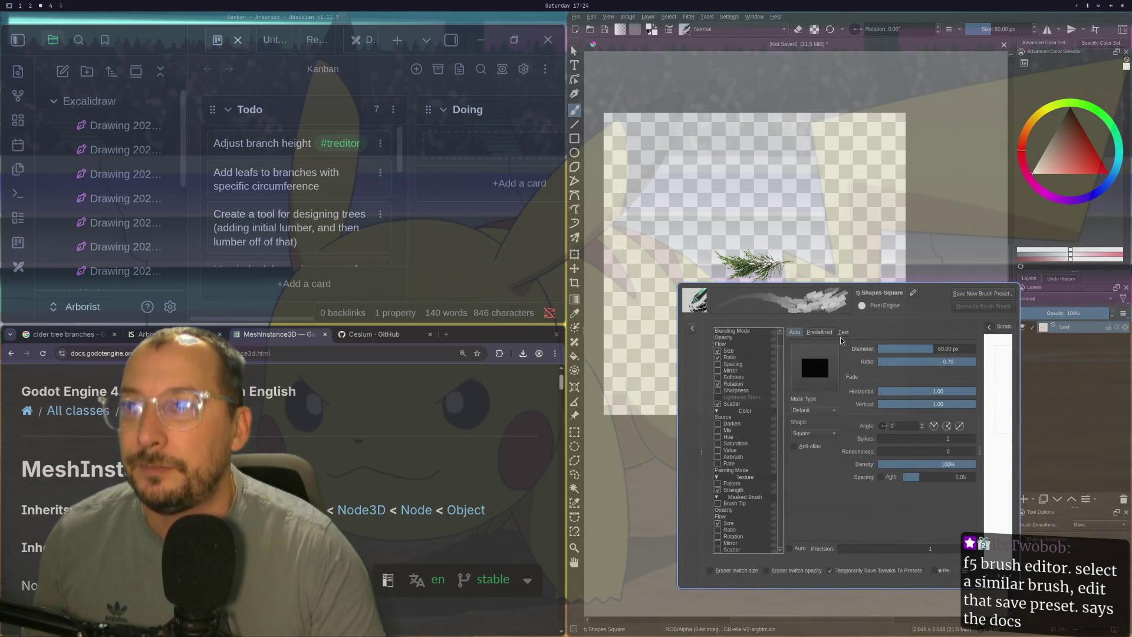
{"action": "left_click", "coordinate": [818, 332]}
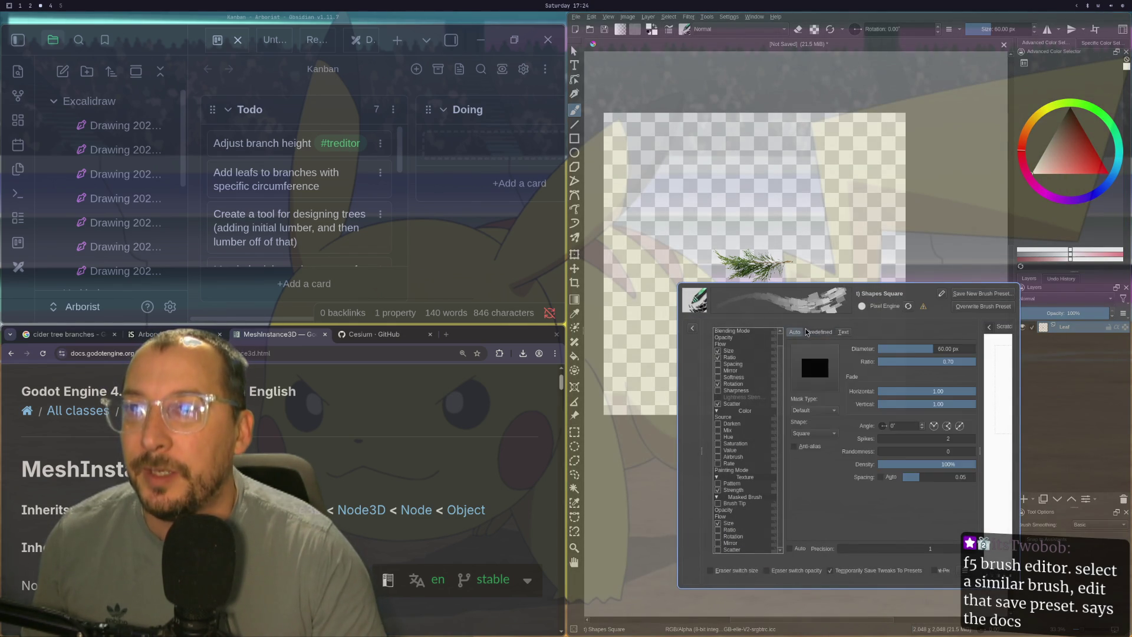
{"action": "left_click", "coordinate": [795, 332]}
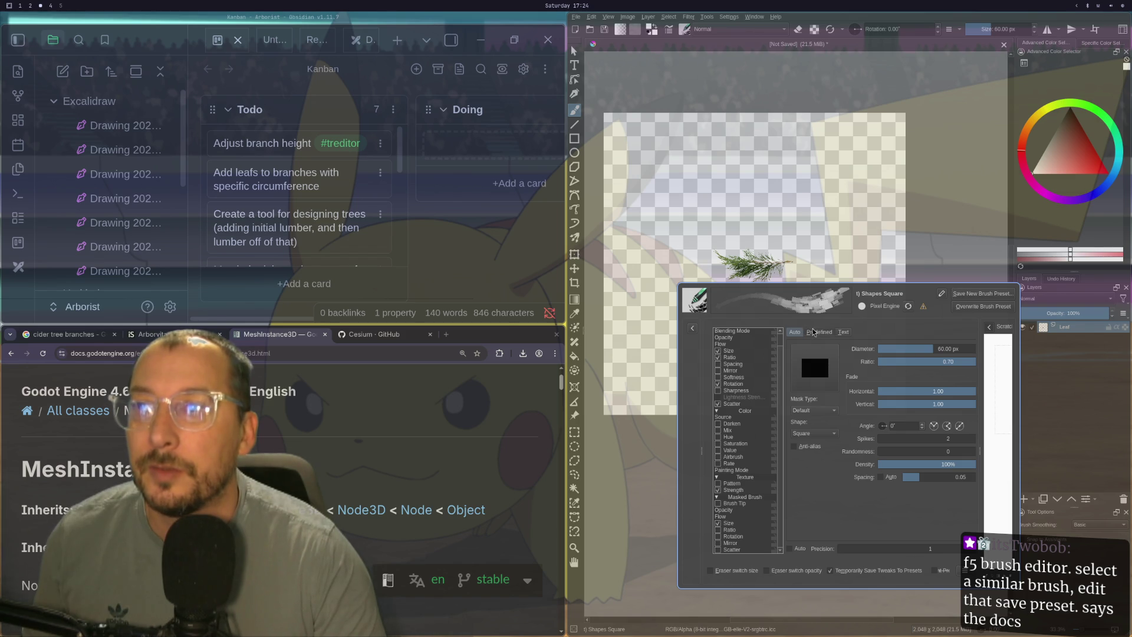
{"action": "left_click", "coordinate": [819, 332]}
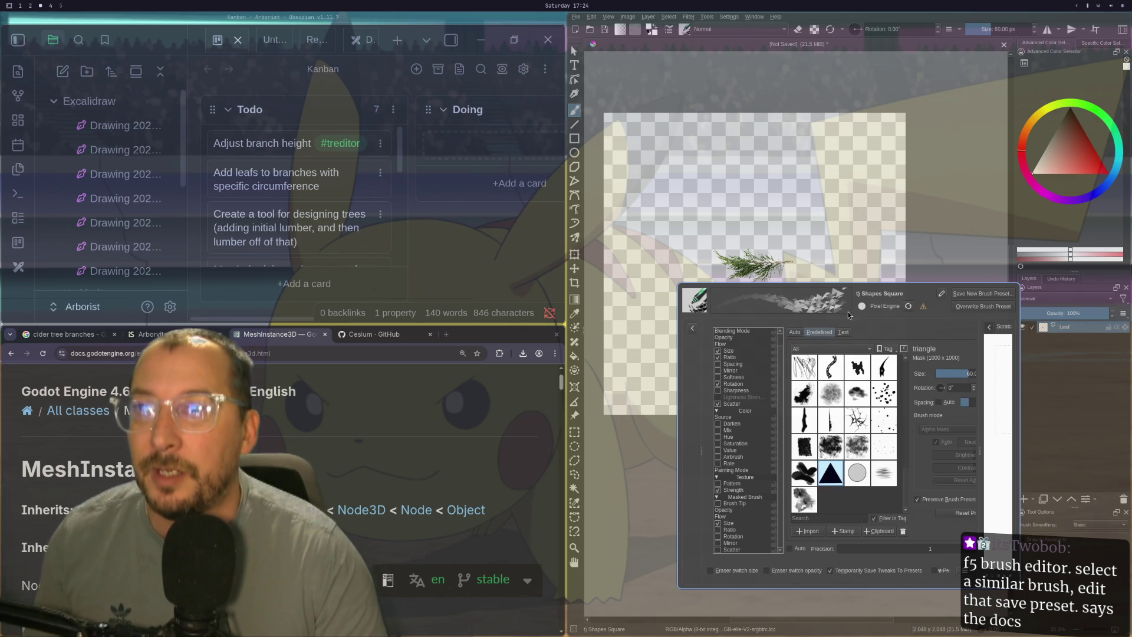
{"action": "key", "text": "F5"}
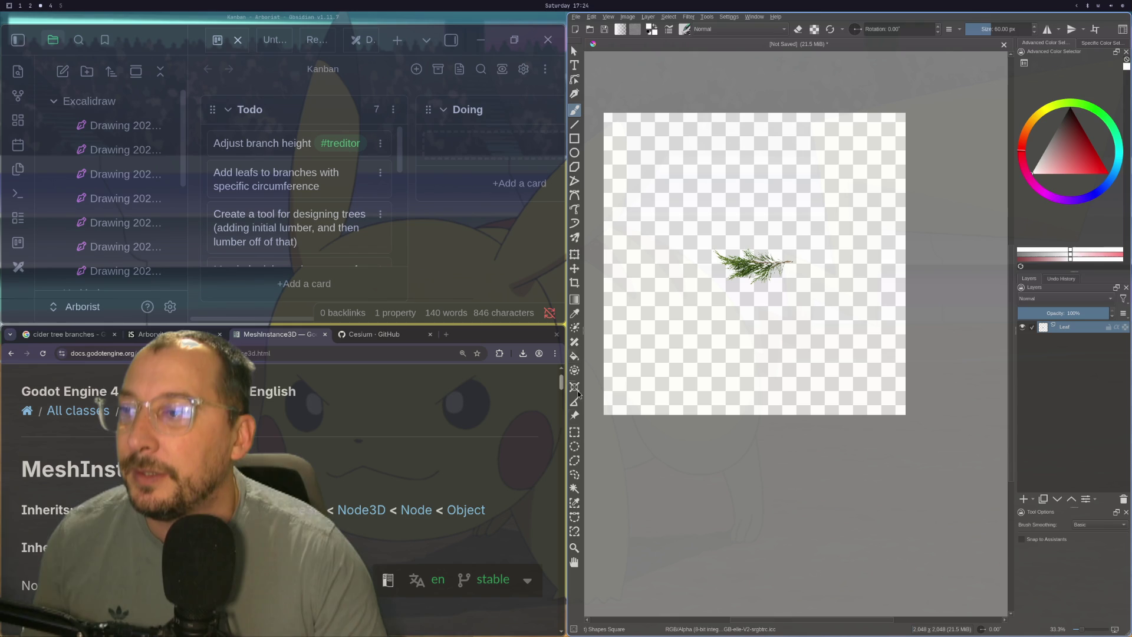
- Copy a rectangle around the leaf sprig and load it as a clipboard brush tip
{"action": "left_click", "coordinate": [574, 432]}
{"action": "left_click_drag", "start_coordinate": [649, 213], "coordinate": [834, 334]}
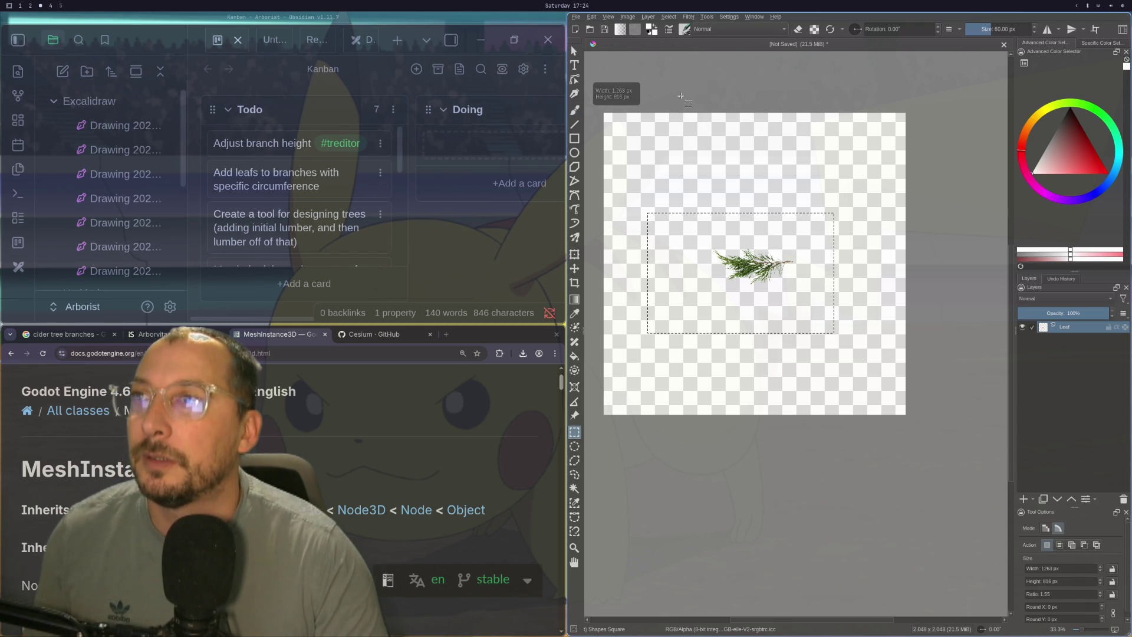
{"action": "left_click", "coordinate": [625, 17]}
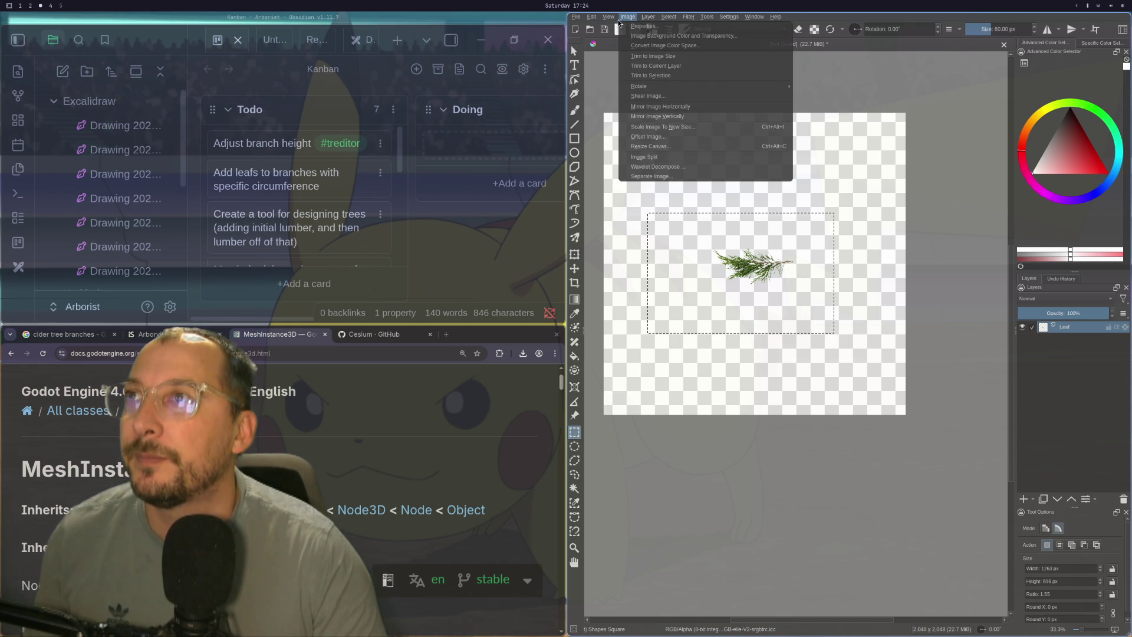
{"action": "key", "text": "Escape"}
{"action": "left_click", "coordinate": [672, 30]}
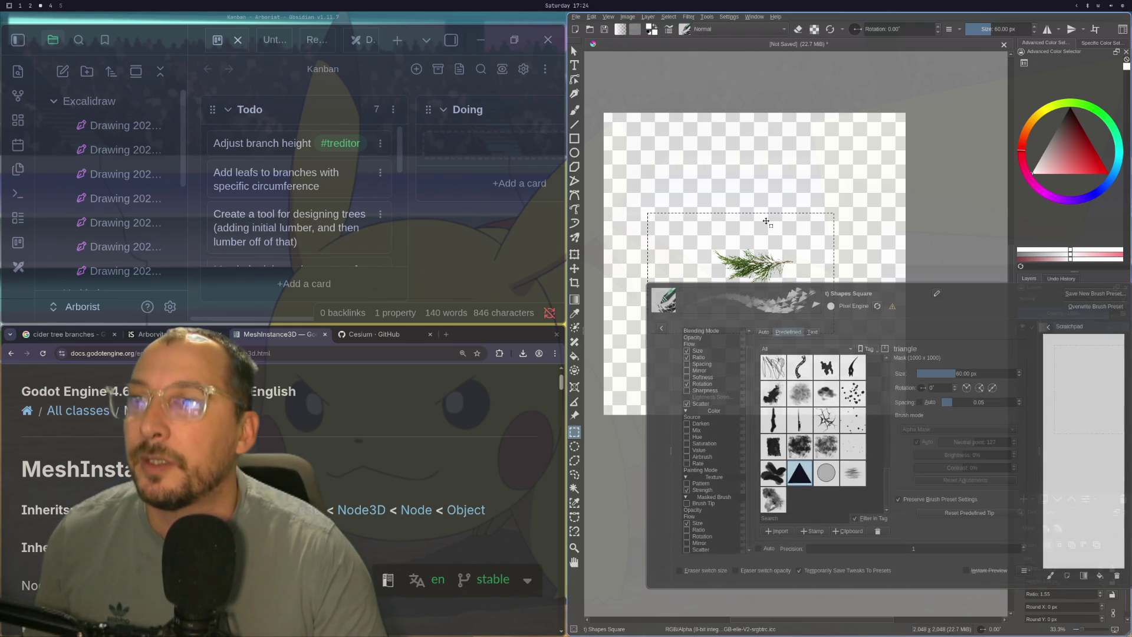
{"action": "left_click", "coordinate": [843, 531]}
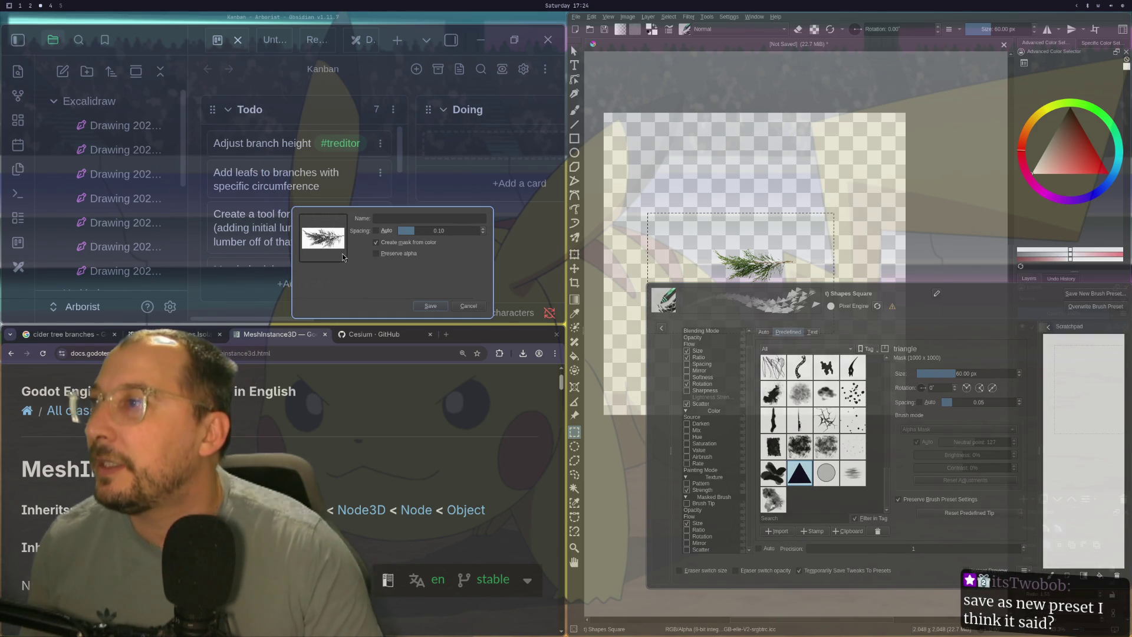
- Keep the tip's own colours at 0.10 spacing, name it 'cedar leaf' and save it
{"action": "left_click", "coordinate": [384, 256]}
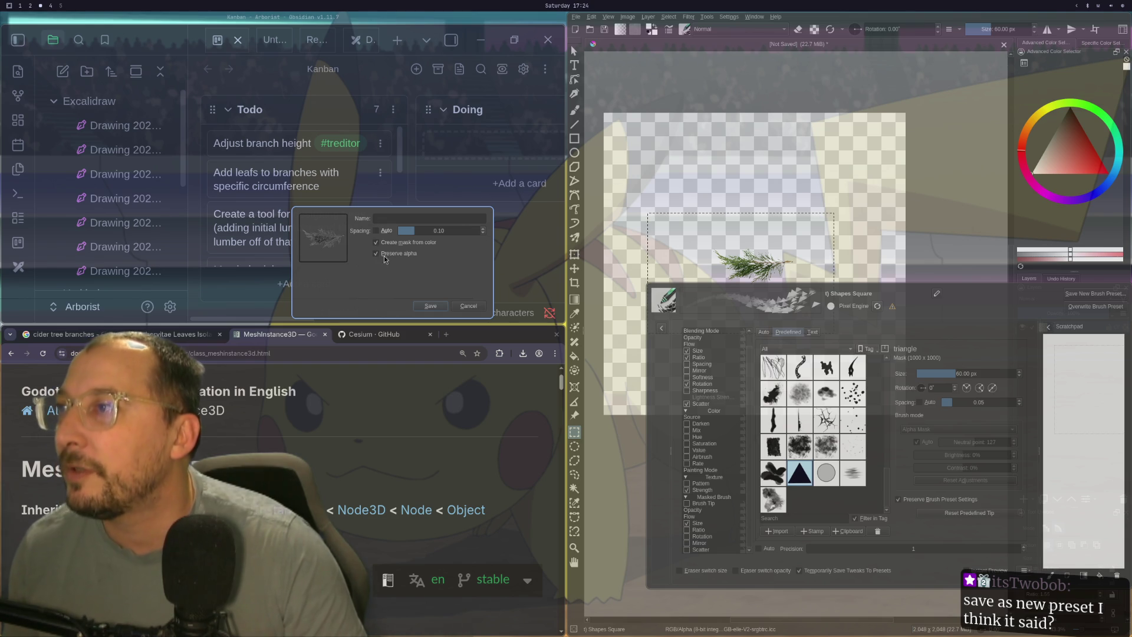
{"action": "left_click", "coordinate": [386, 244]}
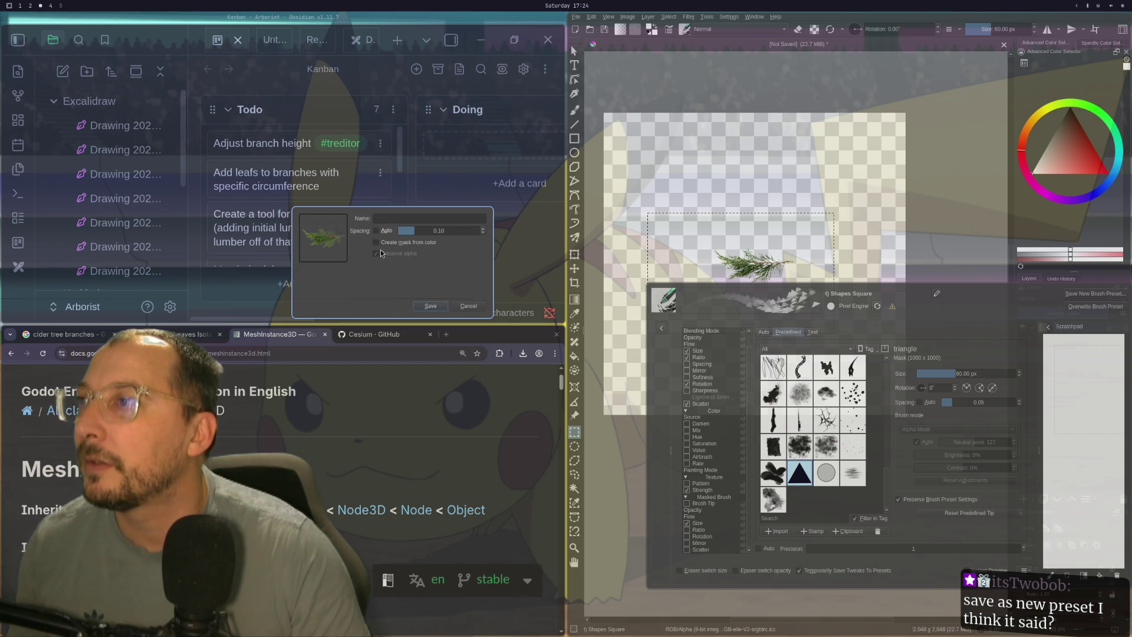
{"action": "left_click", "coordinate": [378, 231]}
{"action": "left_click", "coordinate": [377, 231]}
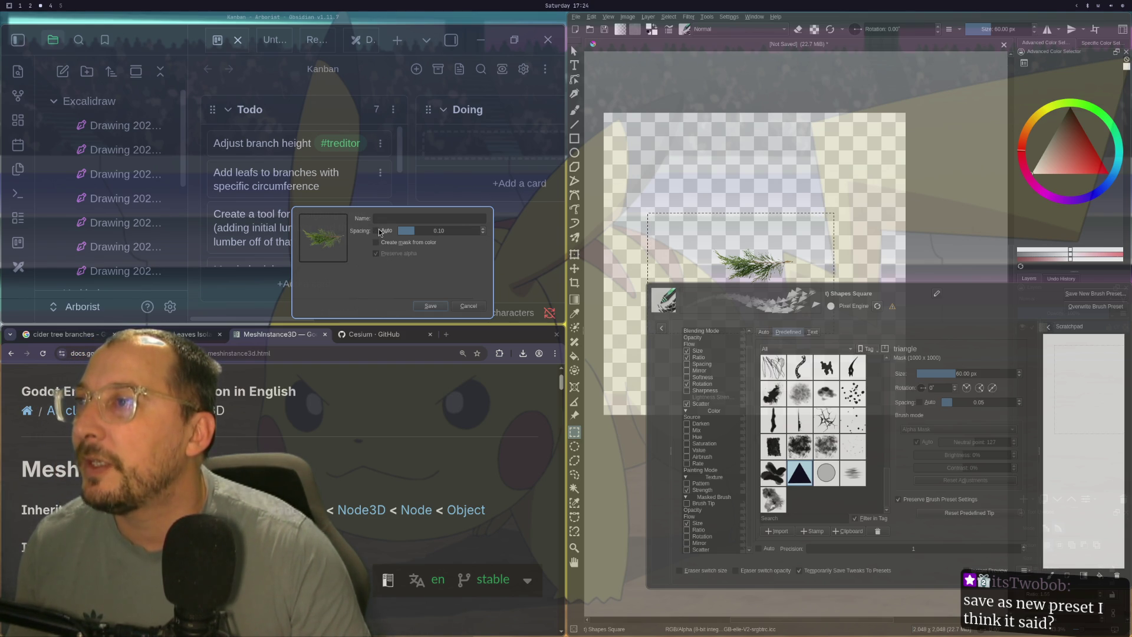
{"action": "left_click", "coordinate": [393, 218]}
{"action": "type", "text": "leaf"}
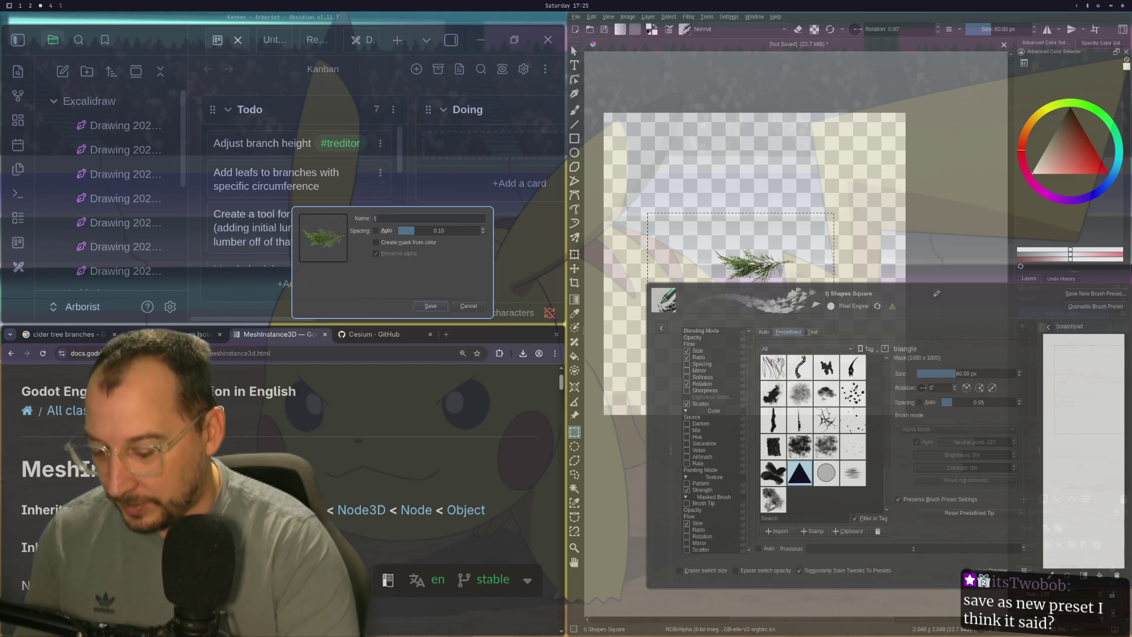
{"action": "key", "text": "BackSpace"}
{"action": "key", "text": "BackSpace"}
{"action": "key", "text": "BackSpace"}
{"action": "type", "text": "t"}
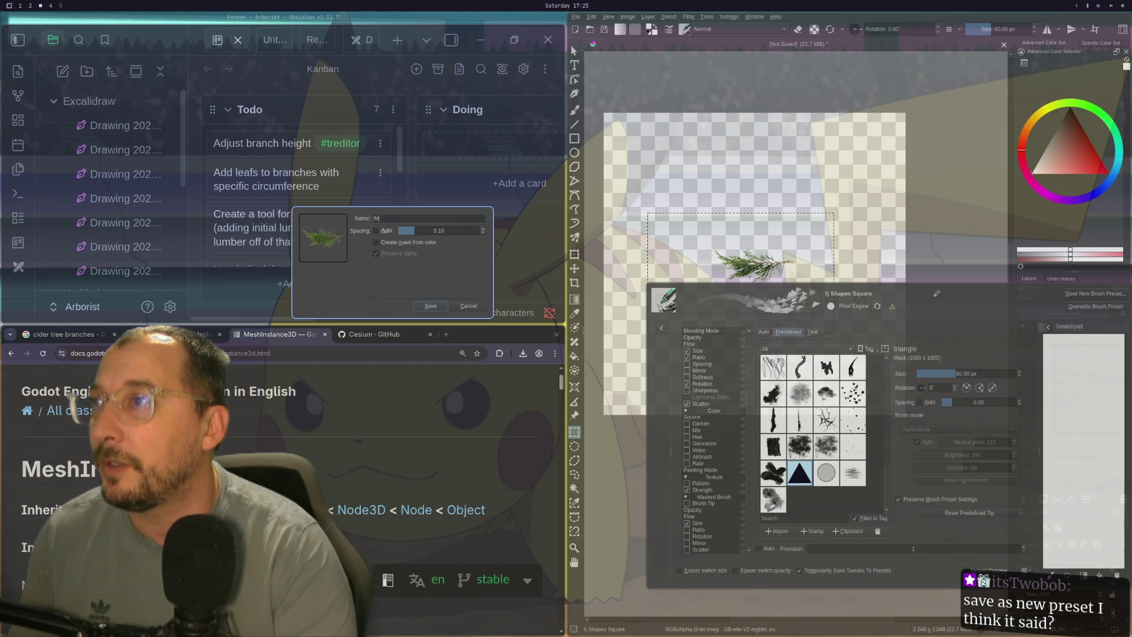
{"action": "type", "text": "edar"}
{"action": "key", "text": "BackSpace"}
{"action": "key", "text": "BackSpace"}
{"action": "key", "text": "BackSpace"}
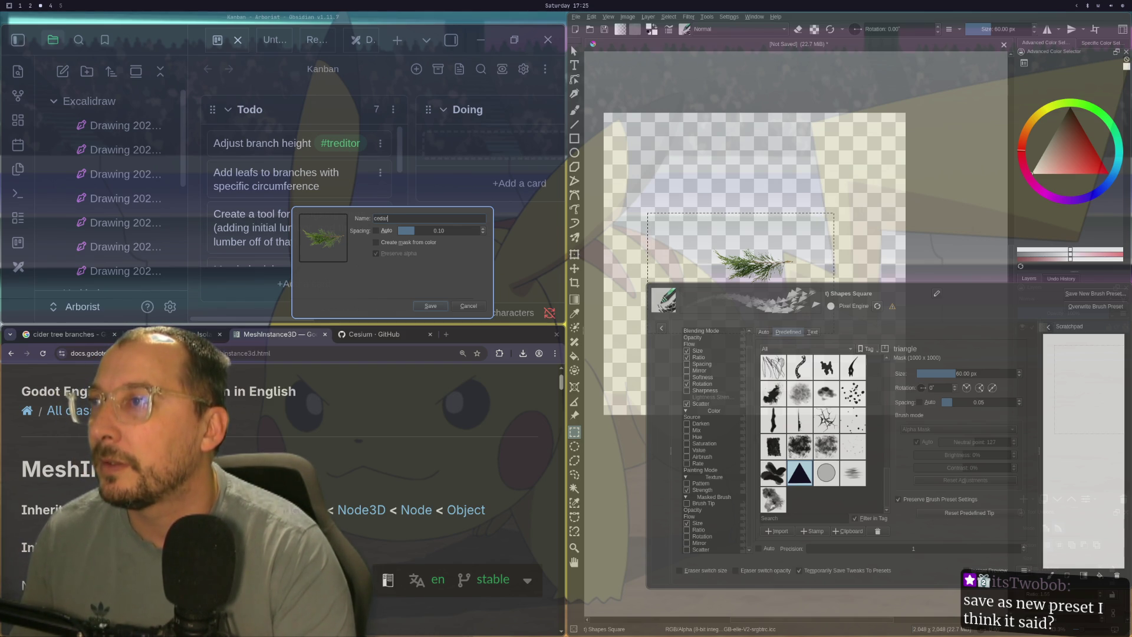
{"action": "type", "text": "le"}
{"action": "key", "text": "BackSpace"}
{"action": "type", "text": "f"}
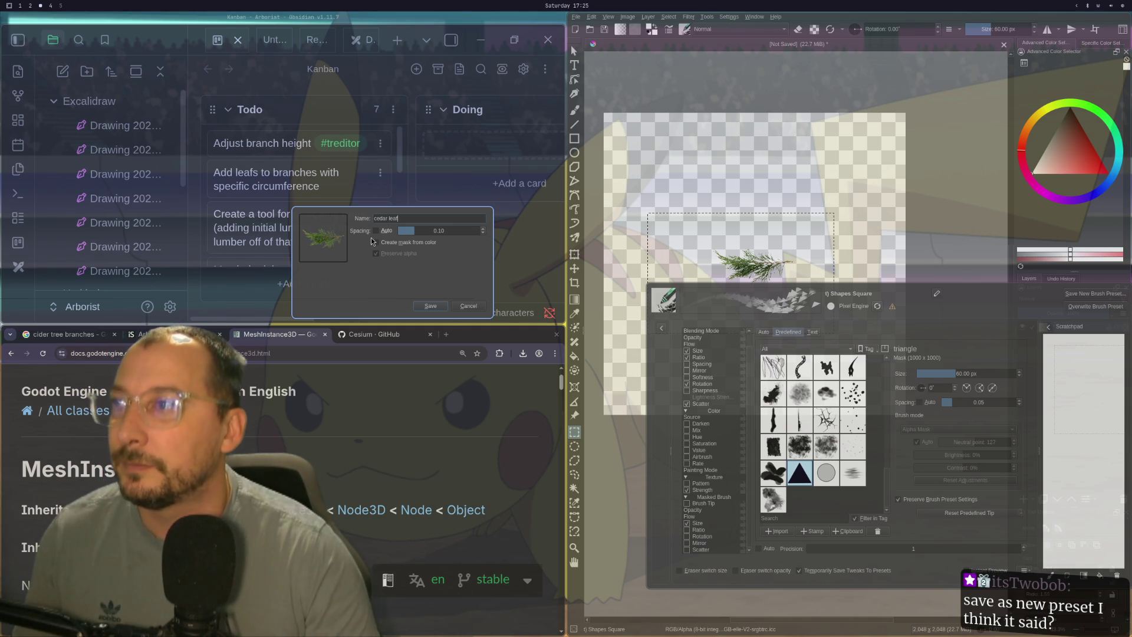
{"action": "left_click", "coordinate": [430, 306]}
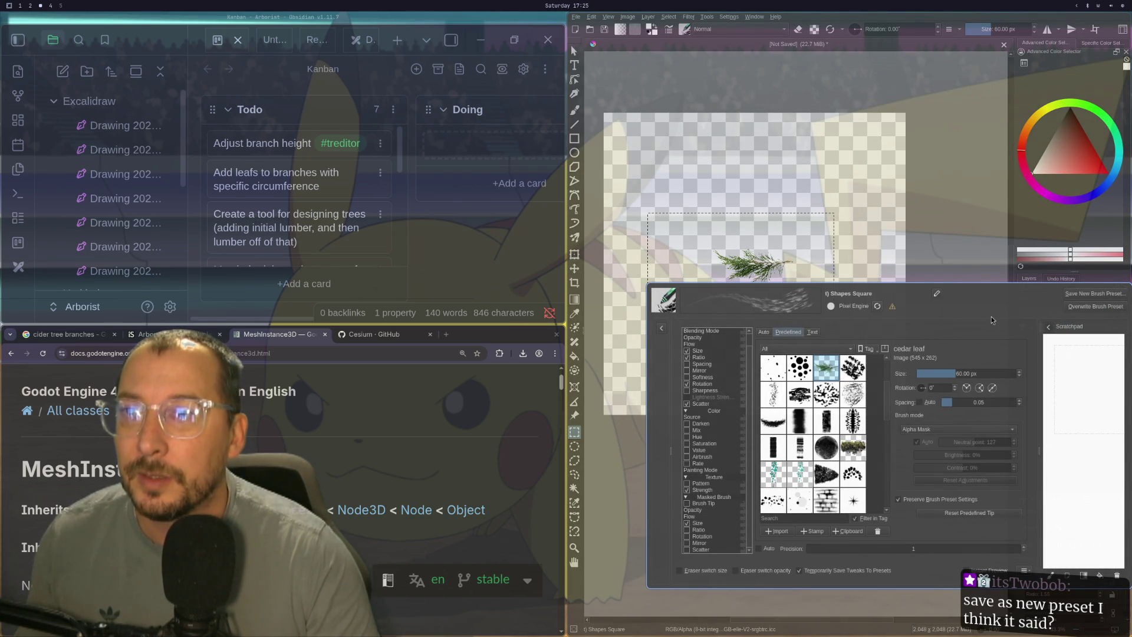
- Start a new brush preset, scribble its thumbnail, then cancel the save
{"action": "left_click", "coordinate": [1093, 293]}
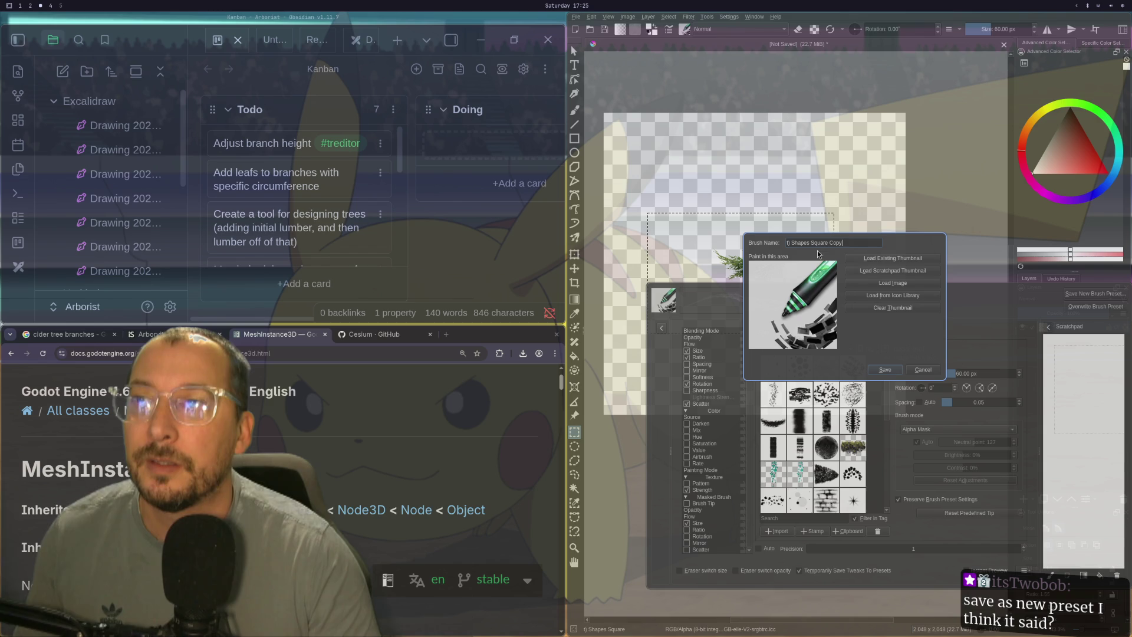
{"action": "mouse_move", "coordinate": [796, 305]}
{"action": "left_mouse_down"}
{"action": "mouse_move", "coordinate": [792, 348]}
{"action": "mouse_move", "coordinate": [765, 341]}
{"action": "mouse_move", "coordinate": [773, 295]}
{"action": "mouse_move", "coordinate": [796, 286]}
{"action": "mouse_move", "coordinate": [781, 304]}
{"action": "mouse_move", "coordinate": [820, 321]}
{"action": "mouse_move", "coordinate": [826, 339]}
{"action": "mouse_move", "coordinate": [817, 318]}
{"action": "left_mouse_up"}
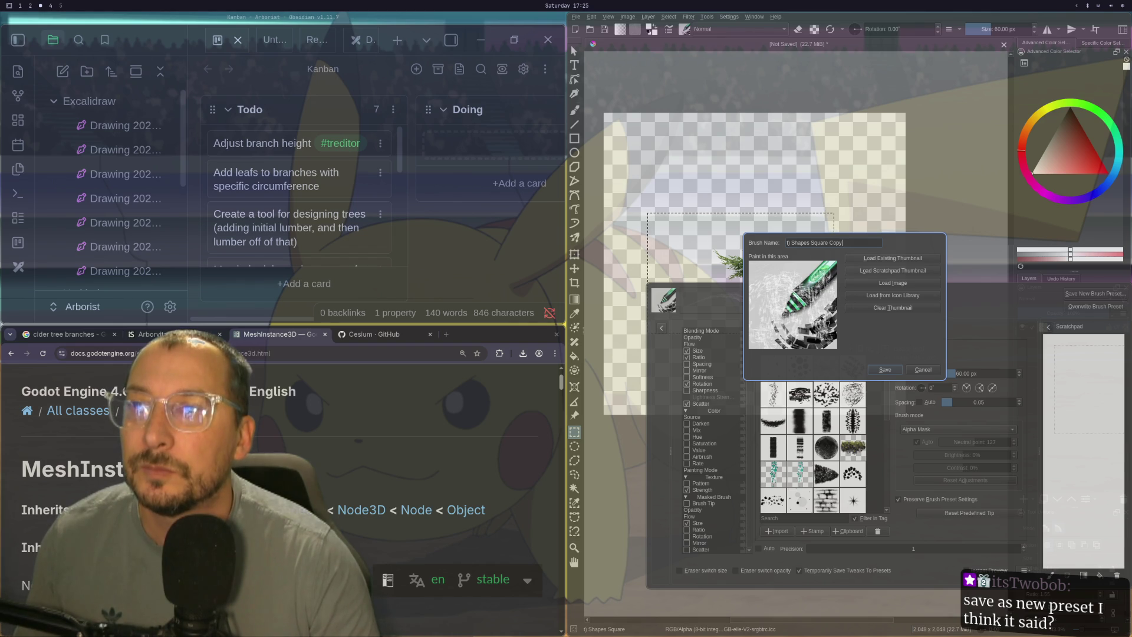
{"action": "left_click", "coordinate": [921, 372]}
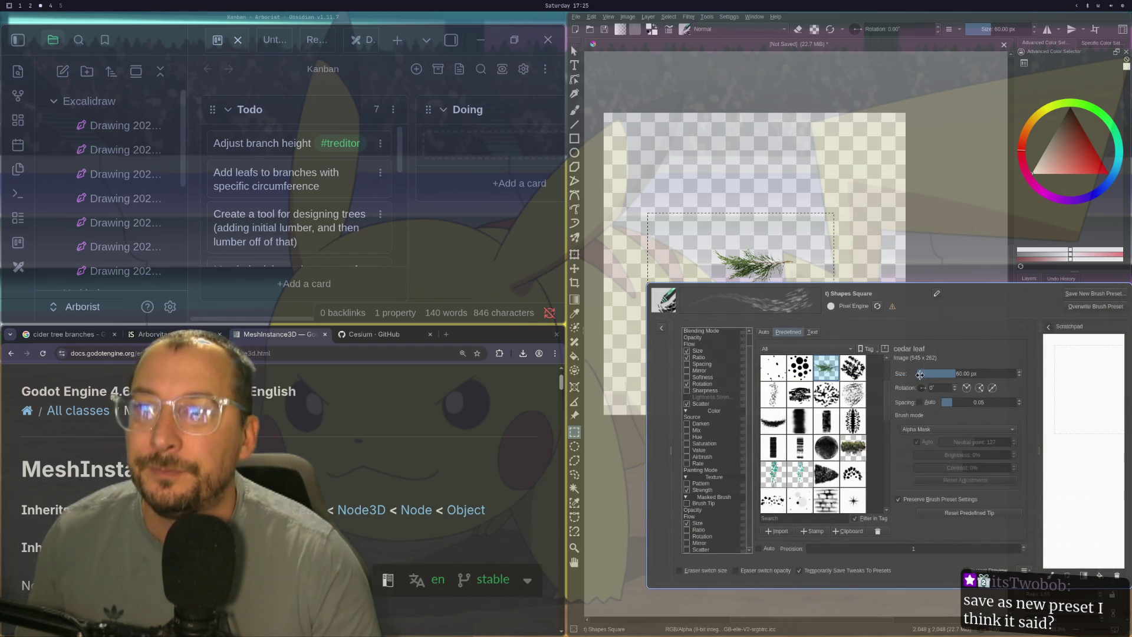
- Move the brush editor aside and scroll through its option and brush tip lists
{"action": "mouse_move", "coordinate": [974, 322]}
{"action": "left_mouse_down"}
{"action": "mouse_move", "coordinate": [912, 400]}
{"action": "mouse_move", "coordinate": [912, 314]}
{"action": "left_mouse_up"}
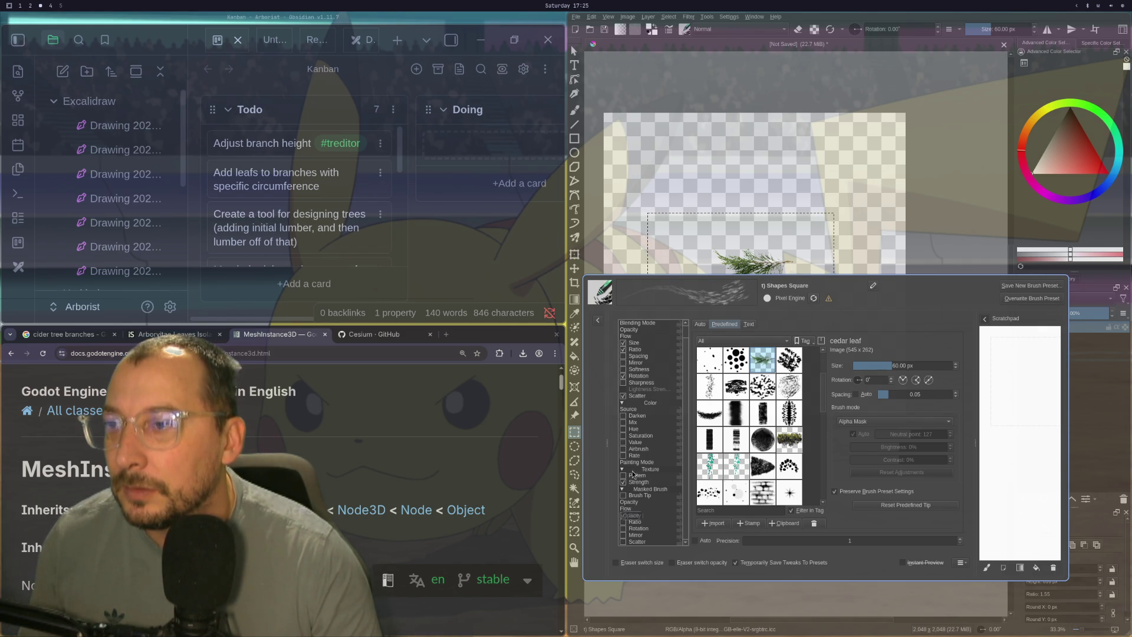
{"action": "scroll", "coordinate": [657, 412], "scroll_direction": "up", "scroll_amount": 1}
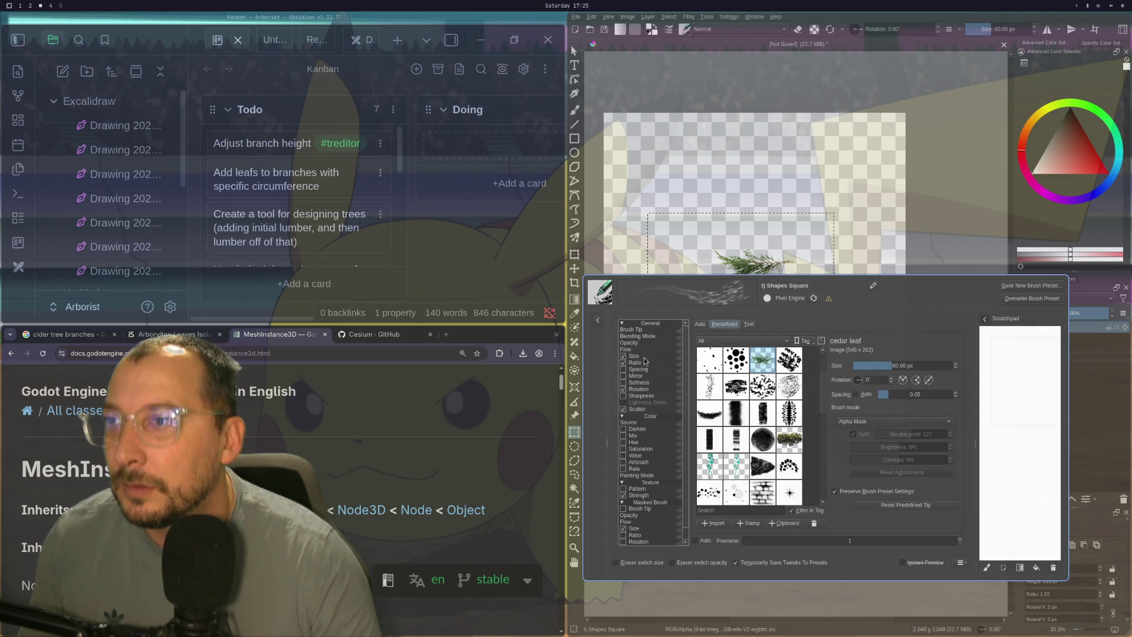
{"action": "scroll", "coordinate": [645, 361], "scroll_direction": "down", "scroll_amount": 1}
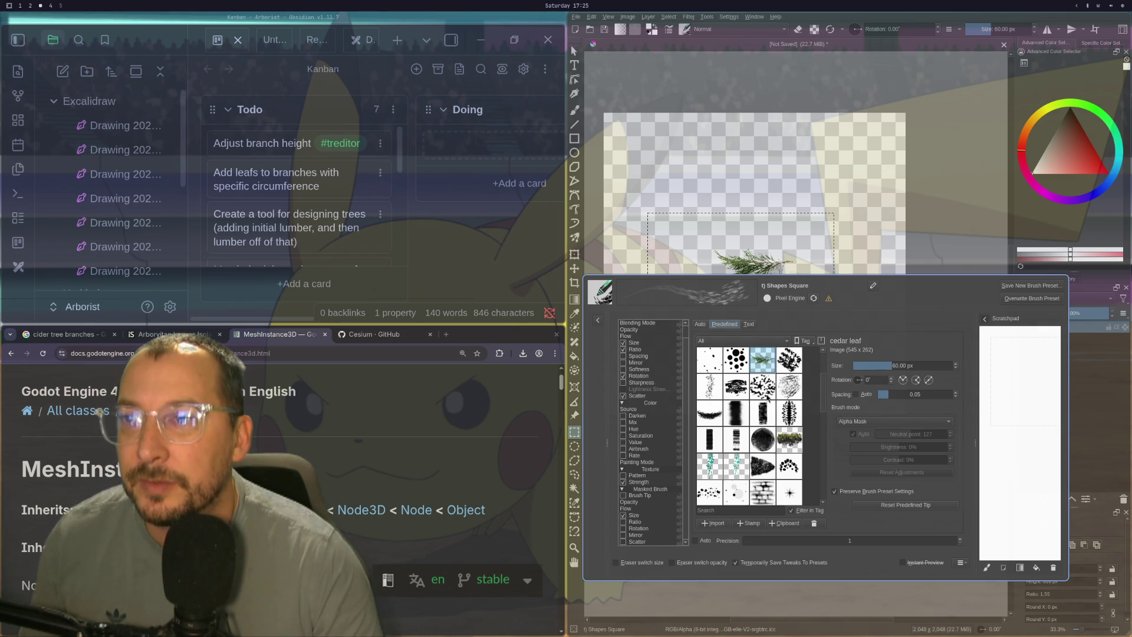
{"action": "scroll", "coordinate": [756, 419], "scroll_direction": "up", "scroll_amount": 3}
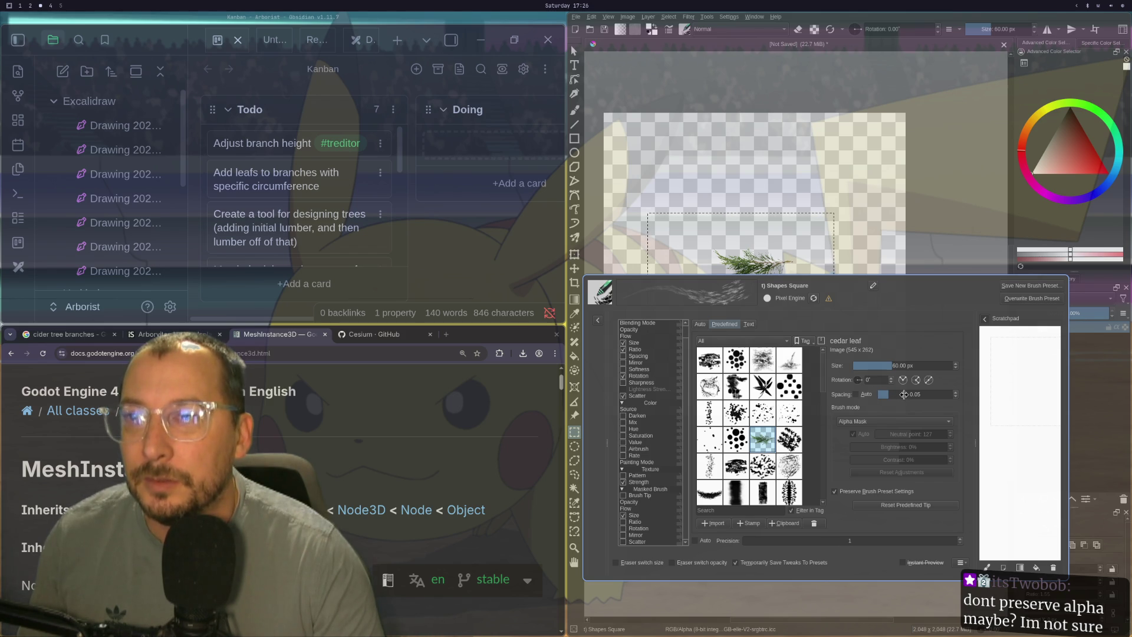
- Set the brush mode to Color Image so the tip paints in its own colours
{"action": "left_click", "coordinate": [855, 422]}
{"action": "left_click", "coordinate": [857, 434]}
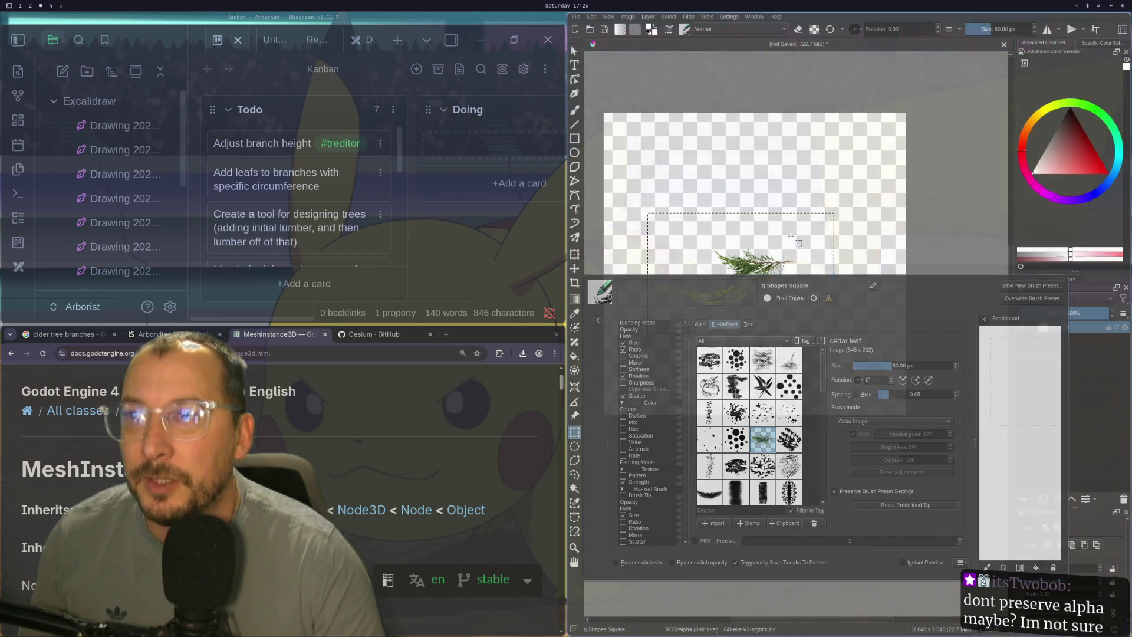
{"action": "left_click_drag", "start_coordinate": [780, 245], "coordinate": [786, 194]}
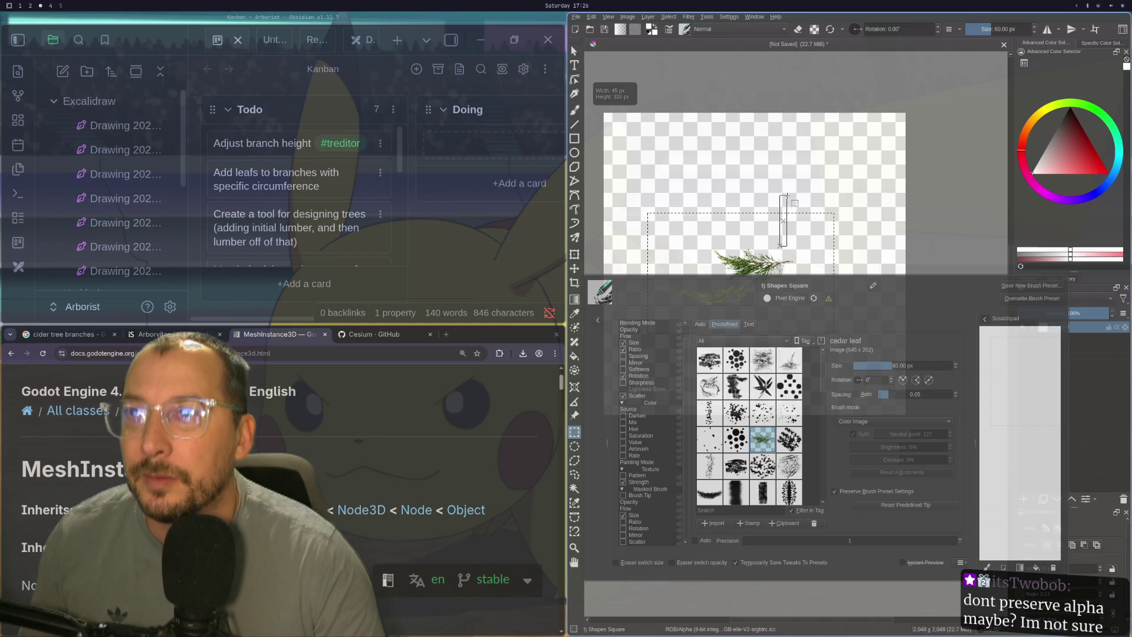
{"action": "left_click_drag", "start_coordinate": [863, 198], "coordinate": [871, 191]}
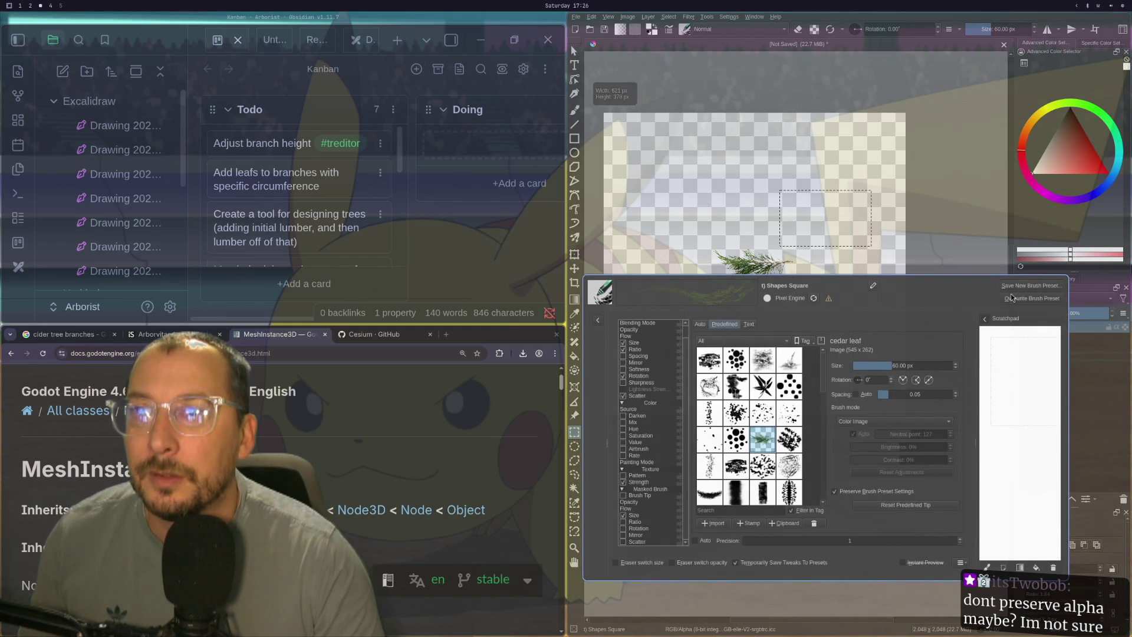
- Save the brush as a new preset named 'Ceder Leaf' and close the brush editor
{"action": "left_click", "coordinate": [1032, 285]}
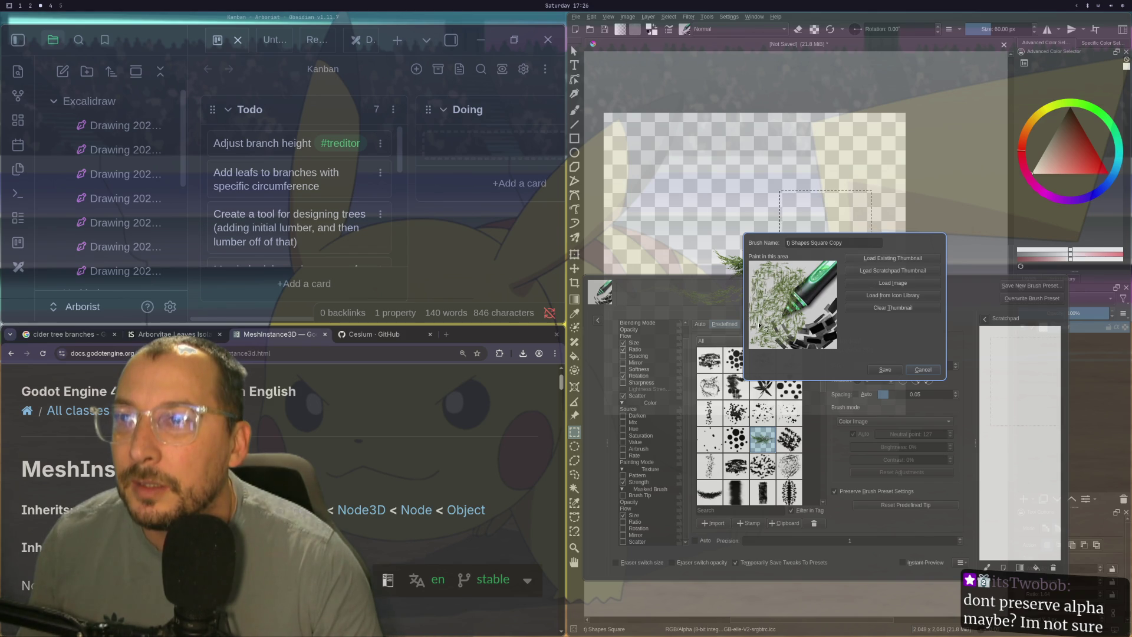
{"action": "left_click", "coordinate": [920, 369]}
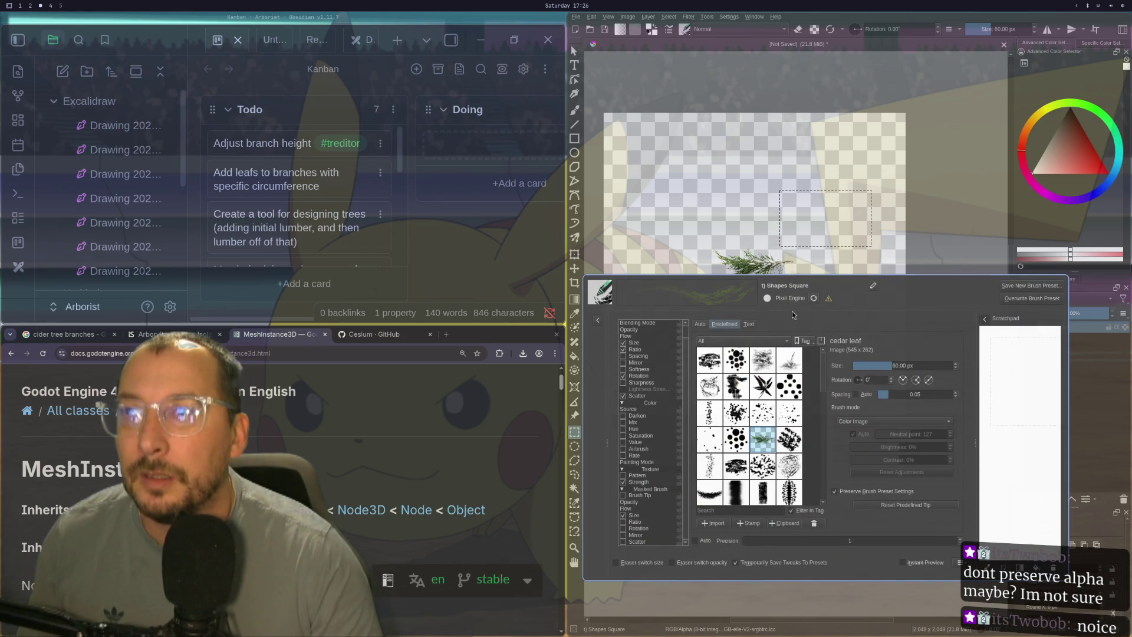
{"action": "left_click", "coordinate": [1003, 286]}
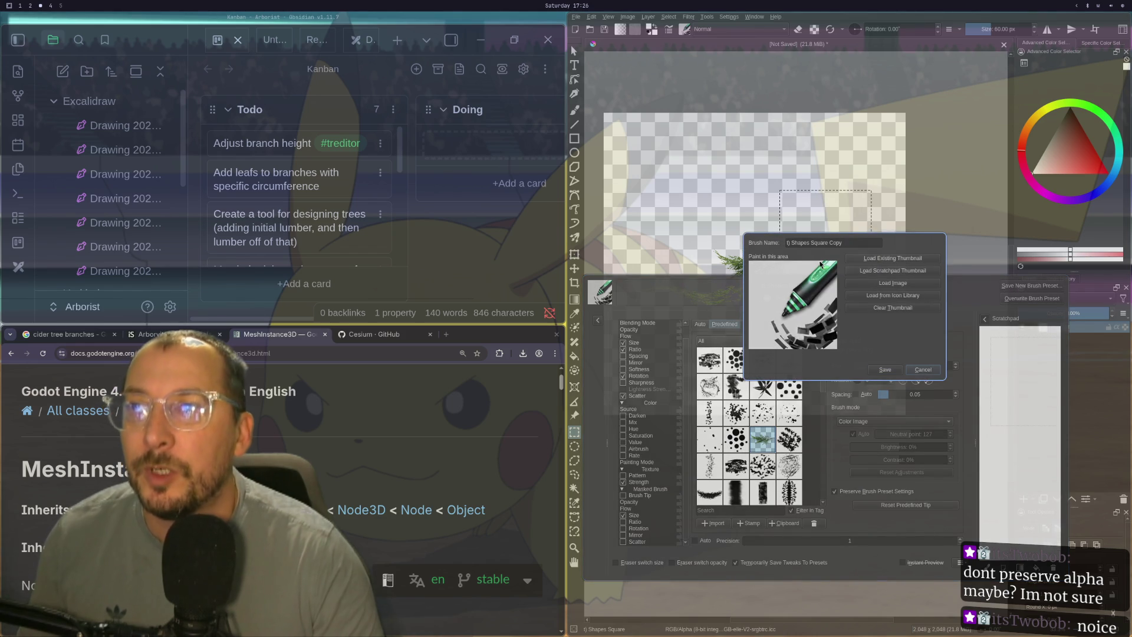
{"action": "triple_click", "coordinate": [822, 242]}
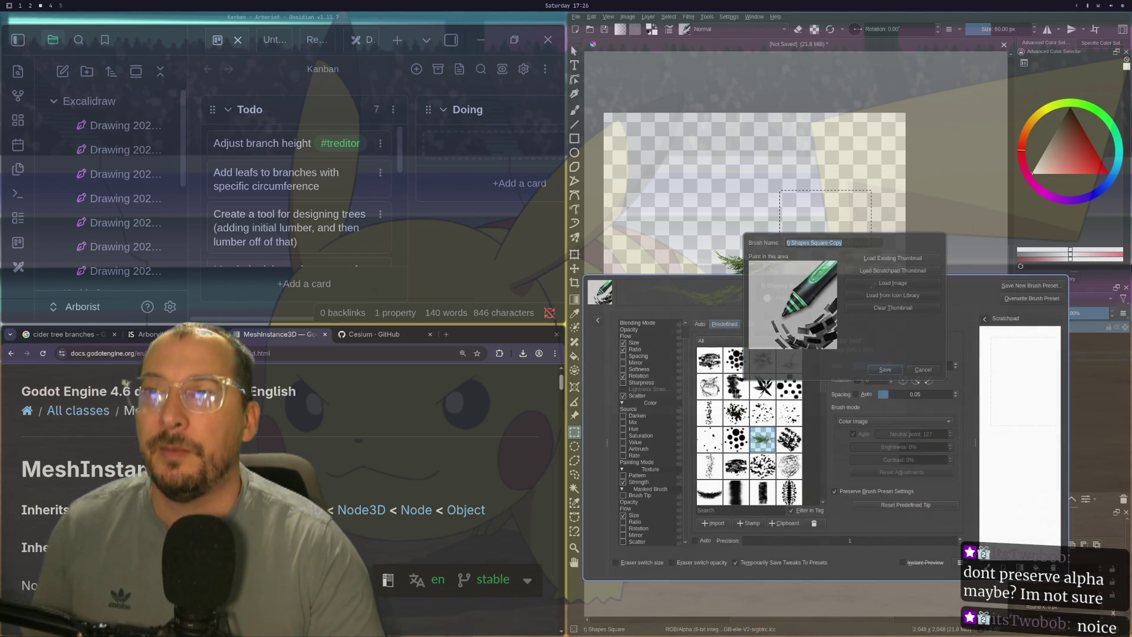
{"action": "left_click", "coordinate": [822, 258]}
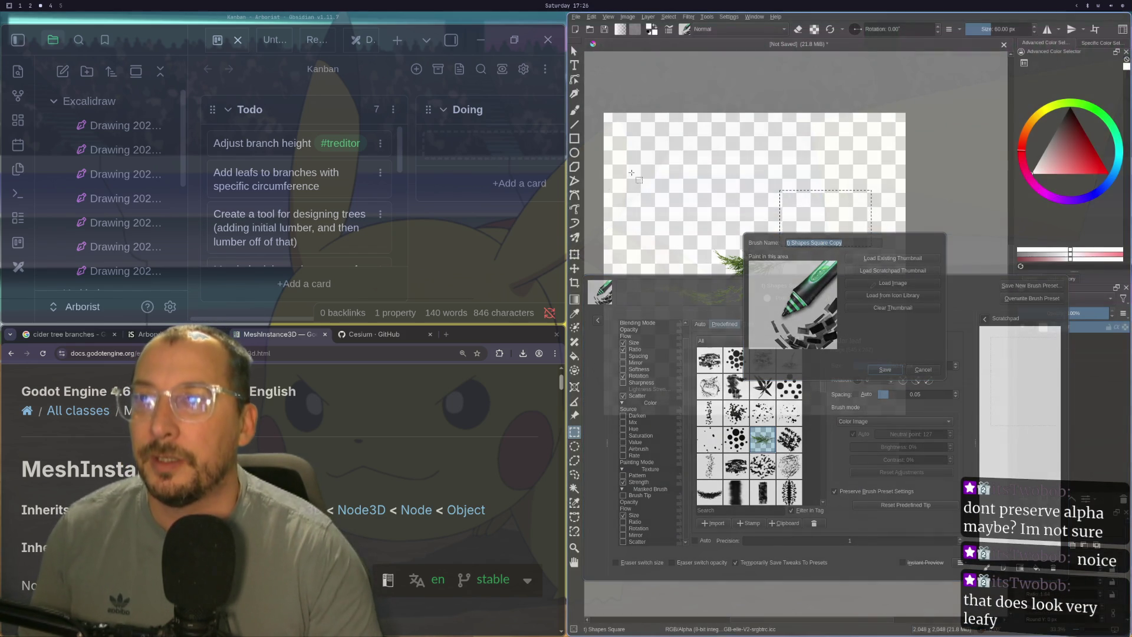
{"action": "type", "text": "Ceder Leaf"}
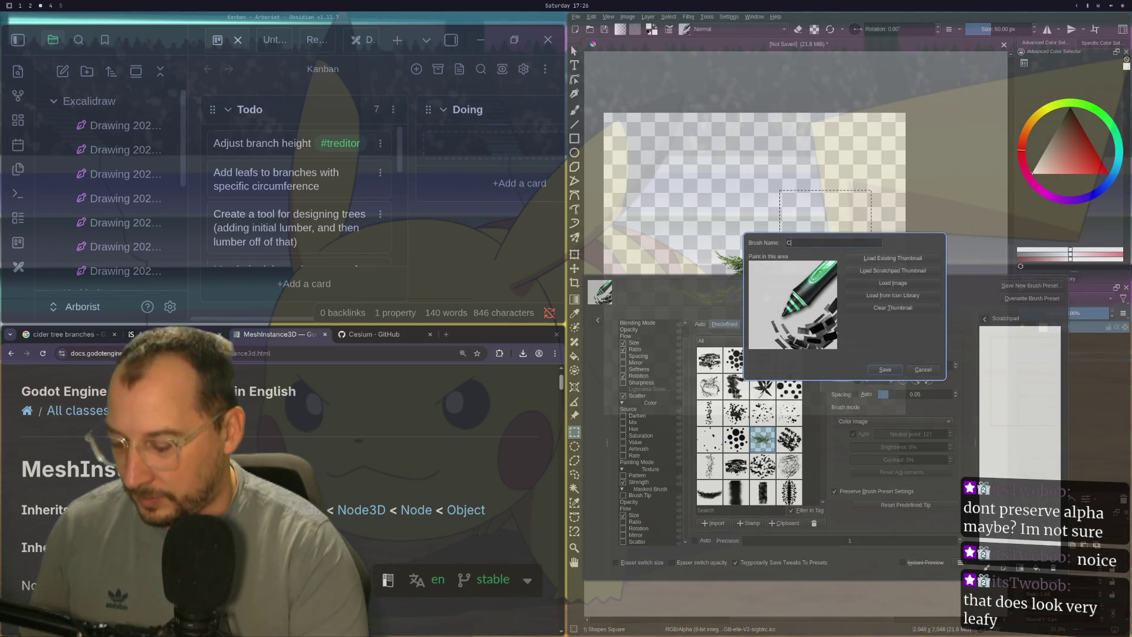
{"action": "left_click", "coordinate": [886, 369]}
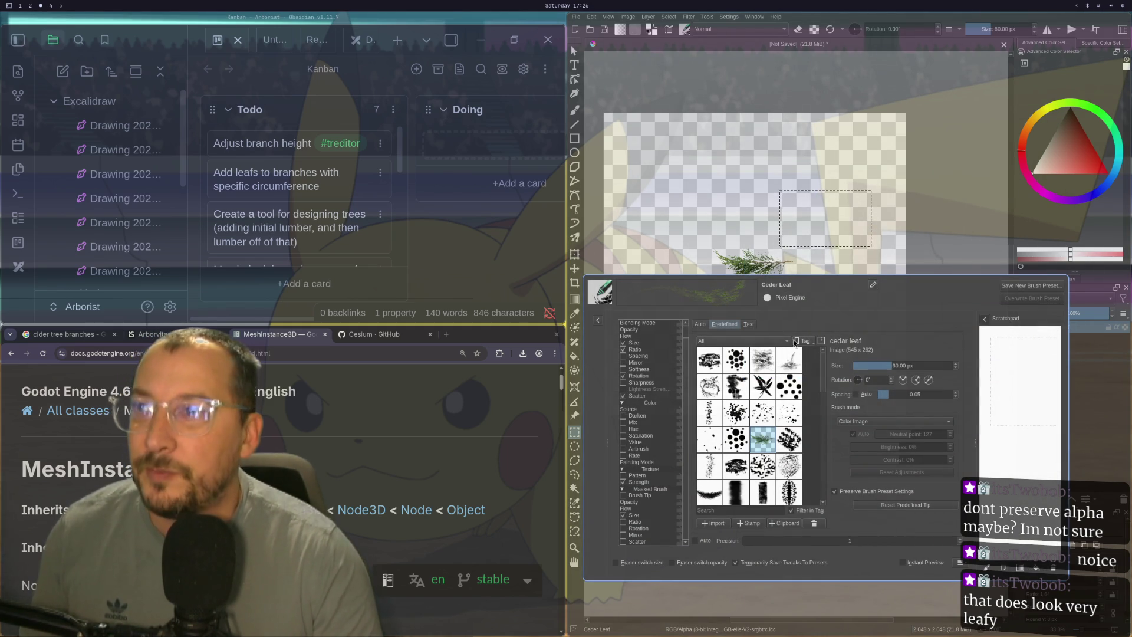
{"action": "left_click", "coordinate": [663, 377]}
{"action": "left_click_drag", "start_coordinate": [664, 376], "coordinate": [656, 208]}
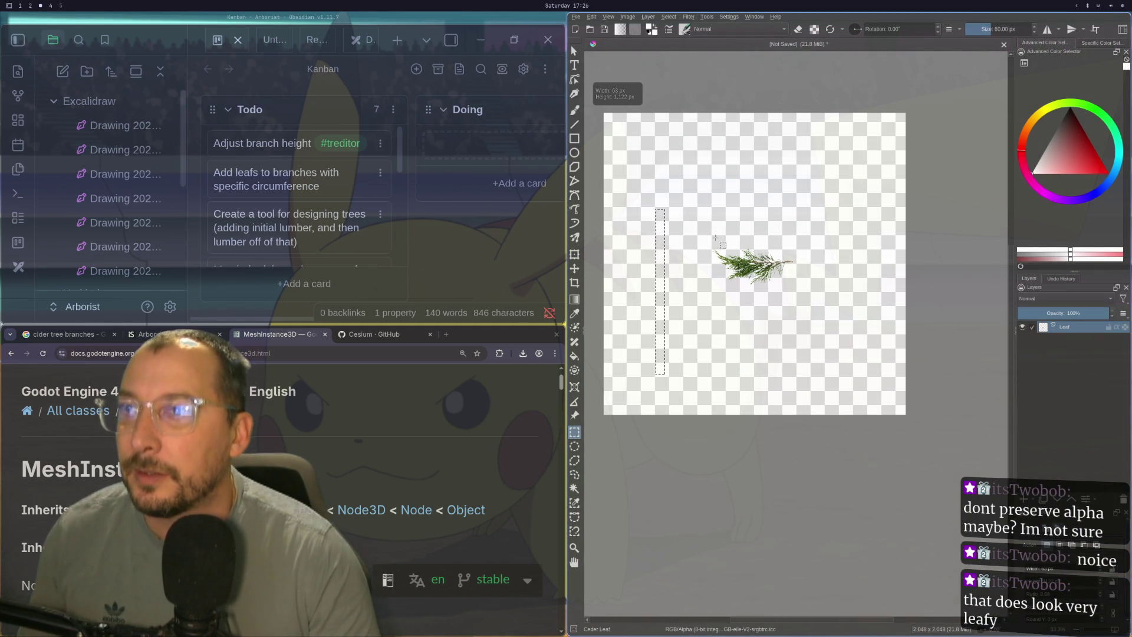
- Deselect, then choose the Ceder Leaf preset by searching 'ced' and switch to the Freehand Brush
{"action": "left_click", "coordinate": [946, 333]}
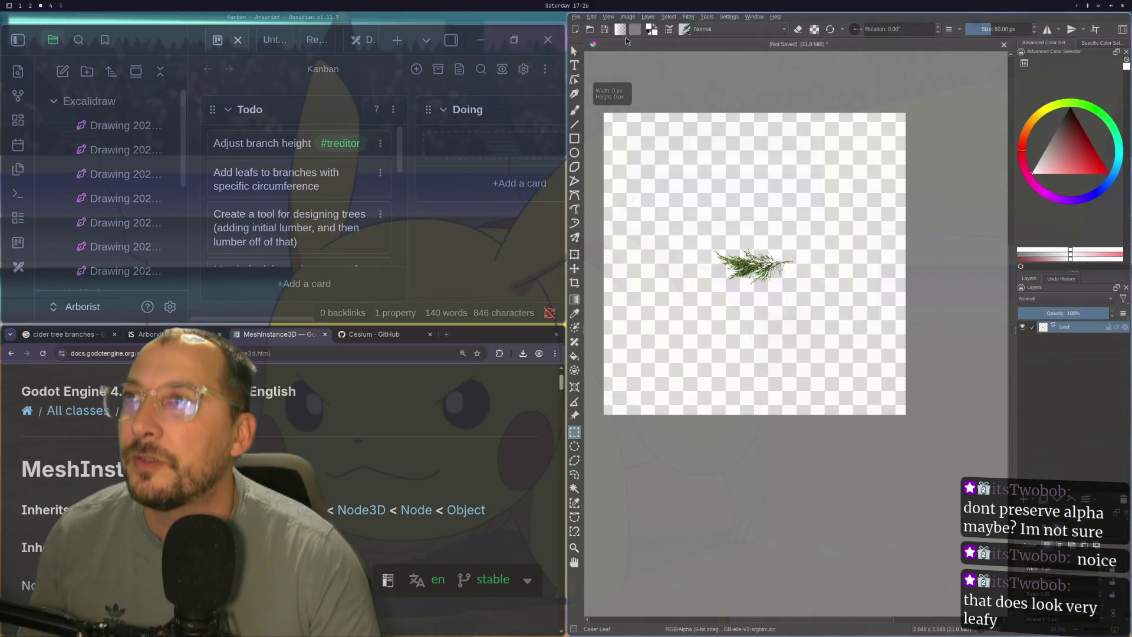
{"action": "left_click", "coordinate": [709, 32]}
{"action": "left_click", "coordinate": [670, 44]}
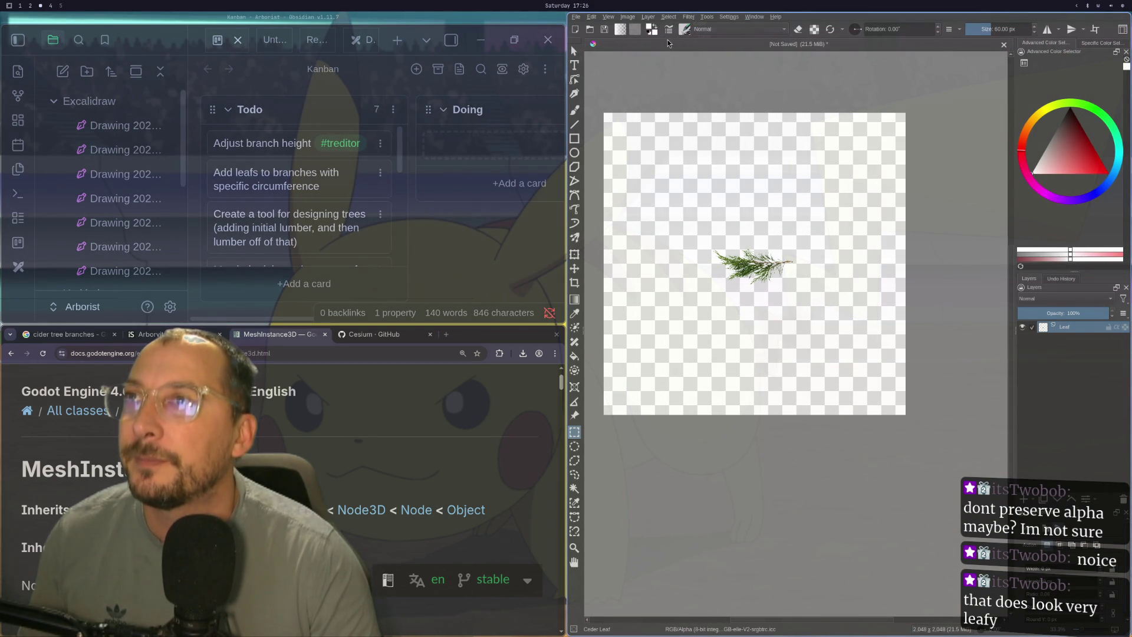
{"action": "left_click", "coordinate": [687, 32]}
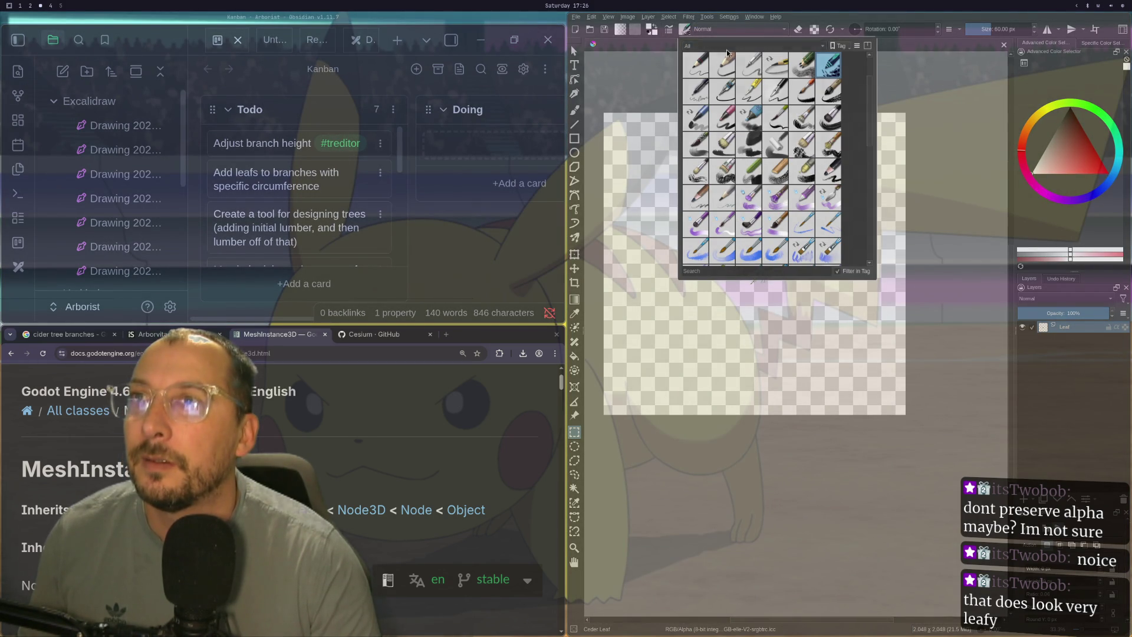
{"action": "left_click", "coordinate": [726, 48]}
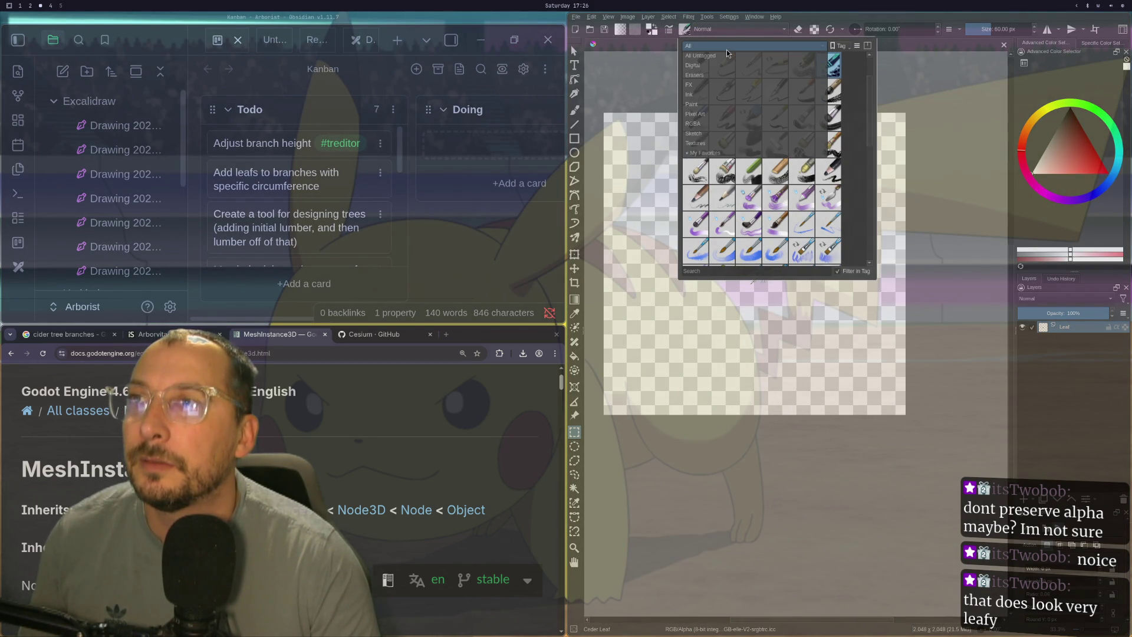
{"action": "left_click", "coordinate": [726, 50]}
{"action": "scroll", "coordinate": [871, 105], "scroll_direction": "down", "scroll_amount": 10}
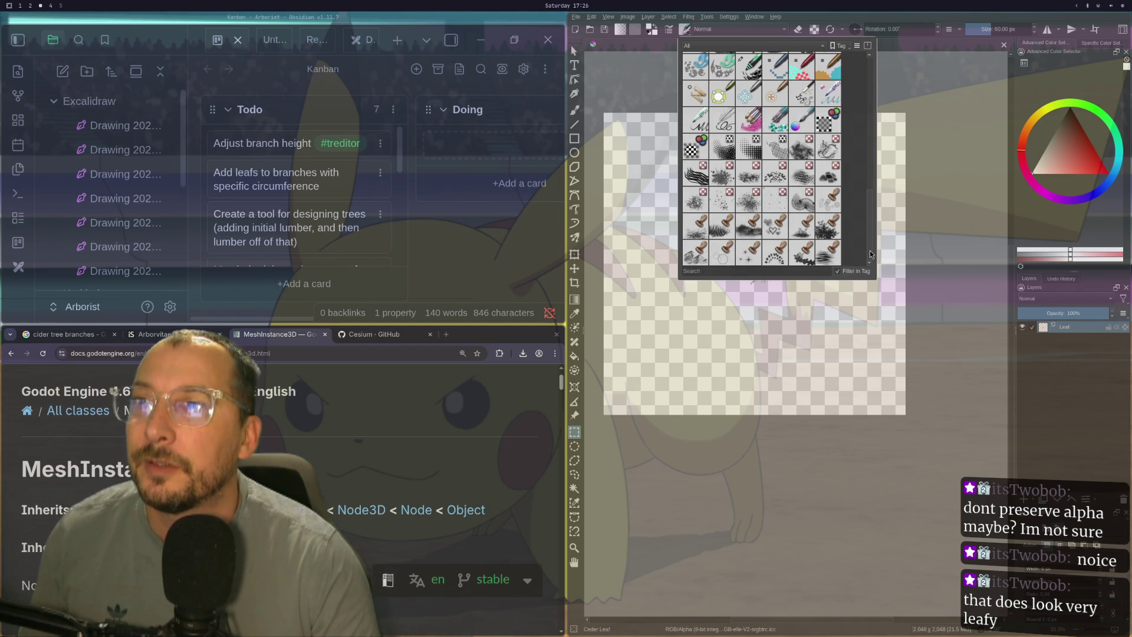
{"action": "left_click_drag", "start_coordinate": [872, 240], "coordinate": [876, 75]}
{"action": "left_click", "coordinate": [734, 270]}
{"action": "type", "text": "ced"}
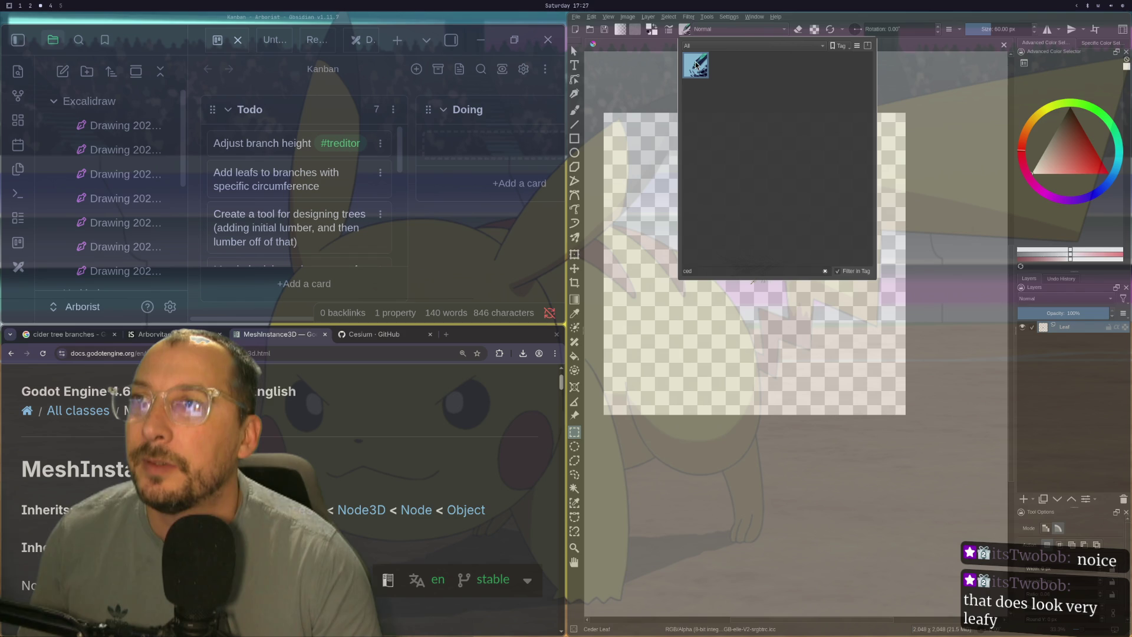
{"action": "key", "text": "Escape"}
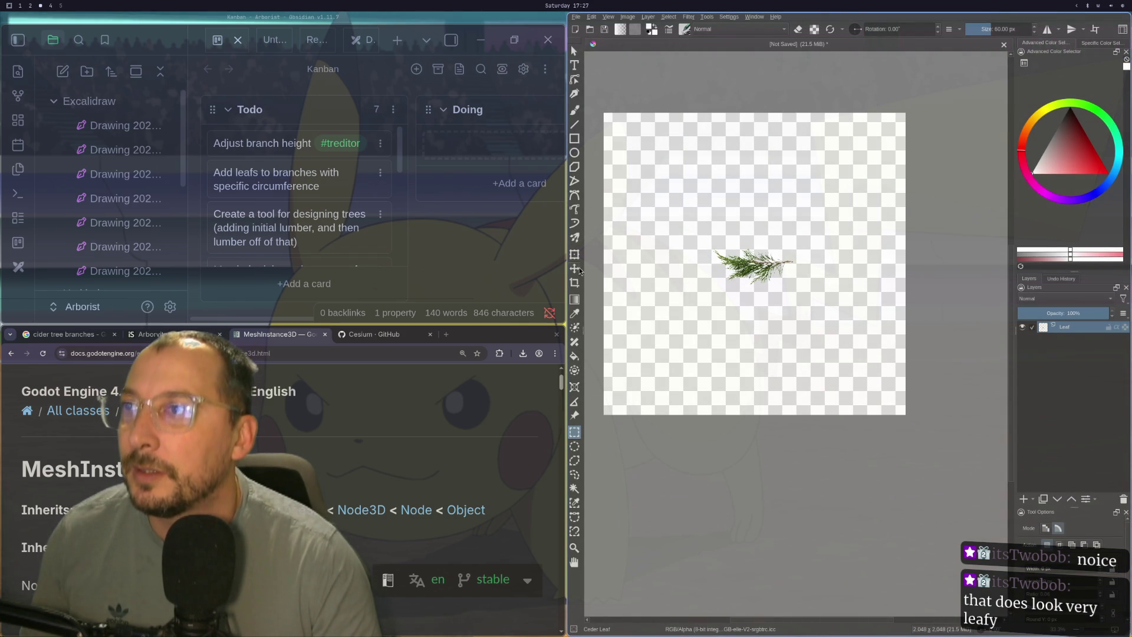
{"action": "left_click", "coordinate": [574, 109]}
- Test-paint several long leafy strokes with the Ceder Leaf brush, clearing each before repainting
{"action": "mouse_move", "coordinate": [706, 183]}
{"action": "left_mouse_down"}
{"action": "mouse_move", "coordinate": [685, 250]}
{"action": "mouse_move", "coordinate": [693, 206]}
{"action": "mouse_move", "coordinate": [683, 336]}
{"action": "mouse_move", "coordinate": [652, 374]}
{"action": "mouse_move", "coordinate": [655, 407]}
{"action": "mouse_move", "coordinate": [733, 493]}
{"action": "mouse_move", "coordinate": [744, 475]}
{"action": "mouse_move", "coordinate": [790, 478]}
{"action": "mouse_move", "coordinate": [867, 265]}
{"action": "mouse_move", "coordinate": [897, 209]}
{"action": "mouse_move", "coordinate": [923, 201]}
{"action": "mouse_move", "coordinate": [797, 449]}
{"action": "left_mouse_up"}
{"action": "scroll", "coordinate": [655, 405], "scroll_direction": "up", "scroll_amount": 6}
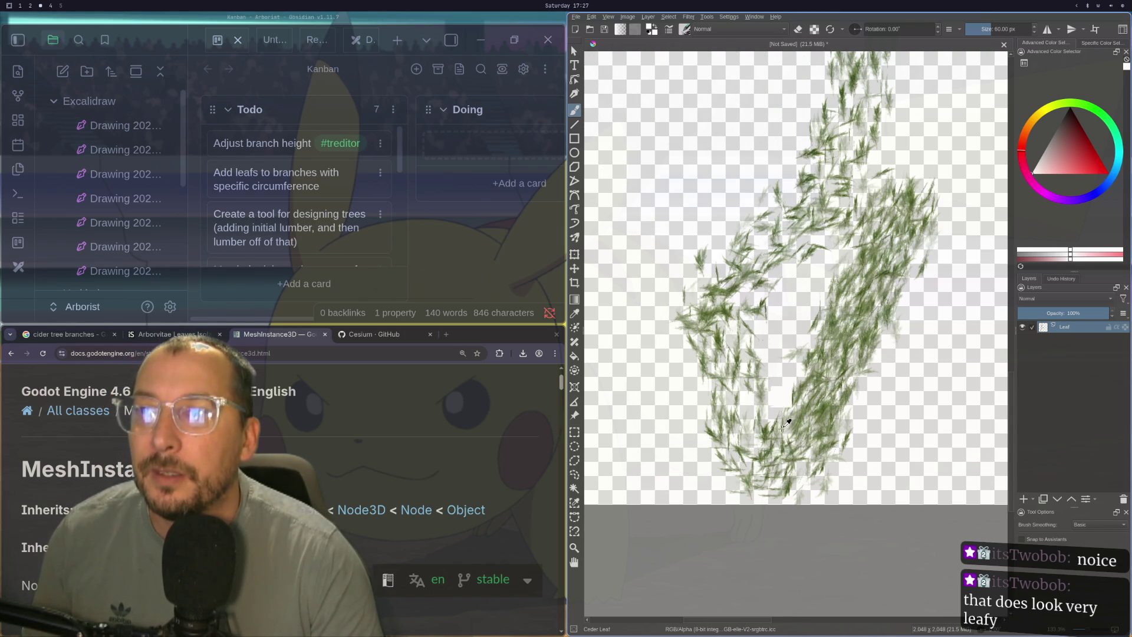
{"action": "key", "text": "Delete"}
{"action": "mouse_move", "coordinate": [716, 500]}
{"action": "left_mouse_down"}
{"action": "mouse_move", "coordinate": [784, 366]}
{"action": "mouse_move", "coordinate": [828, 227]}
{"action": "left_mouse_up"}
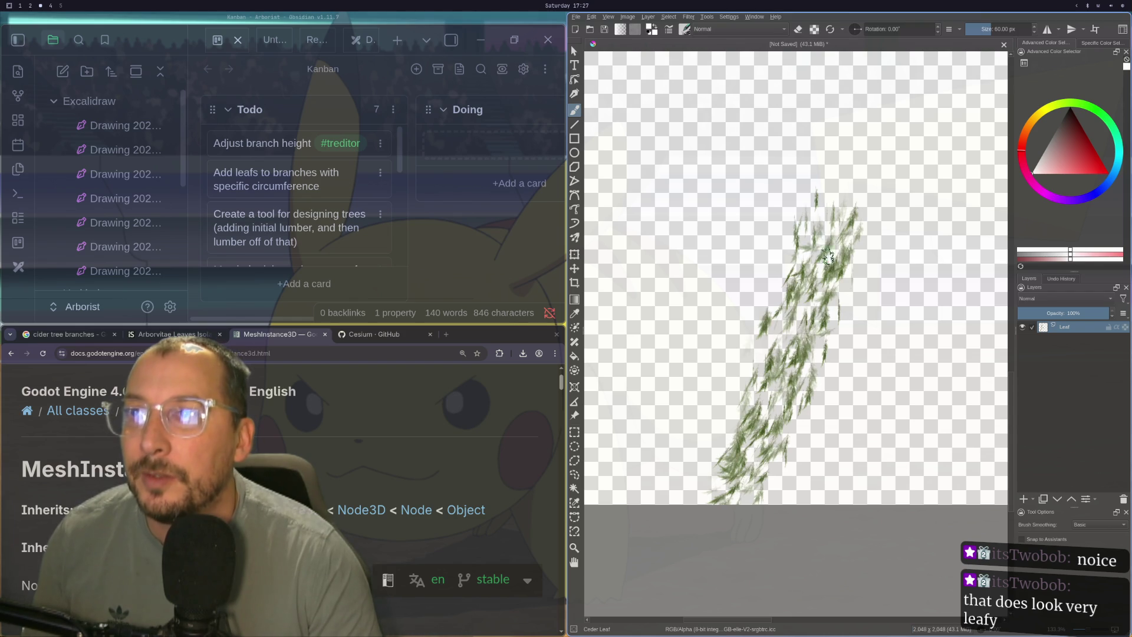
{"action": "key", "text": "Delete"}
{"action": "mouse_move", "coordinate": [678, 493]}
{"action": "left_mouse_down"}
{"action": "mouse_move", "coordinate": [837, 424]}
{"action": "mouse_move", "coordinate": [866, 366]}
{"action": "mouse_move", "coordinate": [839, 422]}
{"action": "left_mouse_up"}
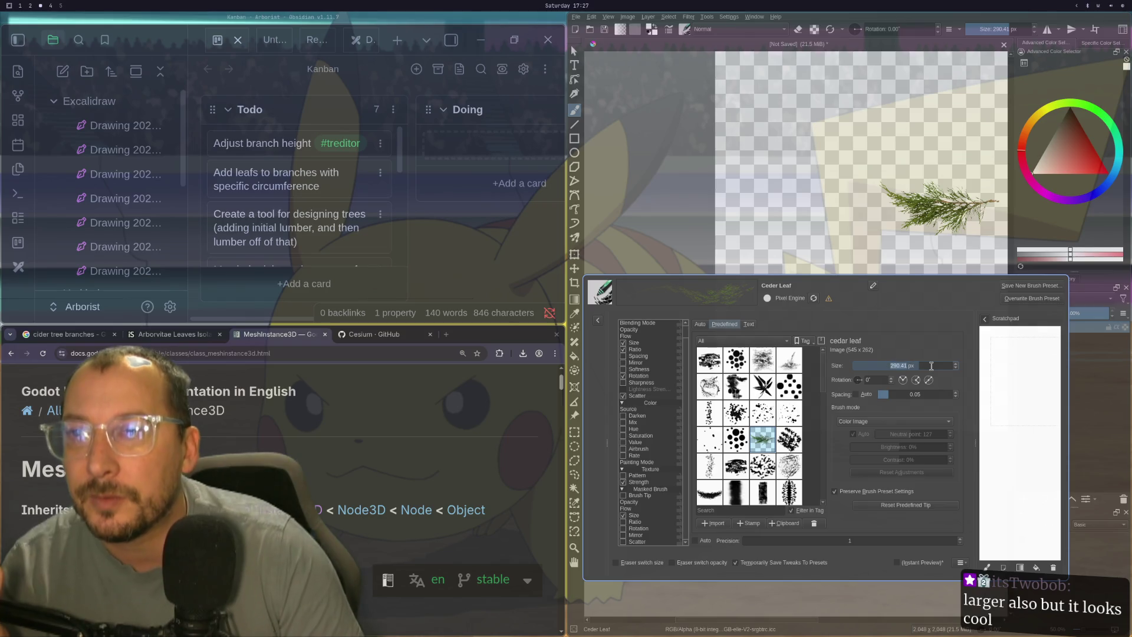
- Set the brush size to 500 px, overwrite and save the Ceder Leaf preset, then test-paint and undo
{"action": "double_click", "coordinate": [931, 366]}
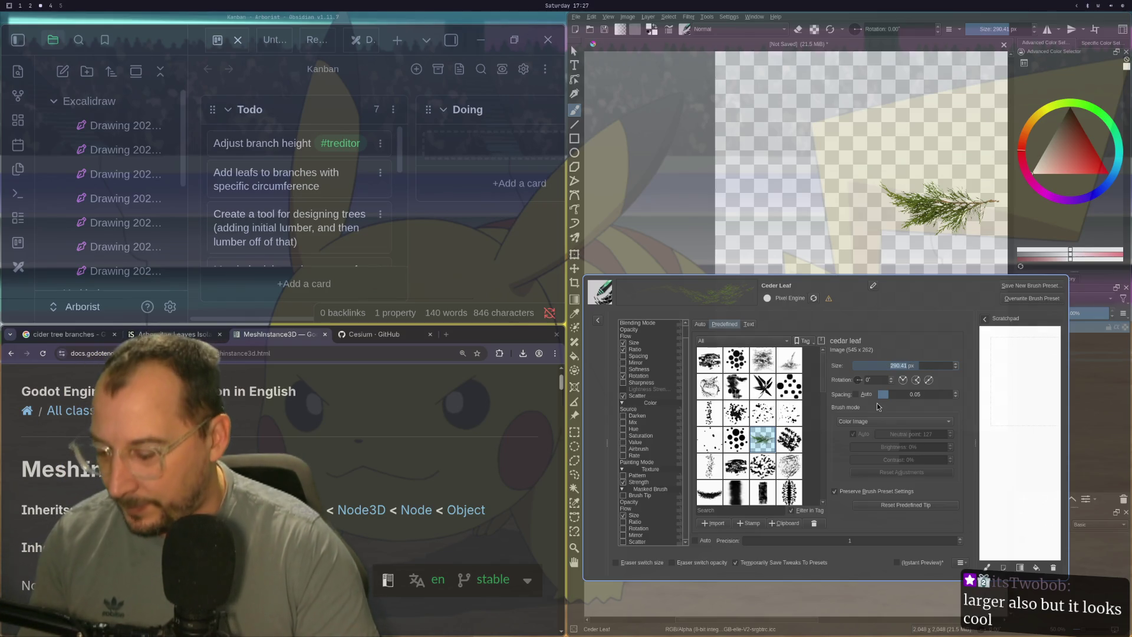
{"action": "type", "text": "500"}
{"action": "key", "text": "Return"}
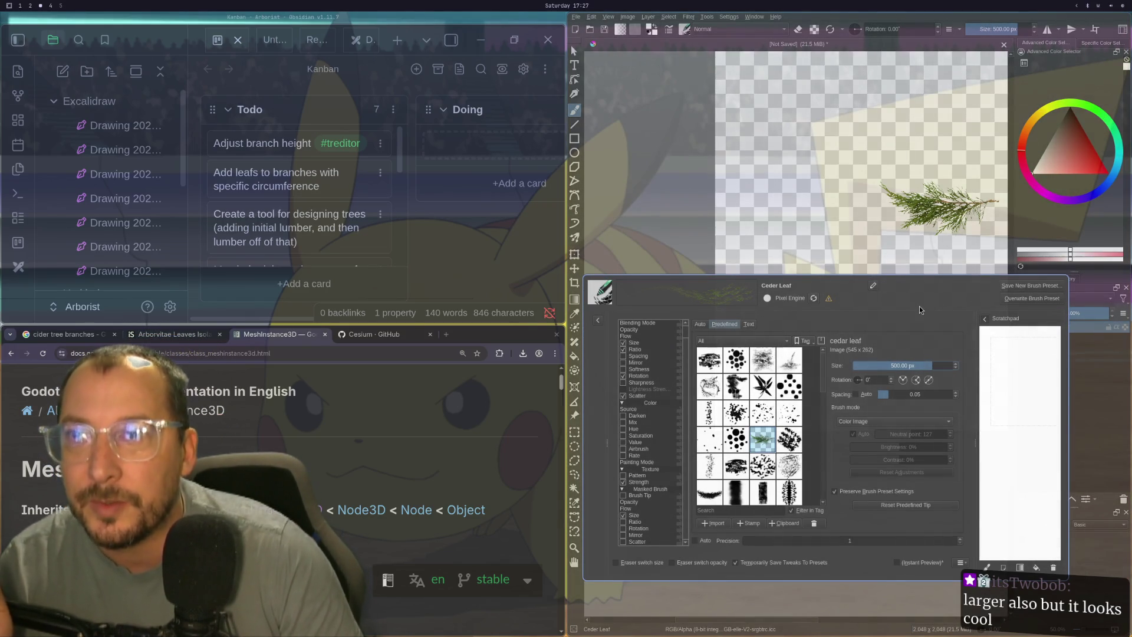
{"action": "left_click", "coordinate": [1007, 300]}
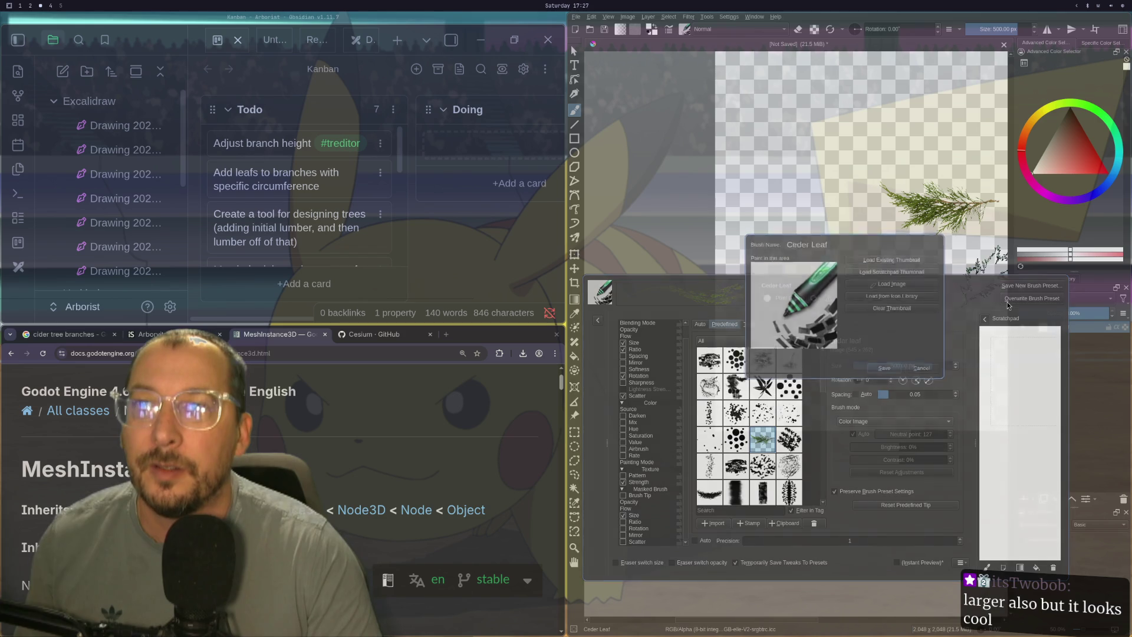
{"action": "left_click", "coordinate": [883, 370]}
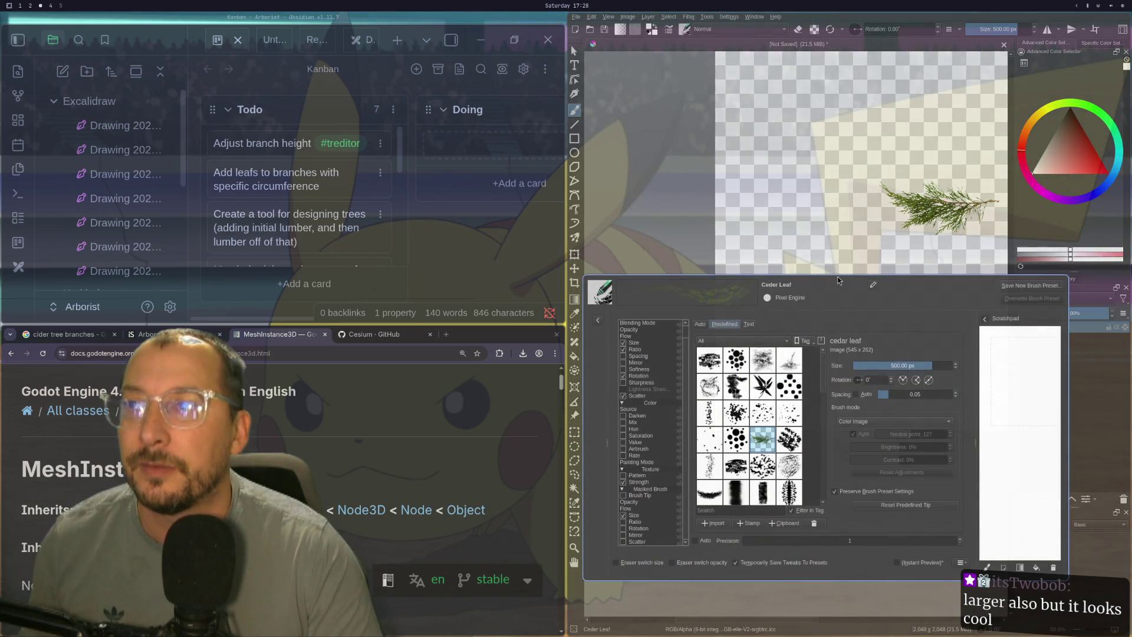
{"action": "mouse_move", "coordinate": [811, 230]}
{"action": "left_mouse_down"}
{"action": "mouse_move", "coordinate": [778, 147]}
{"action": "mouse_move", "coordinate": [843, 186]}
{"action": "mouse_move", "coordinate": [908, 248]}
{"action": "mouse_move", "coordinate": [825, 177]}
{"action": "mouse_move", "coordinate": [840, 204]}
{"action": "mouse_move", "coordinate": [819, 248]}
{"action": "mouse_move", "coordinate": [858, 176]}
{"action": "left_mouse_up"}
{"action": "key", "text": "ctrl+z"}
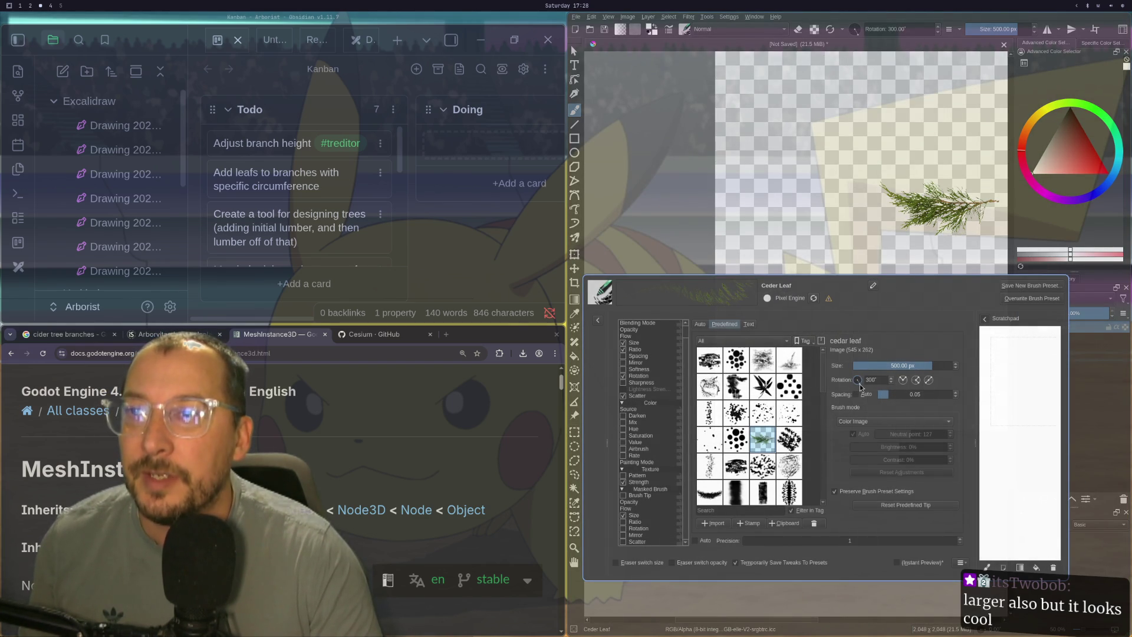
- Set the brush rotation to 90° and test-paint several cedar leaf strokes, undoing each
{"action": "type", "text": "90"}
{"action": "key", "text": "Return"}
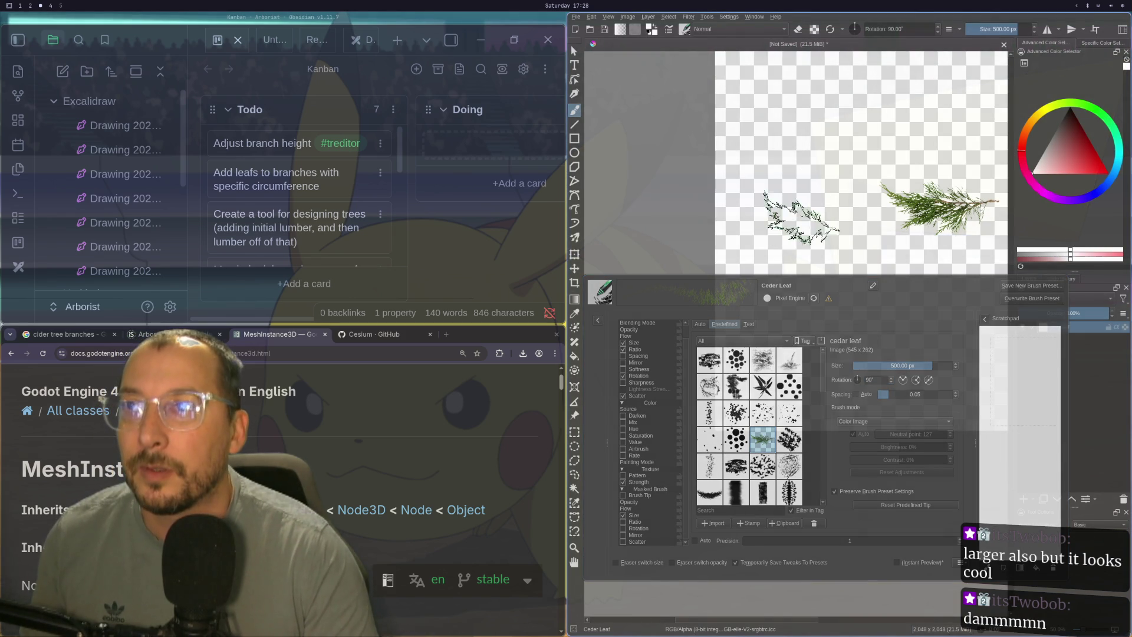
{"action": "mouse_move", "coordinate": [795, 251]}
{"action": "left_mouse_down"}
{"action": "mouse_move", "coordinate": [849, 153]}
{"action": "mouse_move", "coordinate": [766, 94]}
{"action": "mouse_move", "coordinate": [879, 174]}
{"action": "left_mouse_up"}
{"action": "scroll", "coordinate": [896, 180], "scroll_direction": "up", "scroll_amount": 5}
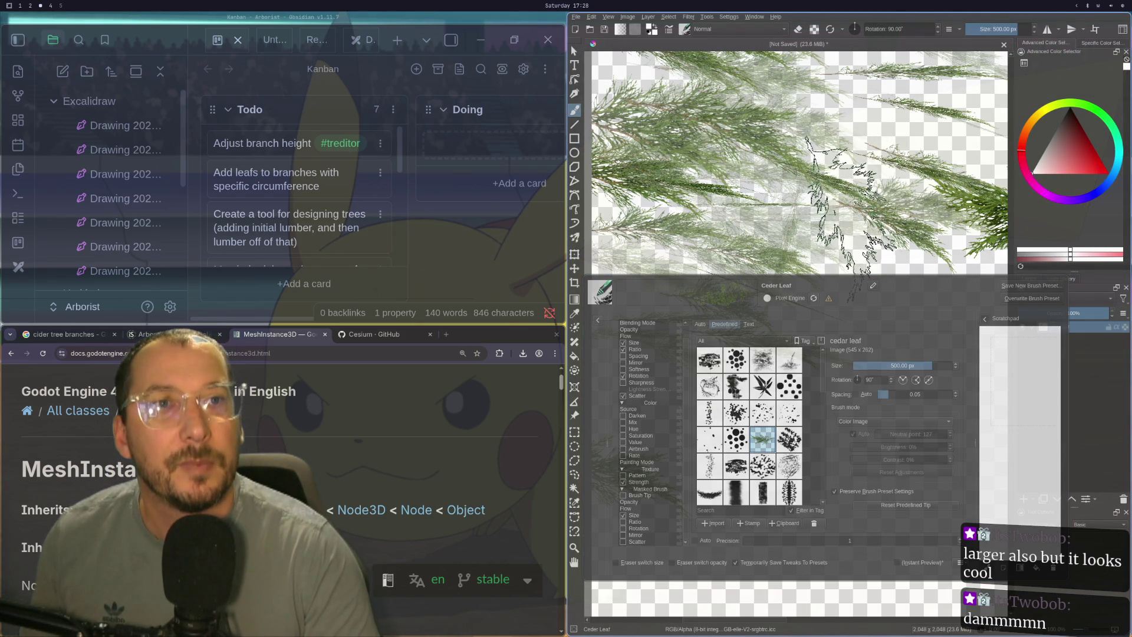
{"action": "scroll", "coordinate": [878, 248], "scroll_direction": "down", "scroll_amount": 2}
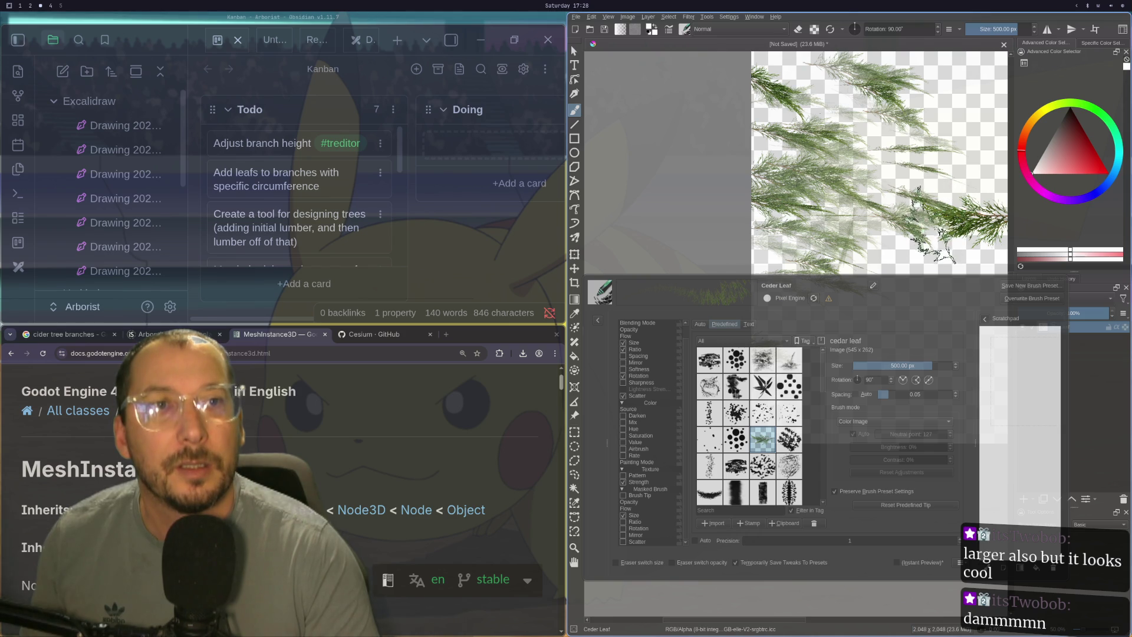
{"action": "key", "text": "ctrl+z"}
{"action": "mouse_move", "coordinate": [902, 244]}
{"action": "left_mouse_down"}
{"action": "mouse_move", "coordinate": [884, 147]}
{"action": "mouse_move", "coordinate": [943, 89]}
{"action": "mouse_move", "coordinate": [837, 229]}
{"action": "mouse_move", "coordinate": [899, 253]}
{"action": "left_mouse_up"}
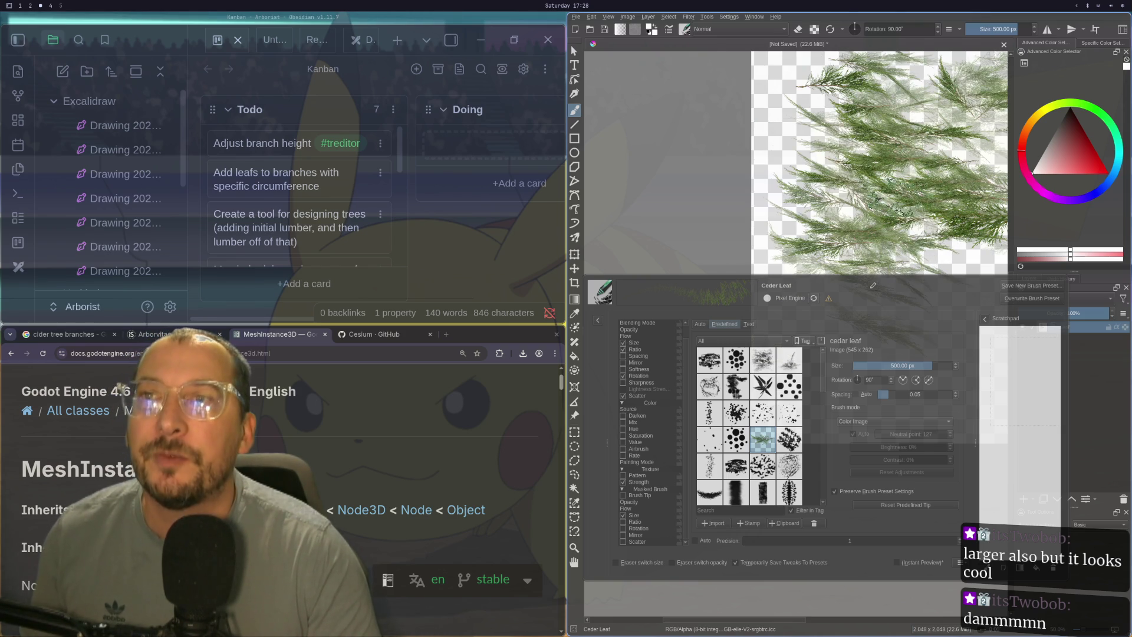
{"action": "key", "text": "ctrl+z"}
{"action": "mouse_move", "coordinate": [884, 236]}
{"action": "left_mouse_down"}
{"action": "mouse_move", "coordinate": [837, 248]}
{"action": "mouse_move", "coordinate": [927, 83]}
{"action": "left_mouse_up"}
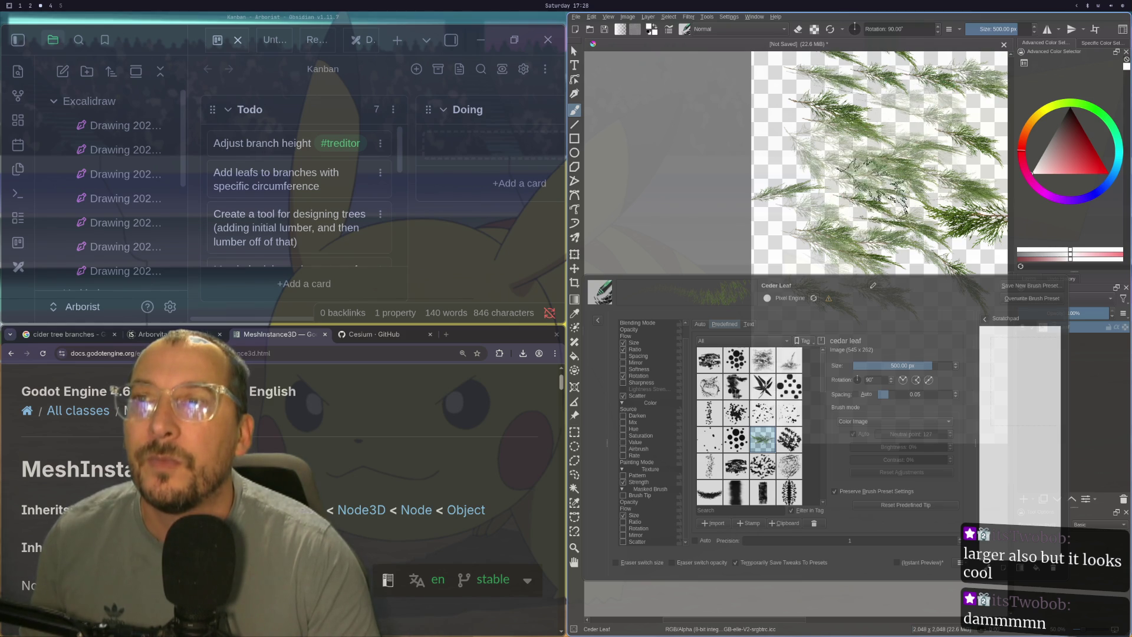
{"action": "key", "text": "ctrl+z"}
{"action": "mouse_move", "coordinate": [920, 106]}
{"action": "left_mouse_down"}
{"action": "mouse_move", "coordinate": [814, 147]}
{"action": "mouse_move", "coordinate": [867, 201]}
{"action": "mouse_move", "coordinate": [919, 176]}
{"action": "left_mouse_up"}
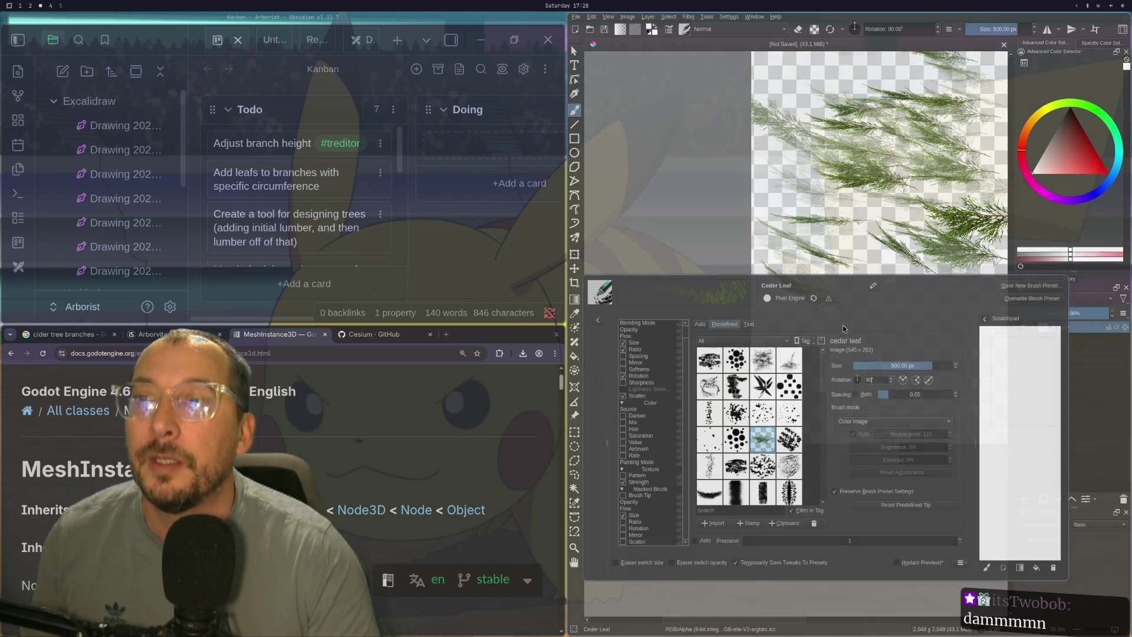
- Try 180° rotation, then add 90° for 270°, test-painting and undoing the leaf strokes
{"action": "type", "text": "300180"}
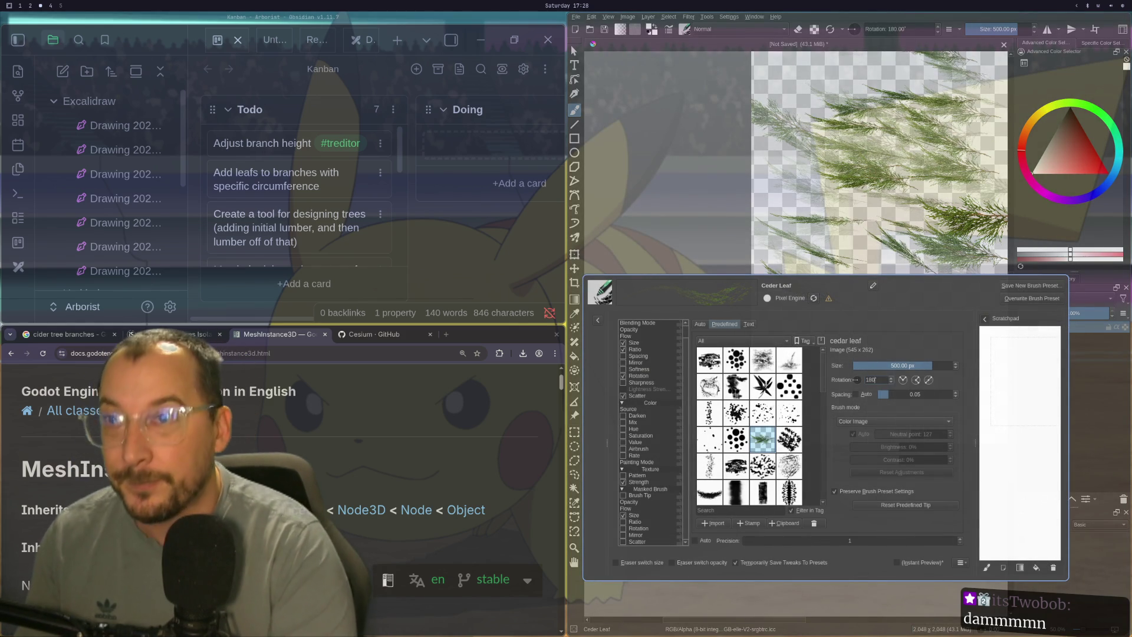
{"action": "mouse_move", "coordinate": [837, 153]}
{"action": "left_mouse_down"}
{"action": "mouse_move", "coordinate": [872, 236]}
{"action": "mouse_move", "coordinate": [887, 141]}
{"action": "left_mouse_up"}
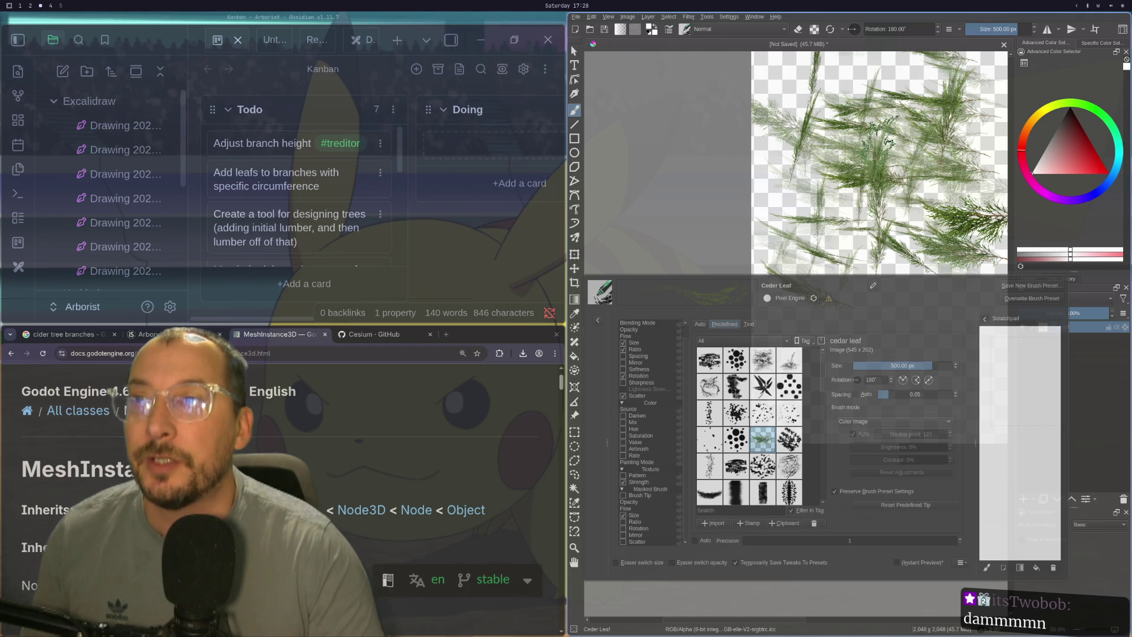
{"action": "key", "text": "ctrl+z"}
{"action": "key", "text": "ctrl+z"}
{"action": "key", "text": "ctrl+z"}
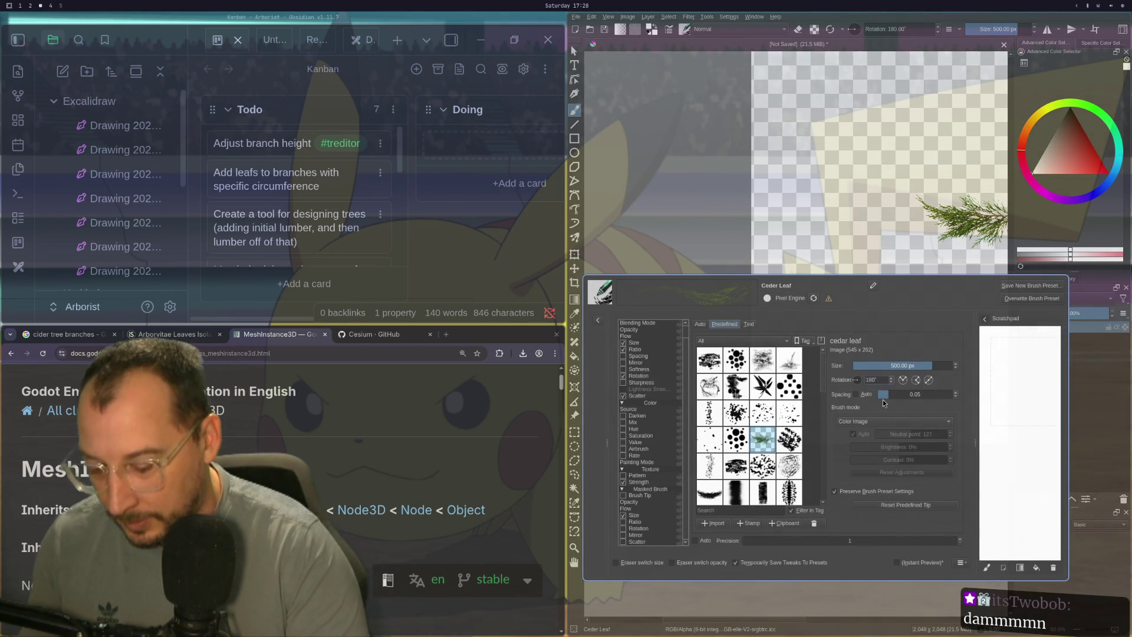
{"action": "type", "text": "90"}
{"action": "key", "text": "Return"}
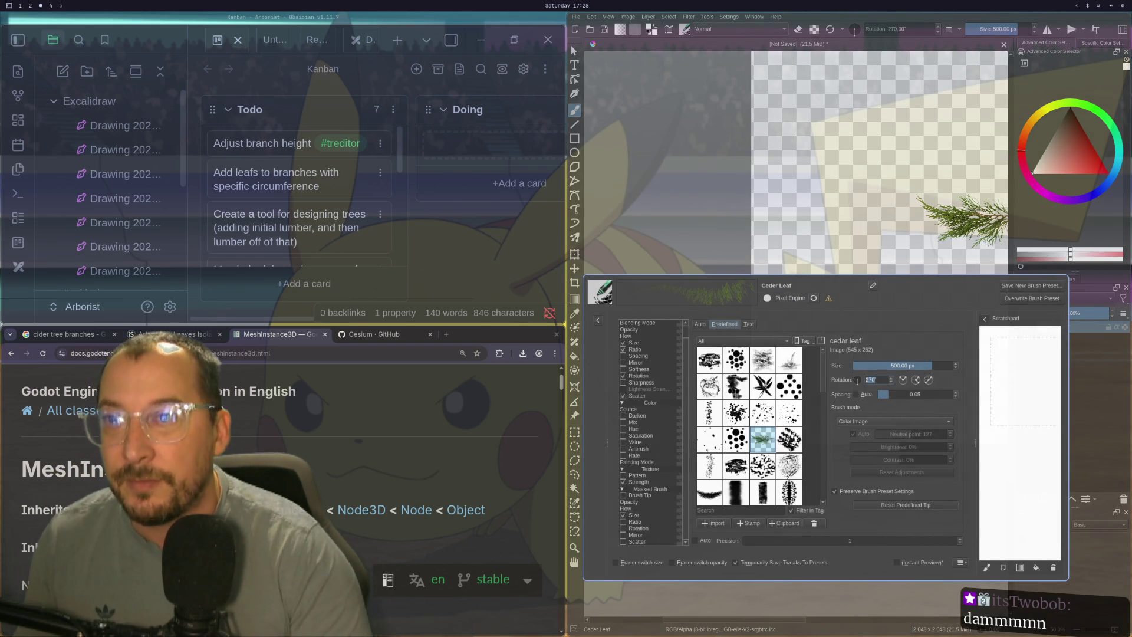
{"action": "mouse_move", "coordinate": [873, 247]}
{"action": "left_mouse_down"}
{"action": "mouse_move", "coordinate": [872, 138]}
{"action": "mouse_move", "coordinate": [919, 112]}
{"action": "mouse_move", "coordinate": [907, 88]}
{"action": "mouse_move", "coordinate": [890, 153]}
{"action": "mouse_move", "coordinate": [964, 247]}
{"action": "left_mouse_up"}
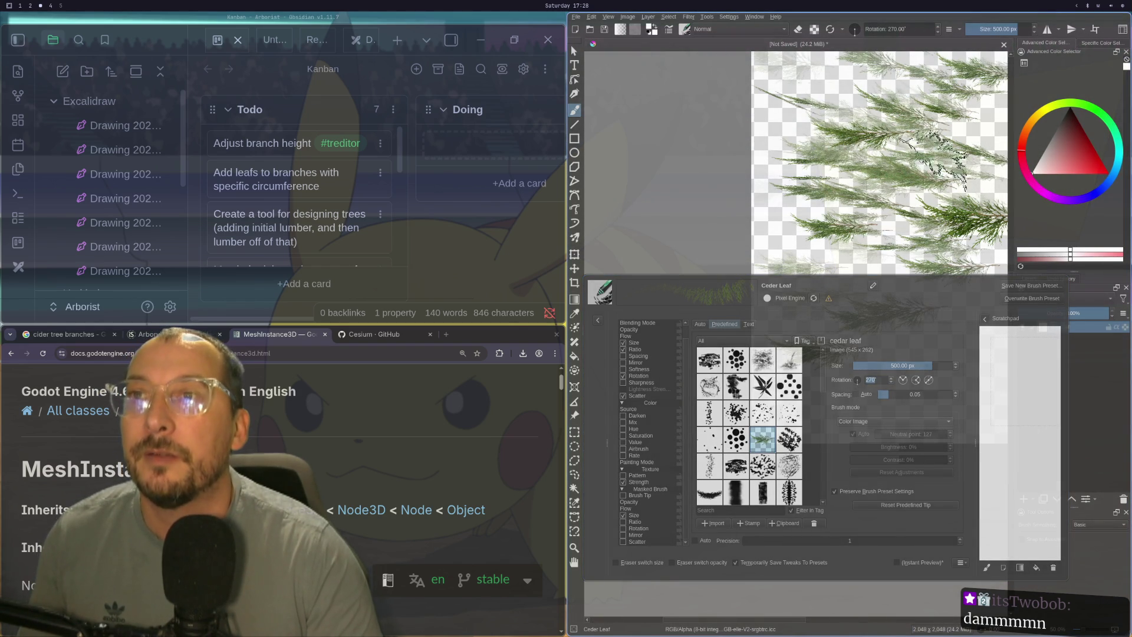
{"action": "mouse_move", "coordinate": [934, 183]}
{"action": "left_mouse_down"}
{"action": "mouse_move", "coordinate": [943, 250]}
{"action": "mouse_move", "coordinate": [907, 227]}
{"action": "mouse_move", "coordinate": [926, 183]}
{"action": "mouse_move", "coordinate": [912, 159]}
{"action": "left_mouse_up"}
{"action": "key", "text": "ctrl+z"}
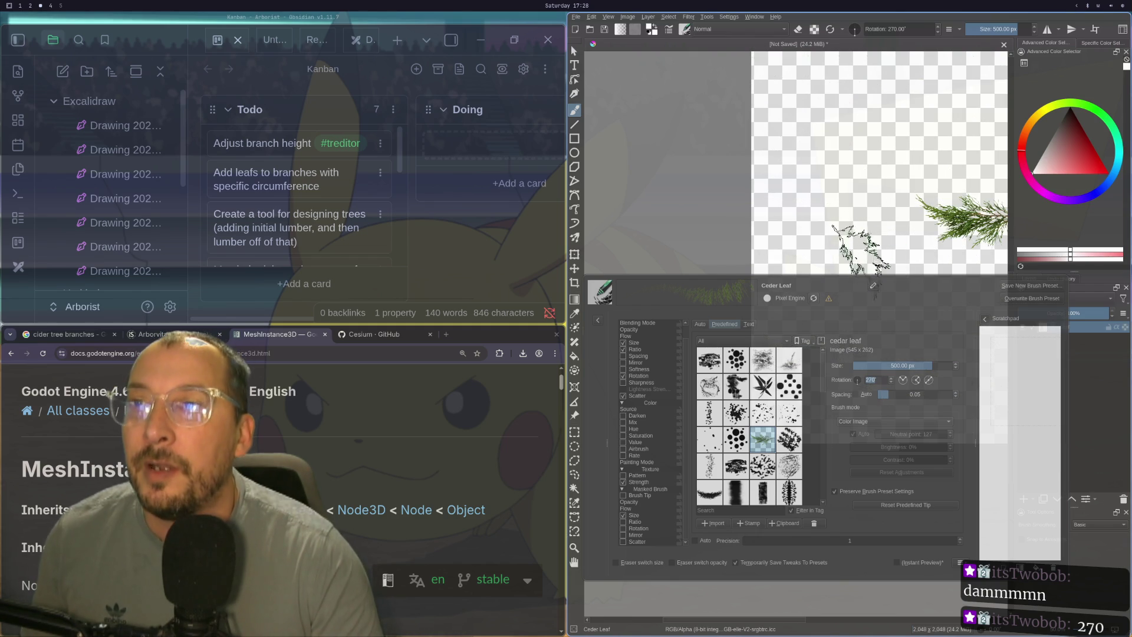
{"action": "mouse_move", "coordinate": [837, 236]}
{"action": "left_mouse_down"}
{"action": "mouse_move", "coordinate": [858, 191]}
{"action": "mouse_move", "coordinate": [849, 88]}
{"action": "left_mouse_up"}
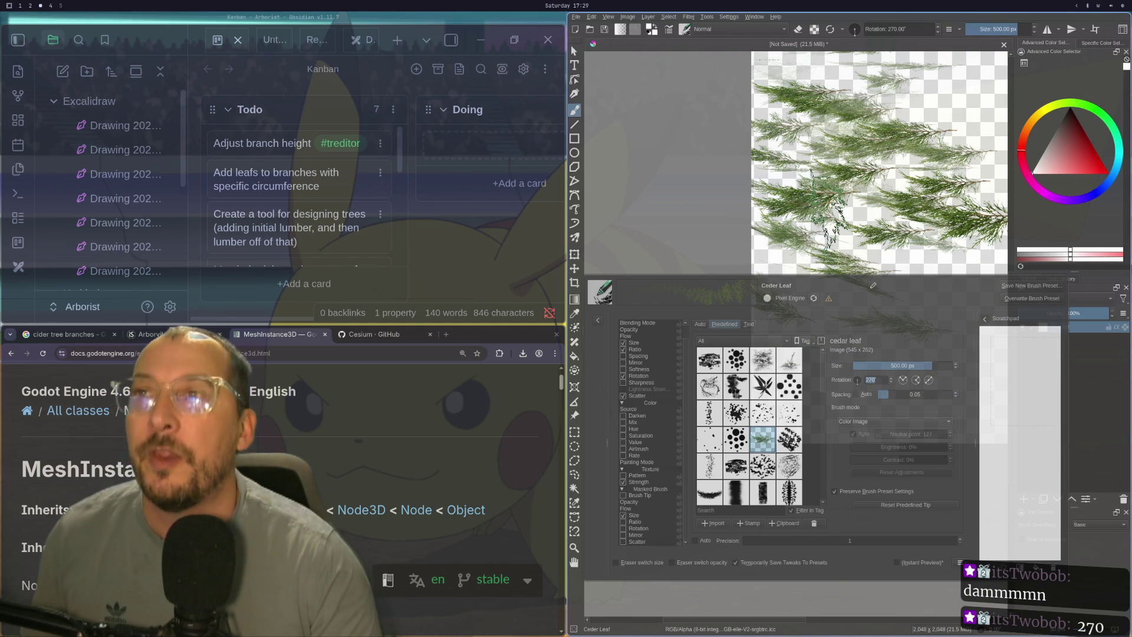
{"action": "key", "text": "ctrl+z"}
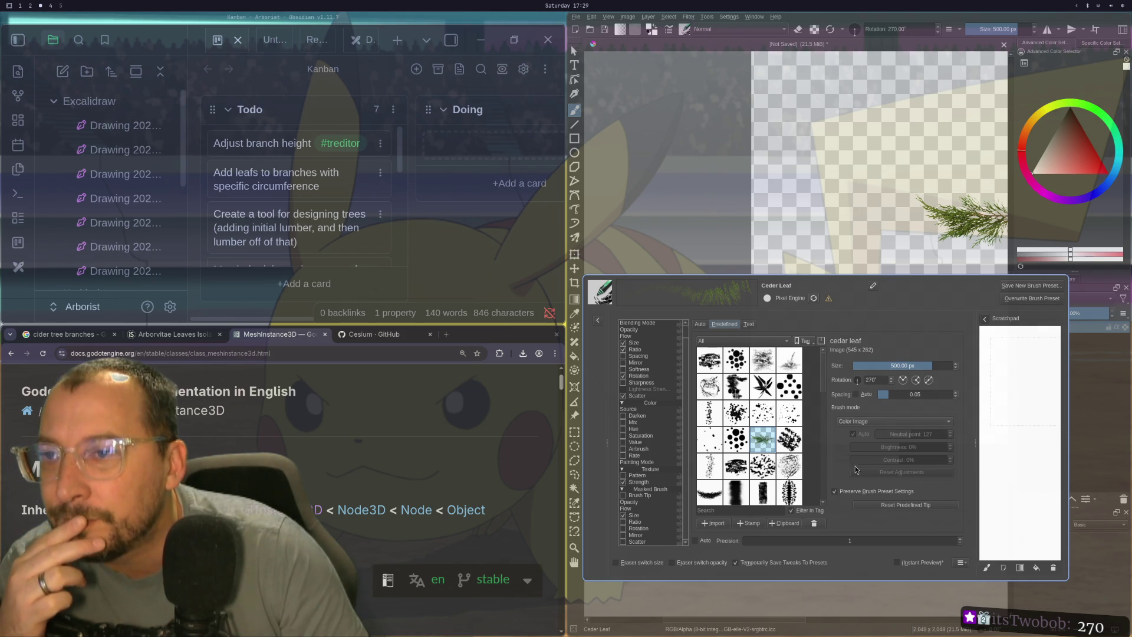
- Turn off the brush's Ratio option and test-paint leaf strokes, undoing them afterwards
{"action": "scroll", "coordinate": [659, 476], "scroll_direction": "up", "scroll_amount": 1}
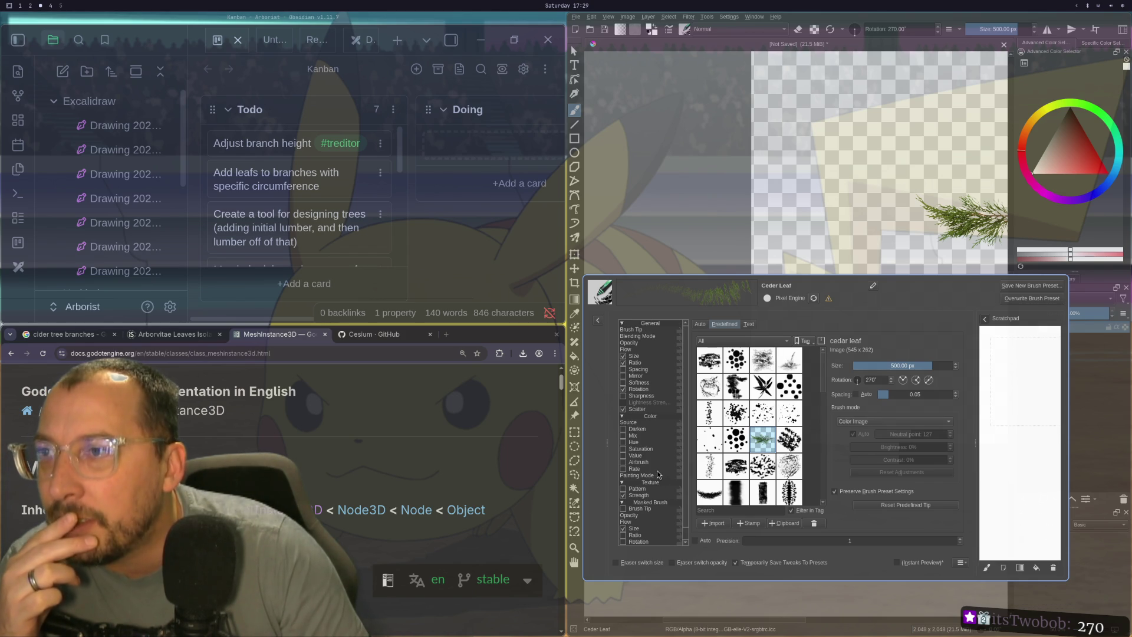
{"action": "left_click", "coordinate": [636, 362]}
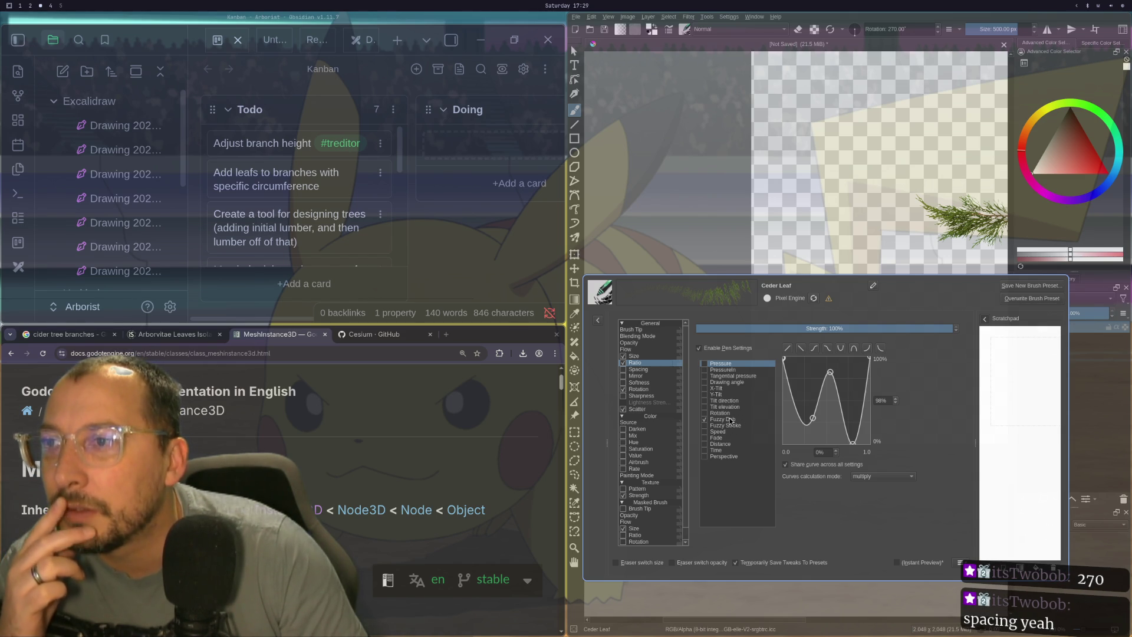
{"action": "left_click", "coordinate": [639, 369]}
{"action": "left_click", "coordinate": [634, 355]}
{"action": "left_click", "coordinate": [623, 363]}
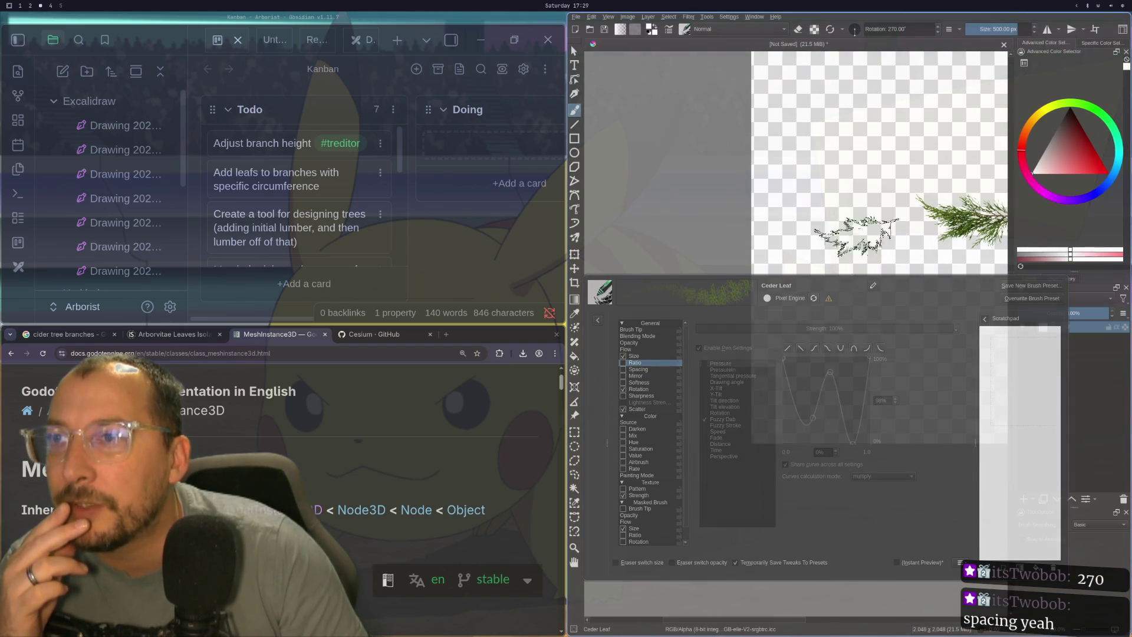
{"action": "mouse_move", "coordinate": [846, 230]}
{"action": "left_mouse_down"}
{"action": "mouse_move", "coordinate": [837, 175]}
{"action": "mouse_move", "coordinate": [760, 65]}
{"action": "mouse_move", "coordinate": [979, 235]}
{"action": "left_mouse_up"}
{"action": "left_click_drag", "start_coordinate": [825, 65], "coordinate": [885, 147]}
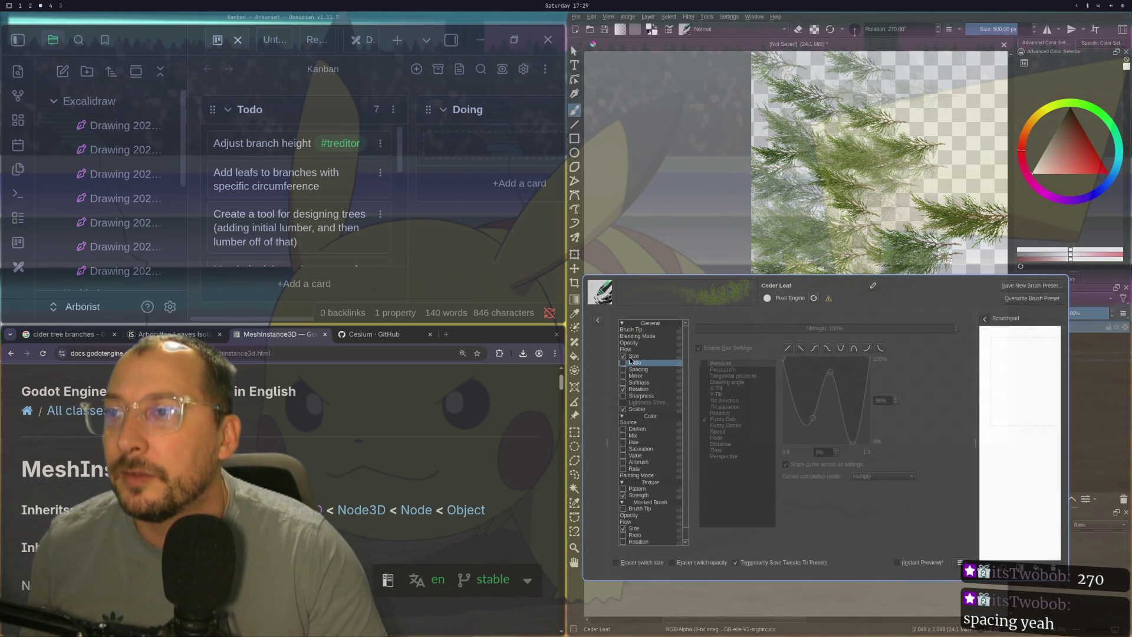
{"action": "key", "text": "ctrl+z"}
{"action": "key", "text": "ctrl+z"}
{"action": "key", "text": "ctrl+z"}
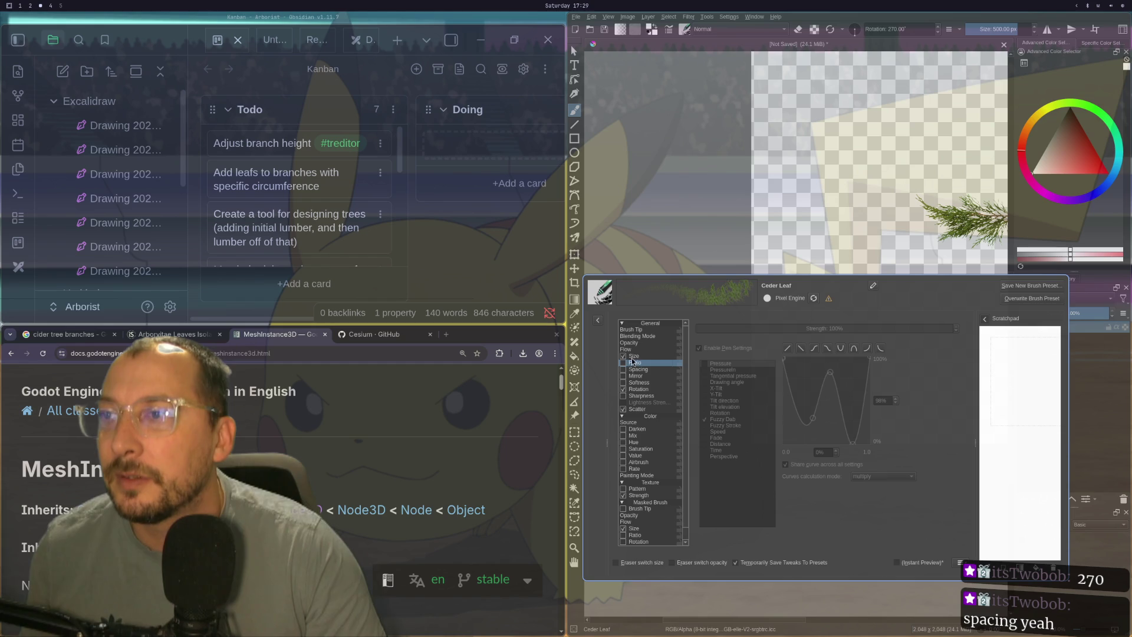
{"action": "mouse_move", "coordinate": [778, 248]}
{"action": "left_mouse_down"}
{"action": "mouse_move", "coordinate": [825, 236]}
{"action": "mouse_move", "coordinate": [872, 177]}
{"action": "mouse_move", "coordinate": [826, 118]}
{"action": "mouse_move", "coordinate": [843, 176]}
{"action": "left_mouse_up"}
{"action": "key", "text": "ctrl+z"}
{"action": "key", "text": "ctrl+z"}
{"action": "key", "text": "ctrl+z"}
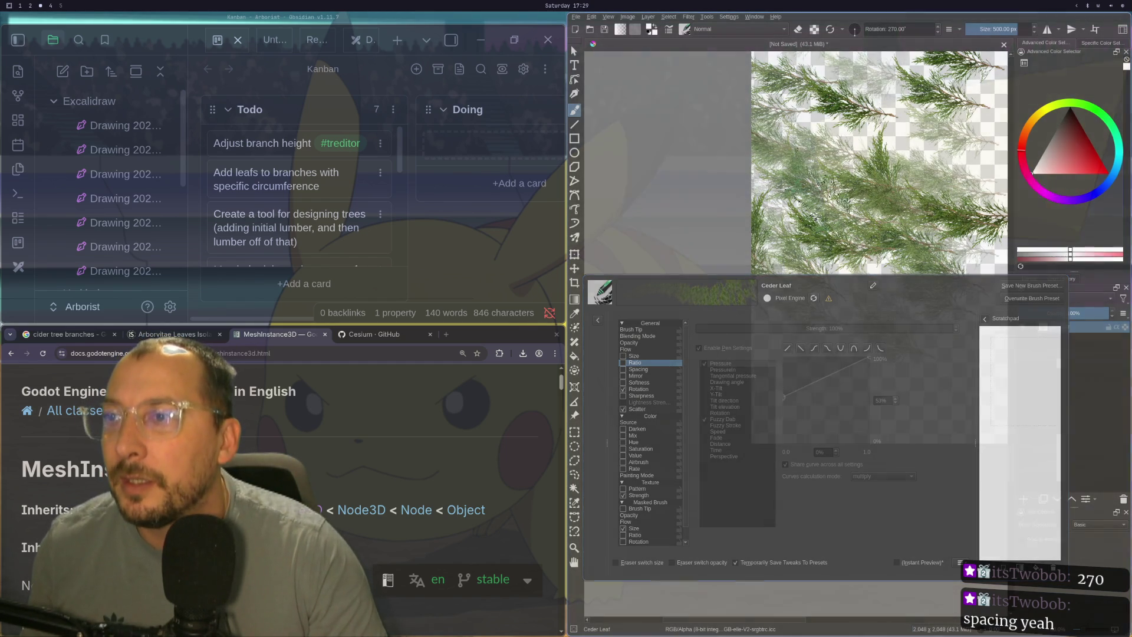
{"action": "key", "text": "ctrl+z"}
- Test a stroke with Scatter disabled, undo it, and re-enable Scatter
{"action": "left_click", "coordinate": [623, 410]}
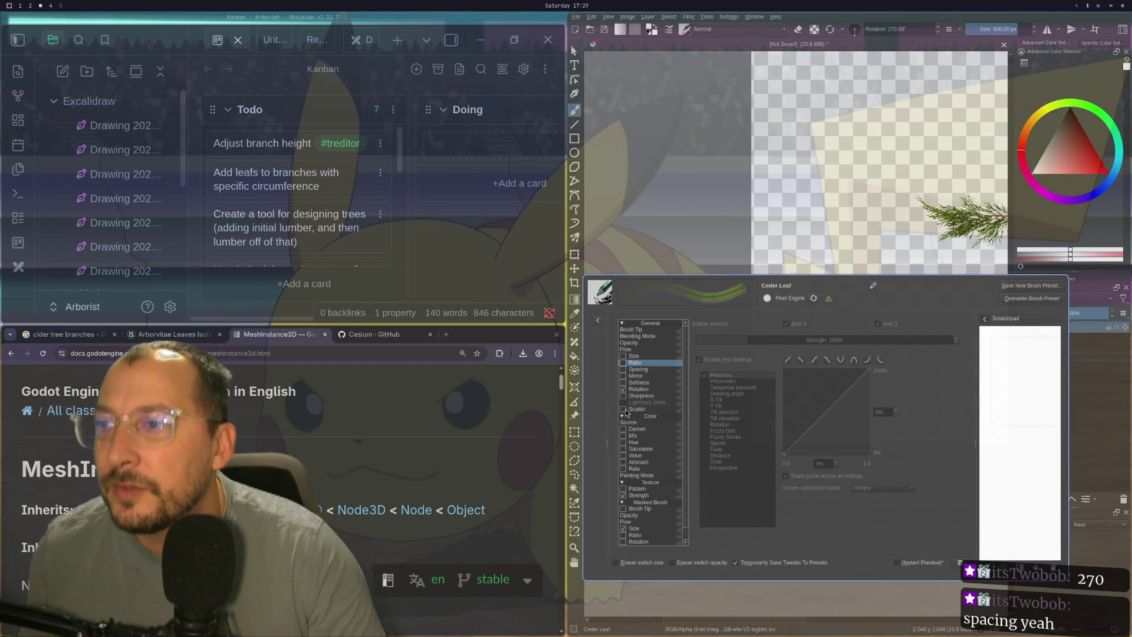
{"action": "mouse_move", "coordinate": [825, 248]}
{"action": "left_mouse_down"}
{"action": "mouse_move", "coordinate": [843, 218]}
{"action": "mouse_move", "coordinate": [861, 106]}
{"action": "mouse_move", "coordinate": [932, 59]}
{"action": "left_mouse_up"}
{"action": "key", "text": "ctrl+z"}
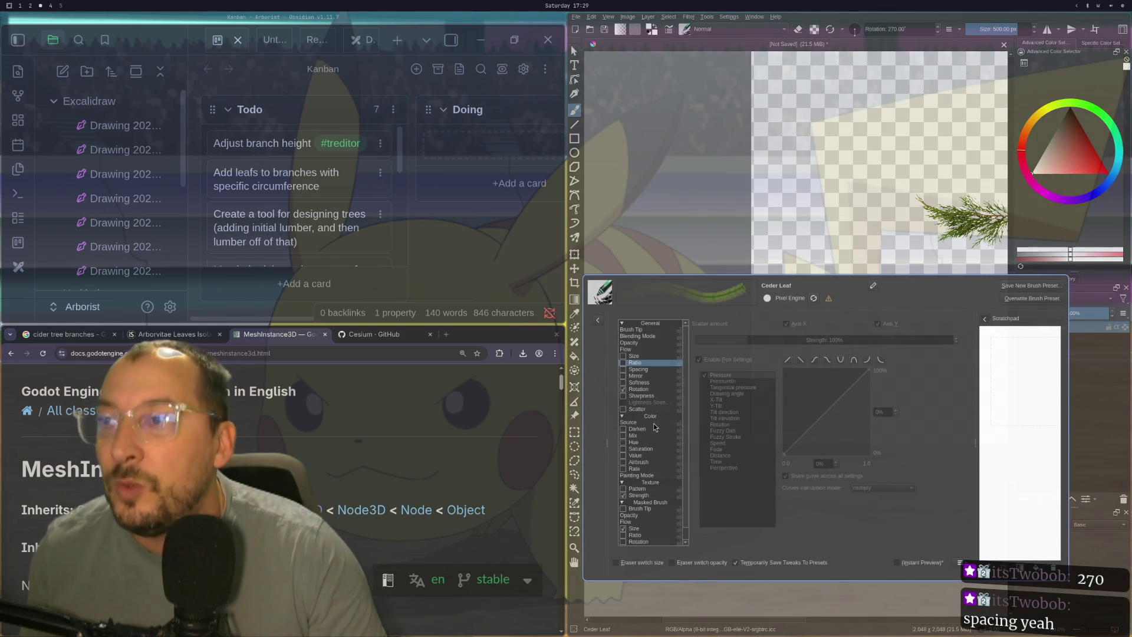
{"action": "left_click", "coordinate": [623, 409]}
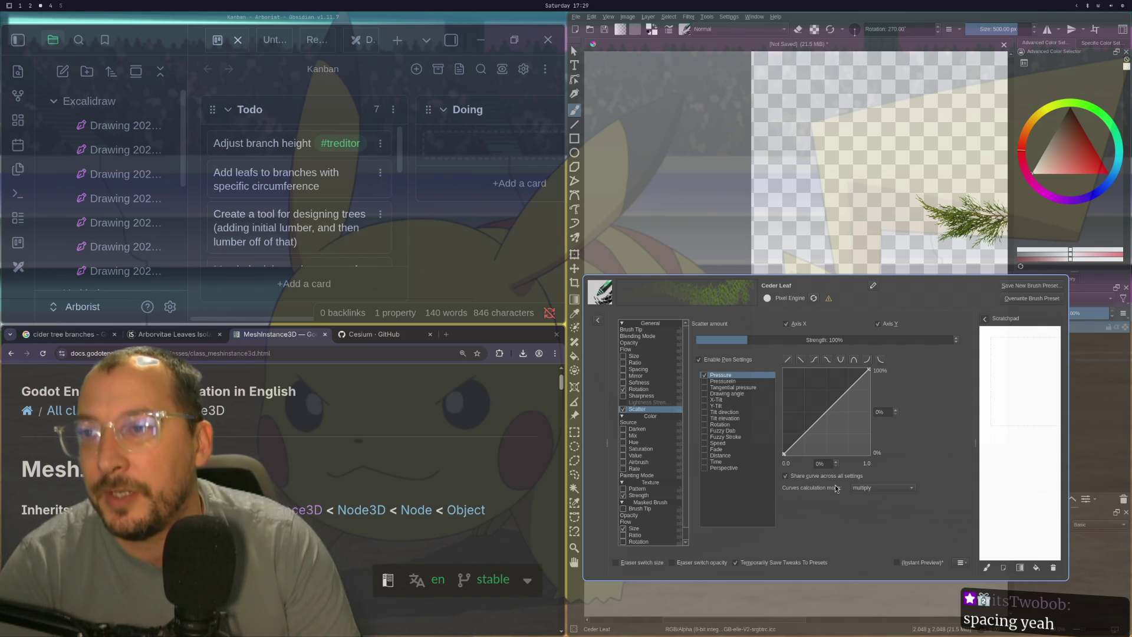
- Raise the low-pressure end of the Scatter curve and test-paint, then undo
{"action": "mouse_move", "coordinate": [817, 489]}
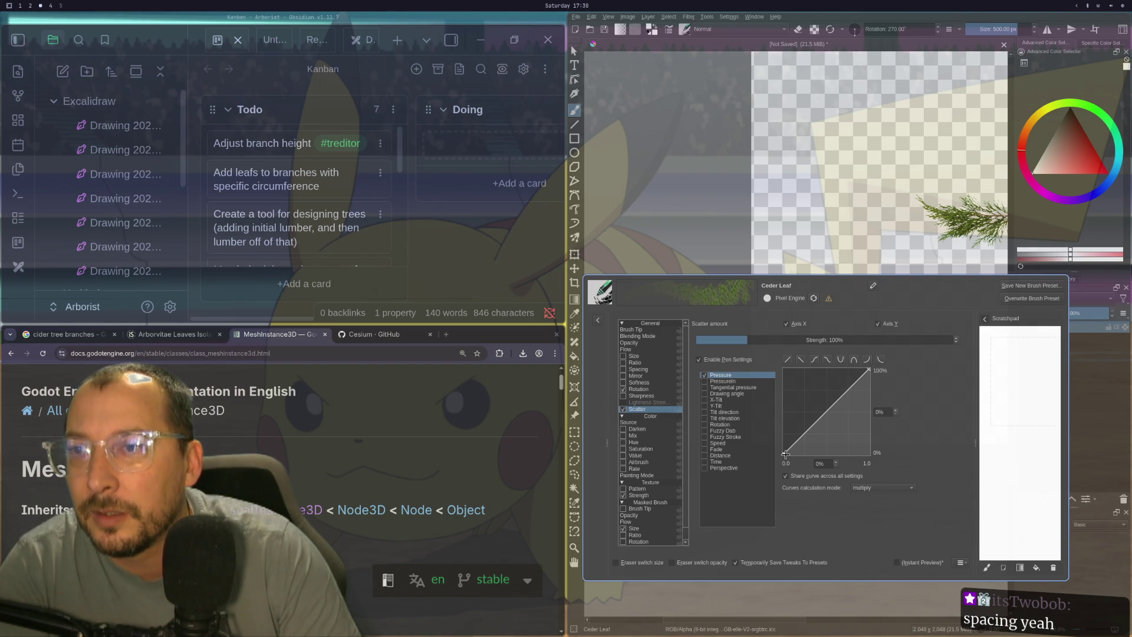
{"action": "left_click_drag", "start_coordinate": [786, 454], "coordinate": [754, 381]}
{"action": "mouse_move", "coordinate": [796, 118]}
{"action": "left_mouse_down"}
{"action": "mouse_move", "coordinate": [885, 148]}
{"action": "mouse_move", "coordinate": [943, 88]}
{"action": "mouse_move", "coordinate": [825, 206]}
{"action": "mouse_move", "coordinate": [855, 177]}
{"action": "left_mouse_up"}
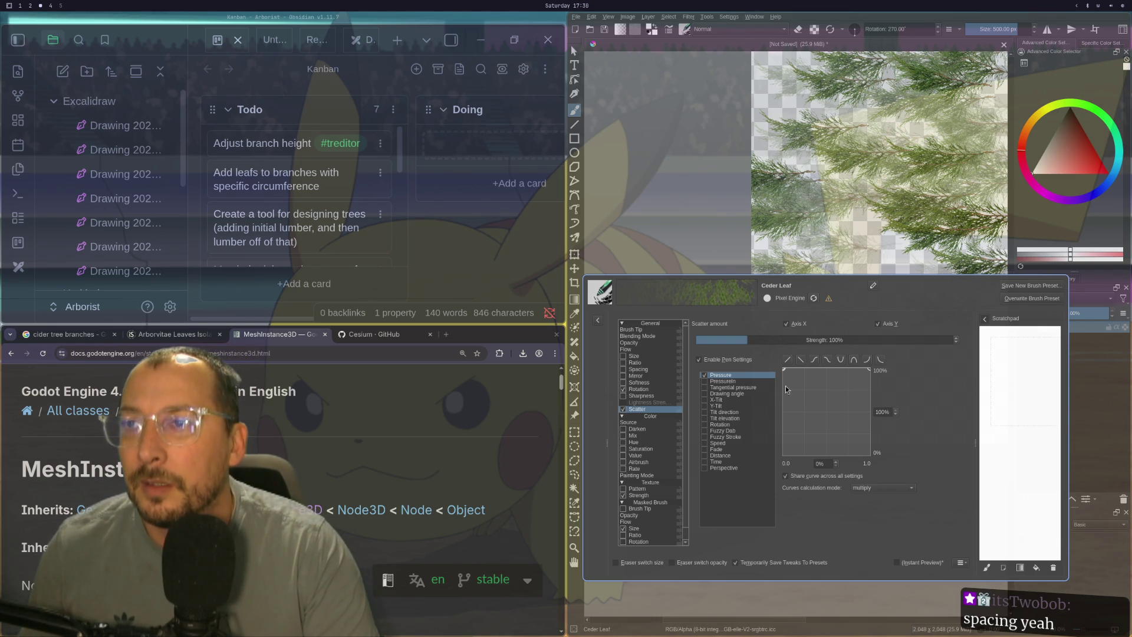
{"action": "key", "text": "ctrl+z"}
{"action": "key", "text": "ctrl+z"}
{"action": "key", "text": "ctrl+z"}
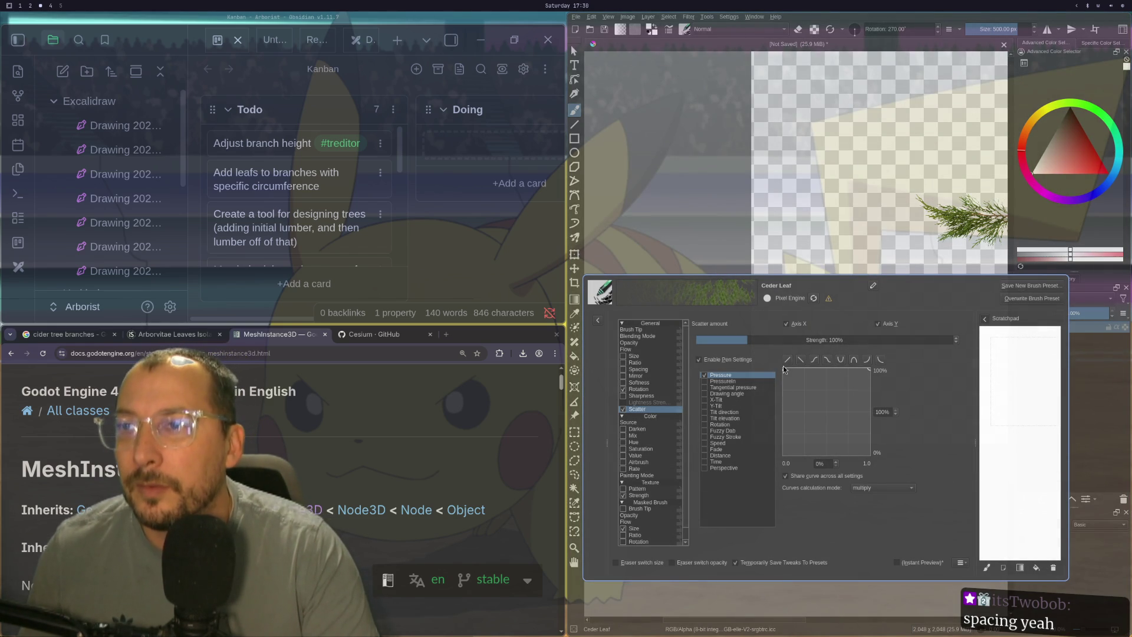
- Reset the Scatter curve to linear, lower its full-pressure point to about 49%, and test-paint
{"action": "left_click", "coordinate": [783, 368]}
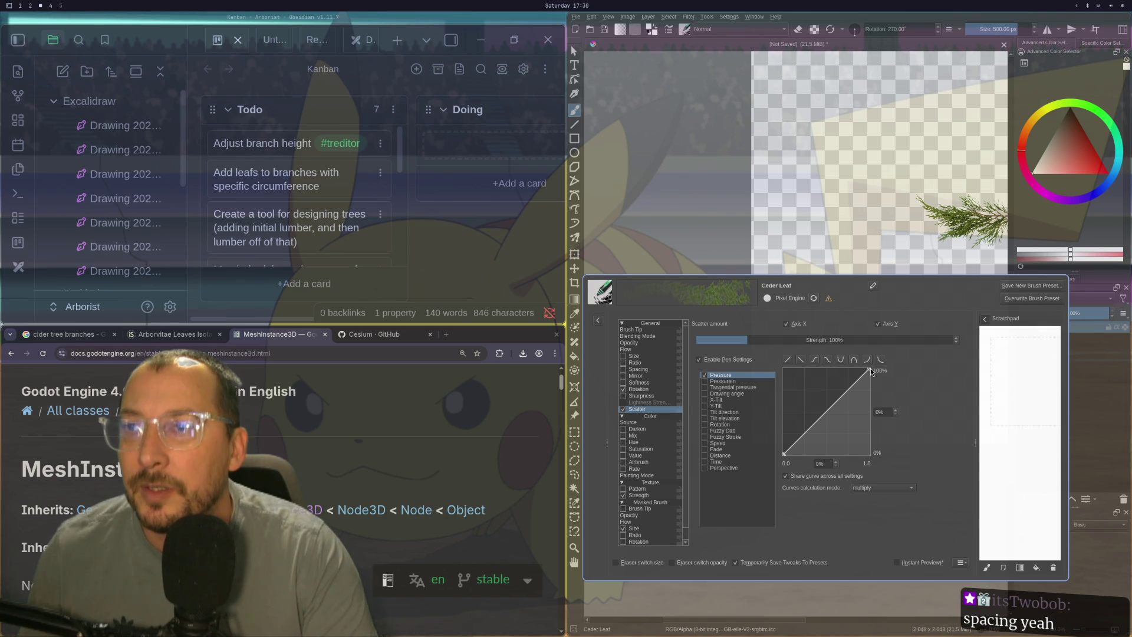
{"action": "left_click_drag", "start_coordinate": [870, 370], "coordinate": [883, 411]}
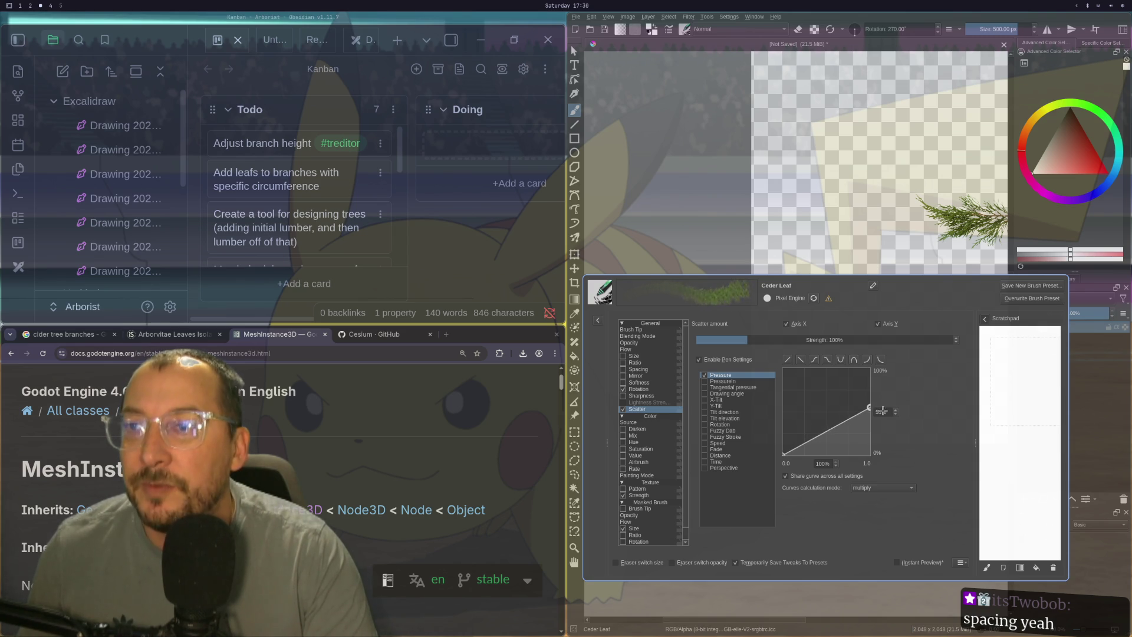
{"action": "mouse_move", "coordinate": [852, 279]}
{"action": "left_mouse_down"}
{"action": "mouse_move", "coordinate": [813, 65]}
{"action": "mouse_move", "coordinate": [786, 281]}
{"action": "left_mouse_up"}
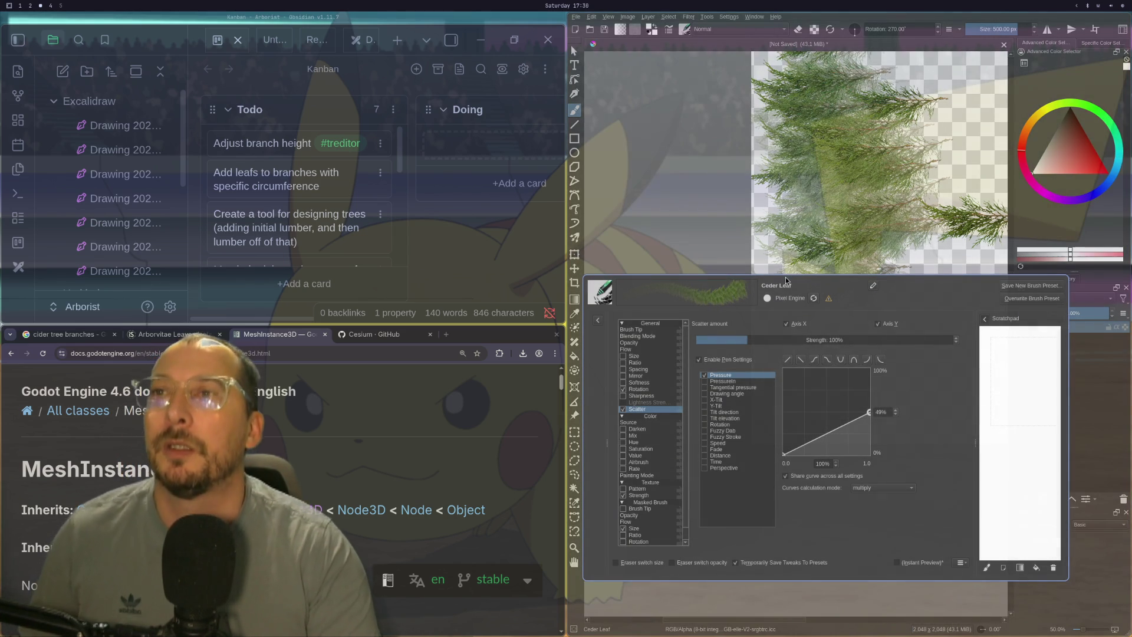
{"action": "key", "text": "ctrl+z"}
{"action": "mouse_move", "coordinate": [991, 136]}
{"action": "left_mouse_down"}
{"action": "mouse_move", "coordinate": [931, 236]}
{"action": "mouse_move", "coordinate": [973, 177]}
{"action": "mouse_move", "coordinate": [943, 236]}
{"action": "left_mouse_up"}
{"action": "key", "text": "ctrl+z"}
{"action": "key", "text": "ctrl+z"}
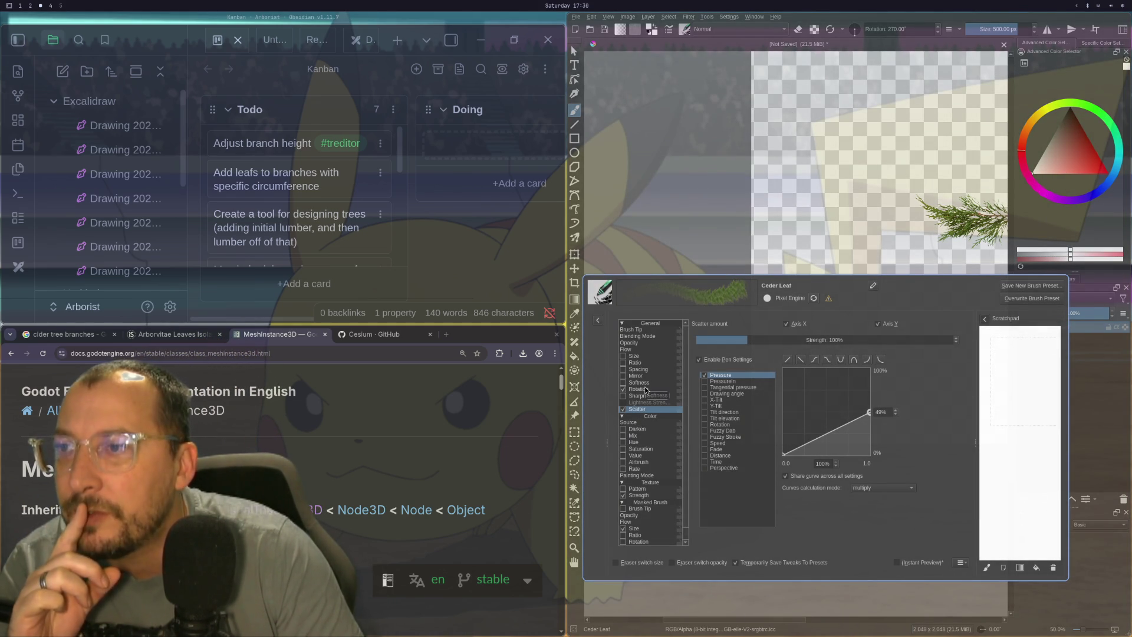
- Open the Strength settings and lift its Pressure curve's left point to 100% for constant strength
{"action": "left_click", "coordinate": [638, 389]}
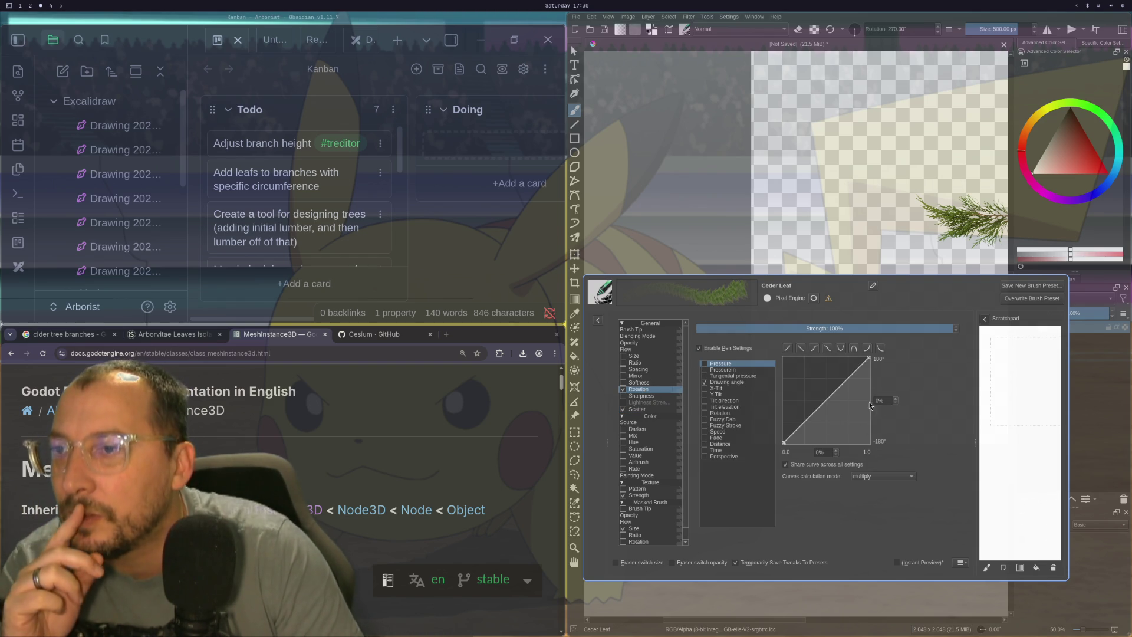
{"action": "left_click", "coordinate": [650, 411]}
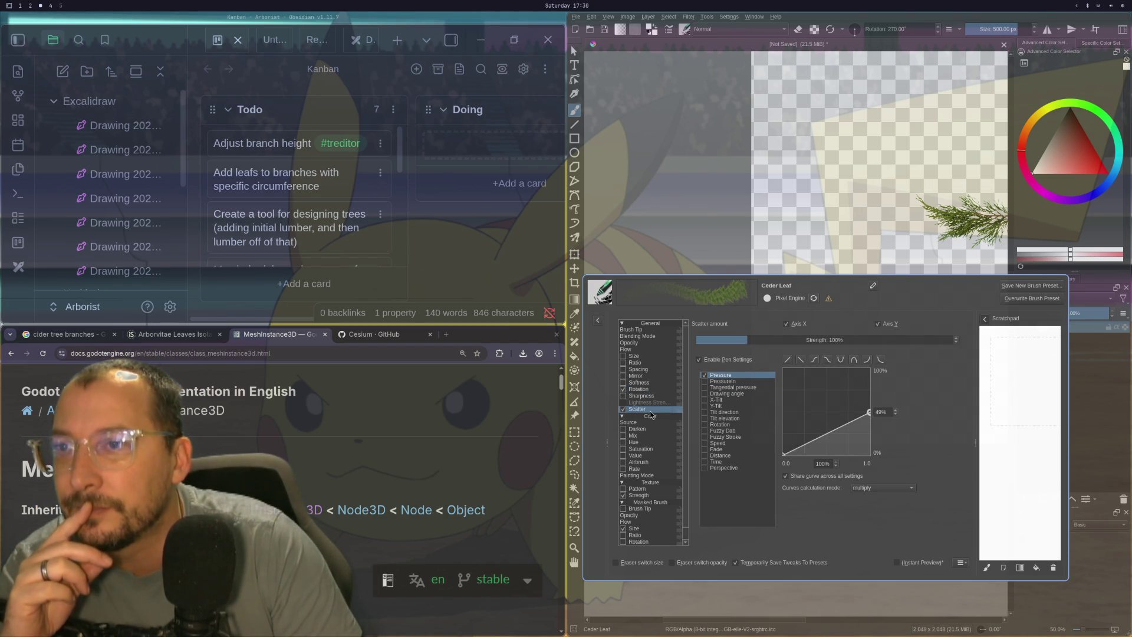
{"action": "scroll", "coordinate": [661, 398], "scroll_direction": "down", "scroll_amount": 1}
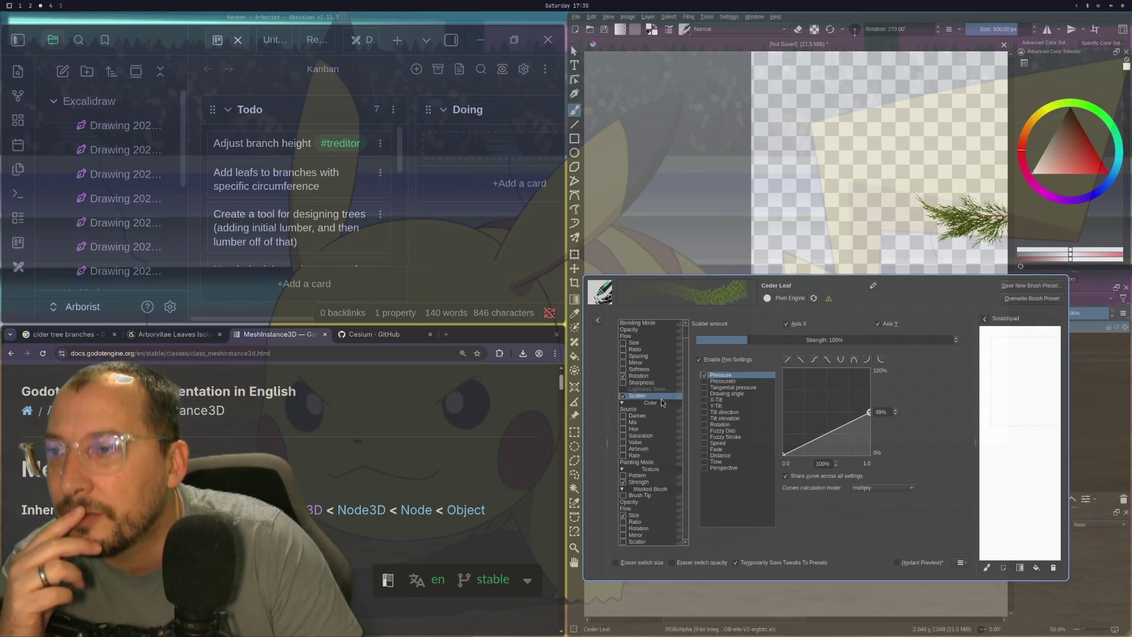
{"action": "left_click", "coordinate": [651, 483]}
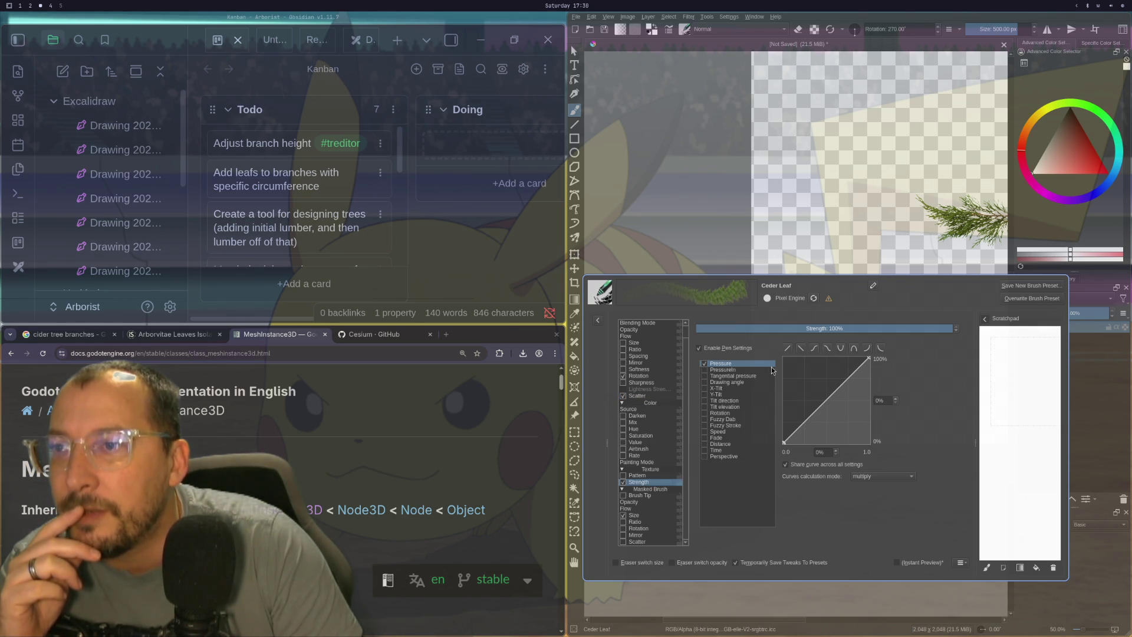
{"action": "left_click_drag", "start_coordinate": [784, 442], "coordinate": [784, 357]}
{"action": "mouse_move", "coordinate": [819, 201]}
{"action": "left_mouse_down"}
{"action": "mouse_move", "coordinate": [919, 236]}
{"action": "mouse_move", "coordinate": [854, 177]}
{"action": "mouse_move", "coordinate": [866, 88]}
{"action": "mouse_move", "coordinate": [831, 71]}
{"action": "mouse_move", "coordinate": [881, 248]}
{"action": "left_mouse_up"}
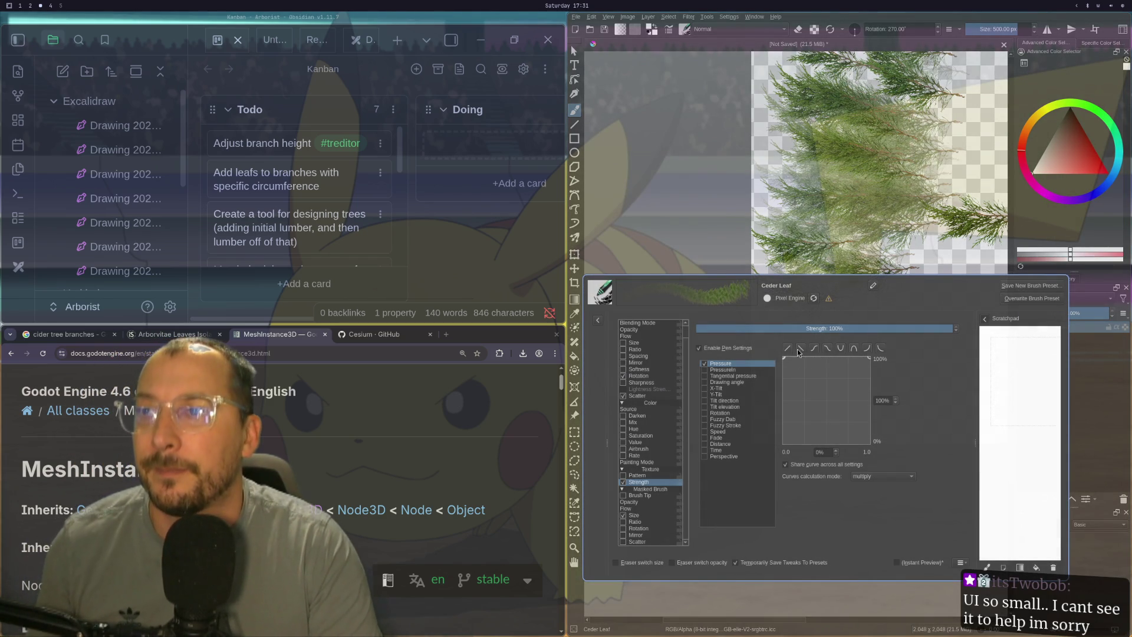
- Clear the cedar test strokes and reset Strength's Pressure curve to a straight diagonal
{"action": "key", "text": "Delete"}
{"action": "left_click_drag", "start_coordinate": [804, 197], "coordinate": [896, 253]}
{"action": "key", "text": "Delete"}
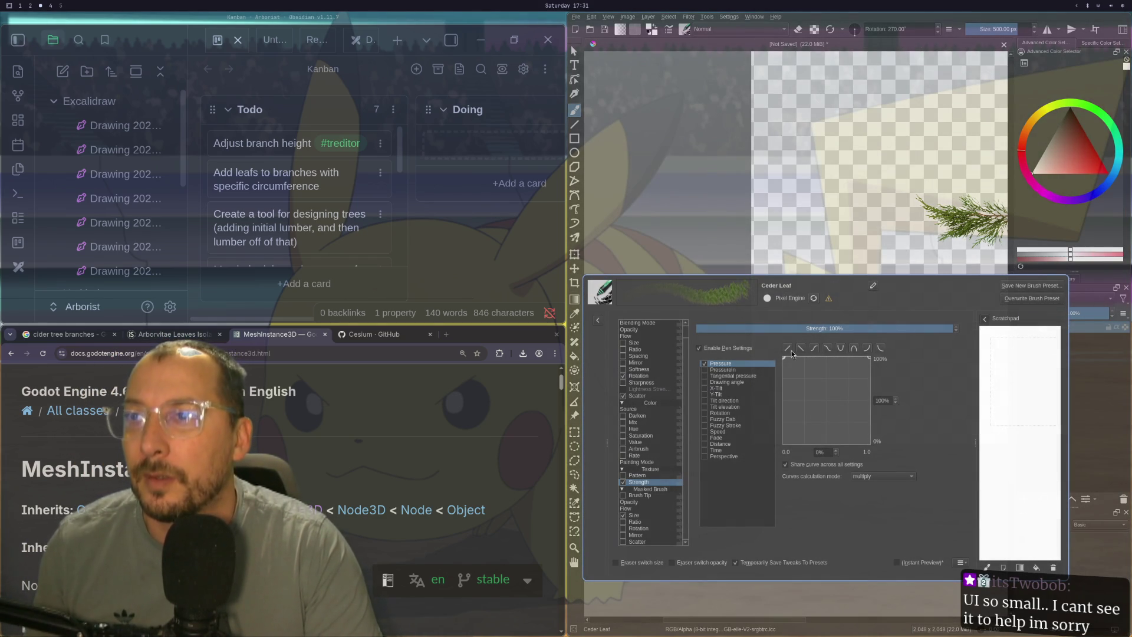
{"action": "left_click_drag", "start_coordinate": [787, 360], "coordinate": [783, 442]}
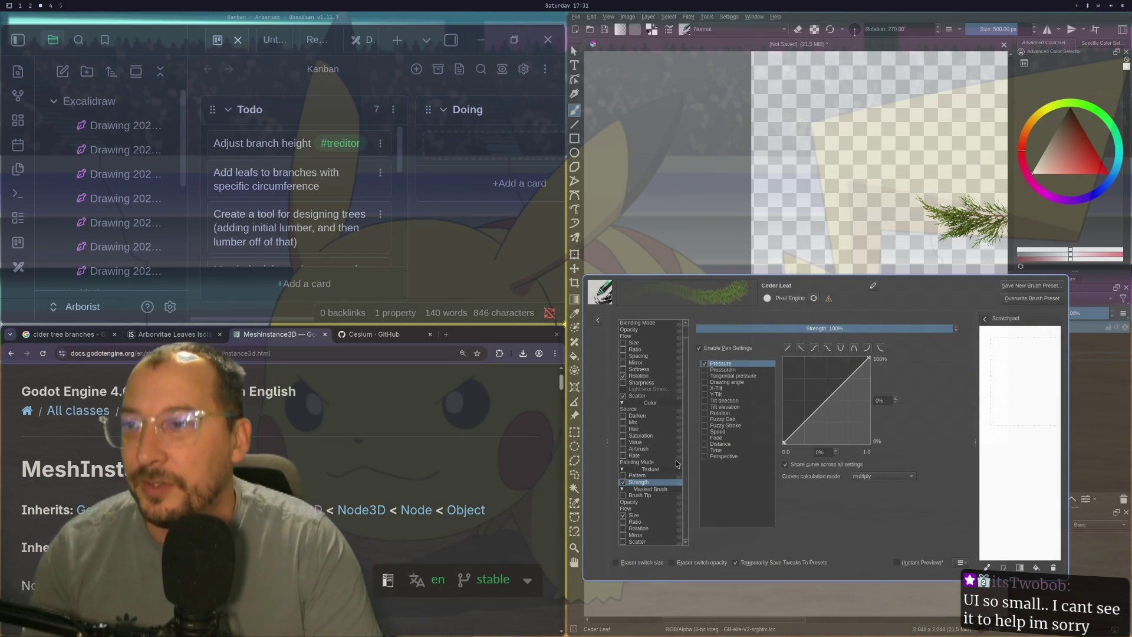
- Drive Size with Fuzzy Dab flattened at 100%, test-paint cedar foliage, then undo it
{"action": "left_click", "coordinate": [647, 516]}
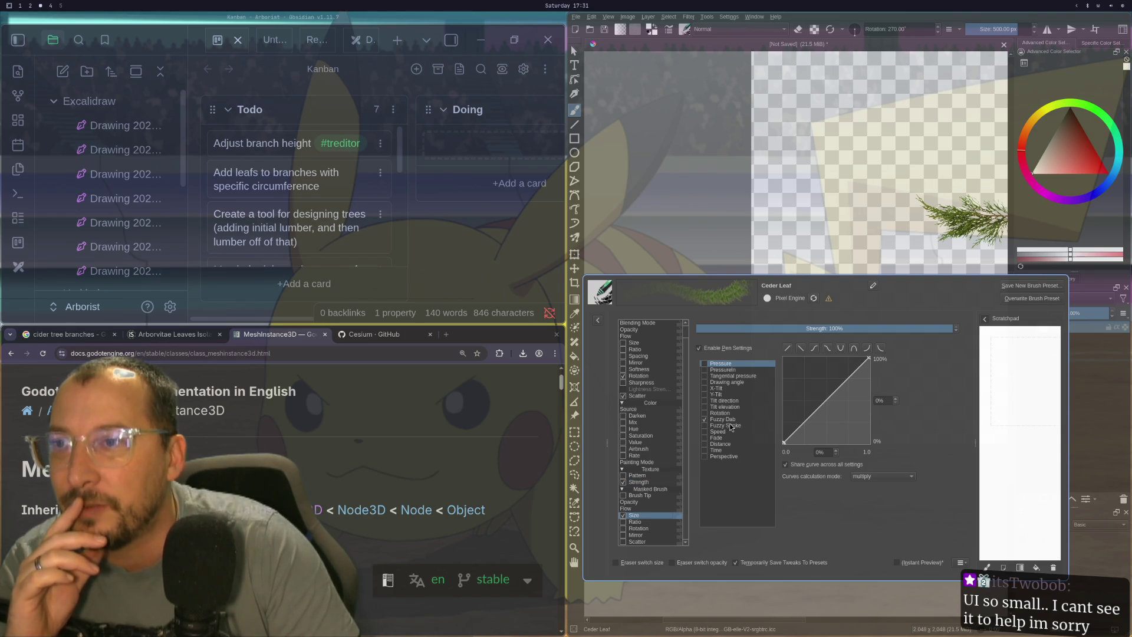
{"action": "left_click", "coordinate": [732, 420]}
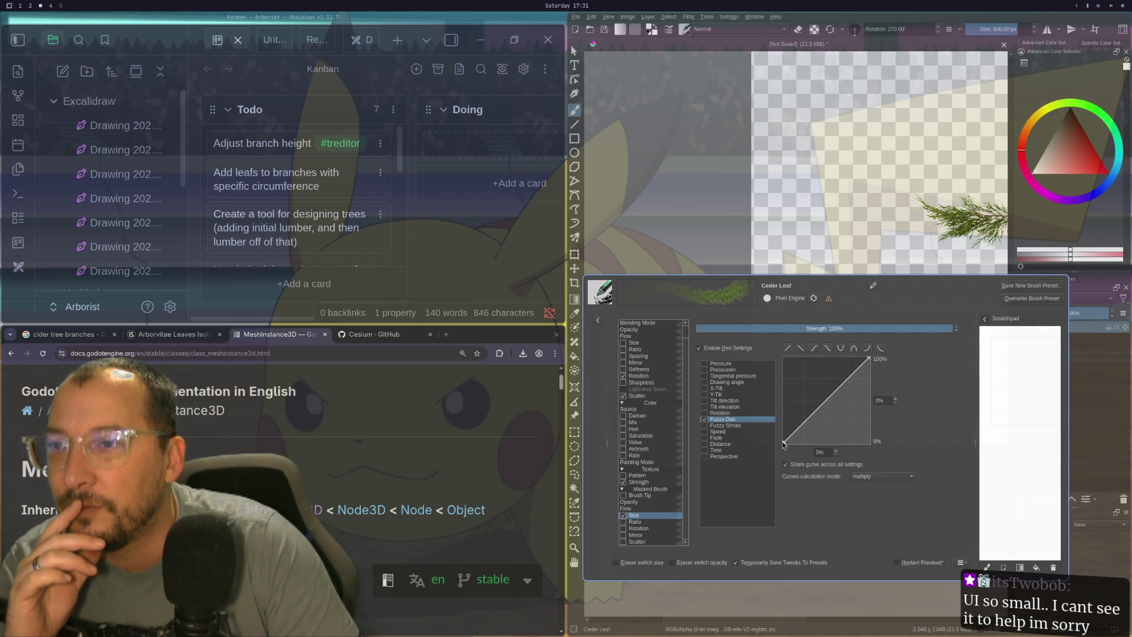
{"action": "left_click_drag", "start_coordinate": [785, 441], "coordinate": [784, 358]}
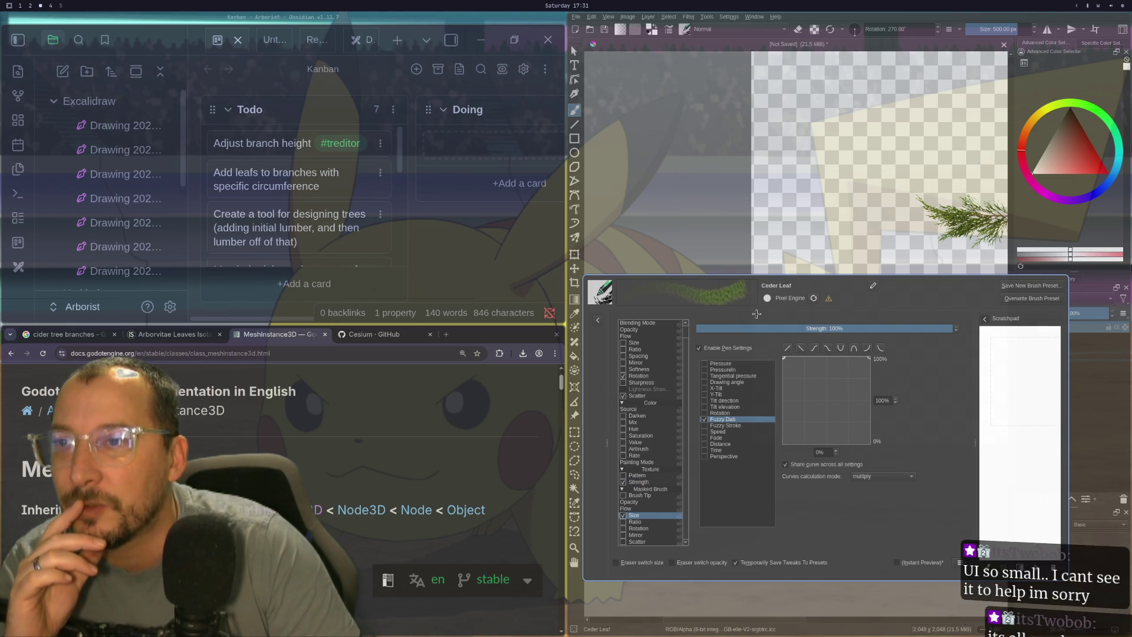
{"action": "left_click_drag", "start_coordinate": [807, 203], "coordinate": [837, 147]}
{"action": "left_click_drag", "start_coordinate": [784, 177], "coordinate": [943, 77]}
{"action": "left_click_drag", "start_coordinate": [854, 100], "coordinate": [979, 77]}
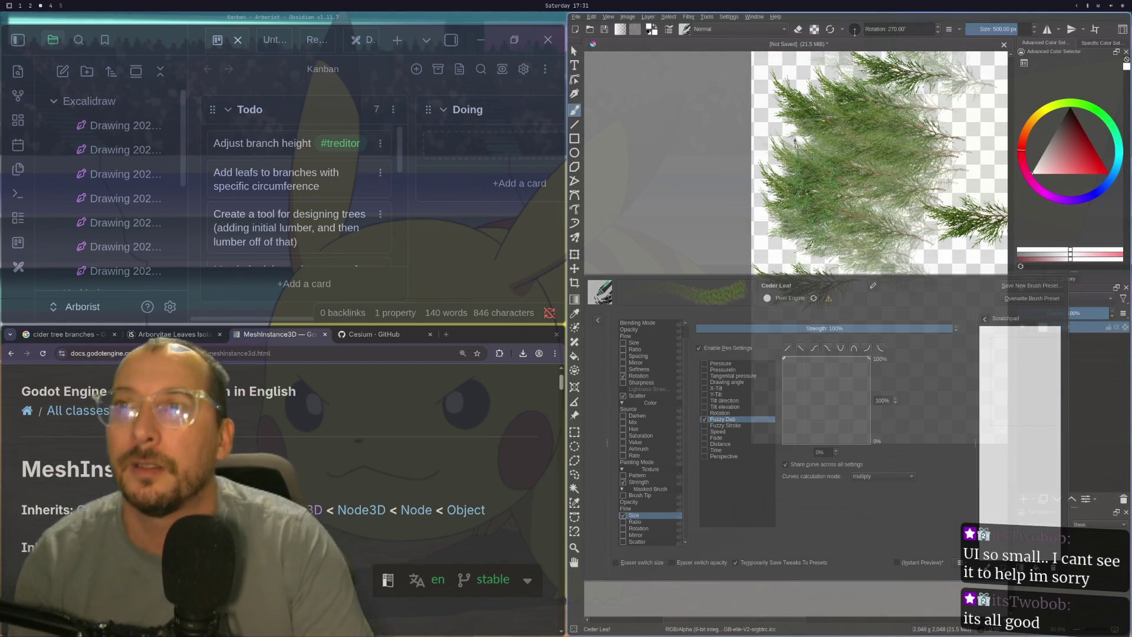
{"action": "left_click_drag", "start_coordinate": [860, 177], "coordinate": [920, 230]}
{"action": "left_click_drag", "start_coordinate": [873, 200], "coordinate": [861, 243]}
{"action": "left_click_drag", "start_coordinate": [920, 206], "coordinate": [884, 274]}
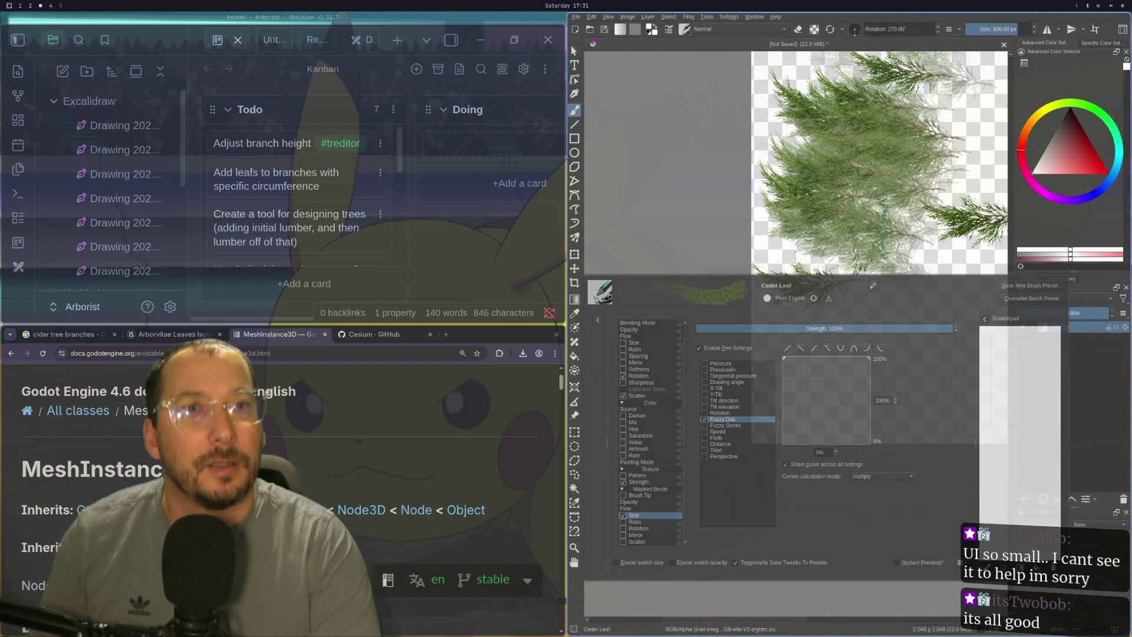
{"action": "scroll", "coordinate": [893, 248], "scroll_direction": "down", "scroll_amount": 2}
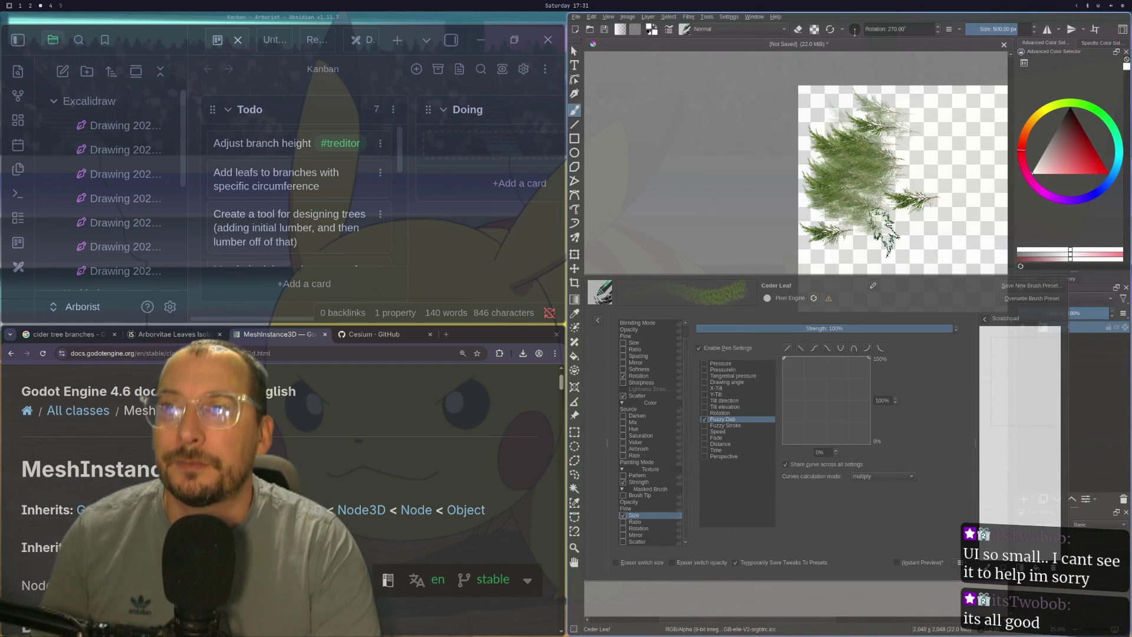
{"action": "key", "text": "ctrl+z"}
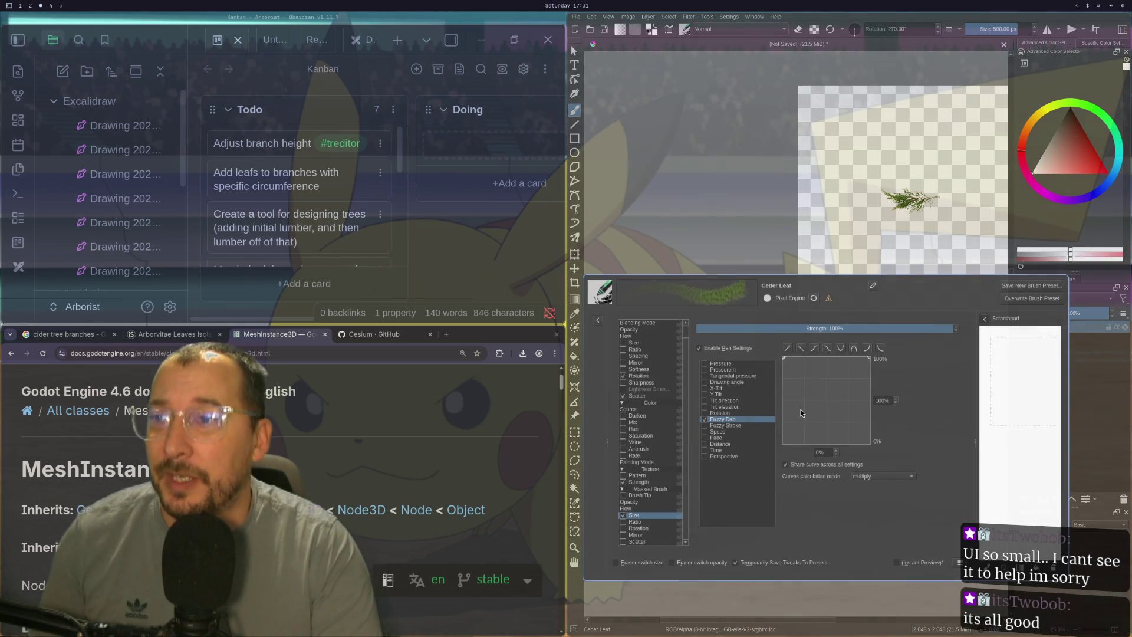
- Overwrite the Ceder Leaf preset with the tuned settings and close the brush editor
{"action": "left_click", "coordinate": [1026, 299]}
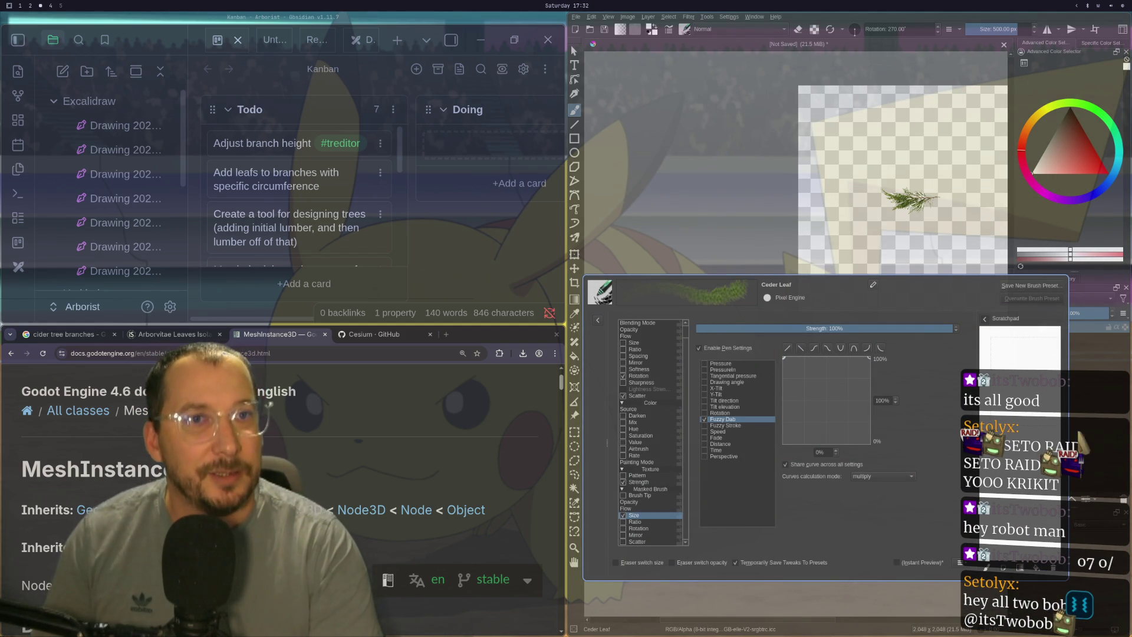
{"action": "key", "text": "Escape"}
{"action": "key", "text": "super+1"}
{"action": "key", "text": "super+4"}
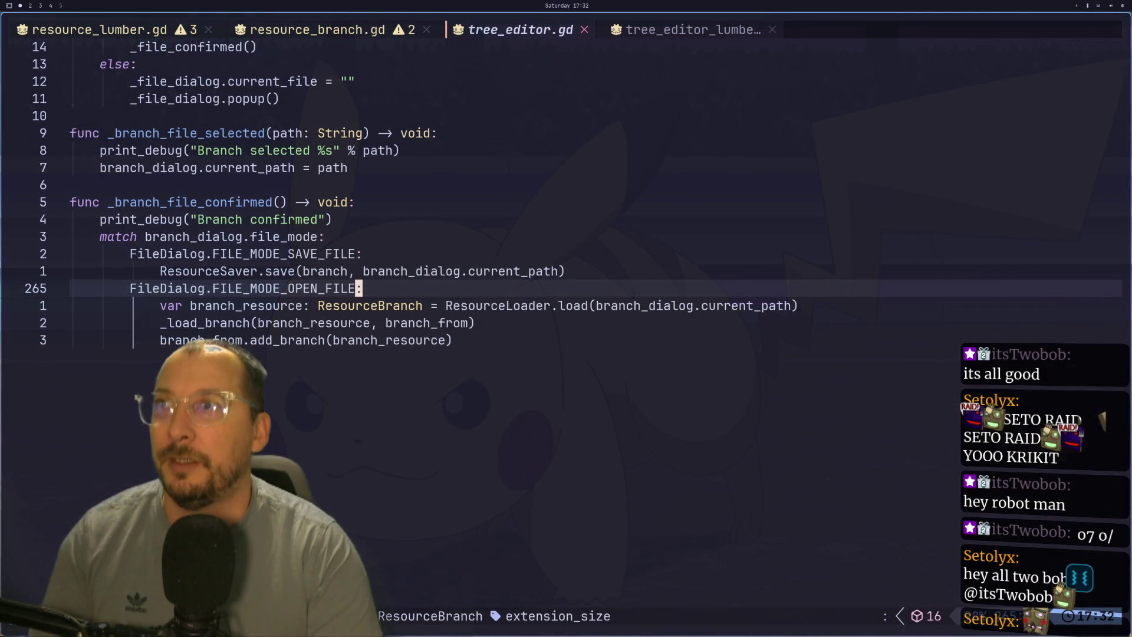
- Bring up the Godot editor and zoom in to look down on the tree's branches
{"action": "key", "text": "super+2"}
{"action": "scroll", "coordinate": [761, 215], "scroll_direction": "up", "scroll_amount": 3}
{"action": "mouse_move", "coordinate": [761, 215]}
{"action": "left_mouse_down"}
{"action": "mouse_move", "coordinate": [655, 274]}
{"action": "mouse_move", "coordinate": [706, 239]}
{"action": "mouse_move", "coordinate": [793, 215]}
{"action": "mouse_move", "coordinate": [755, 231]}
{"action": "left_mouse_up"}
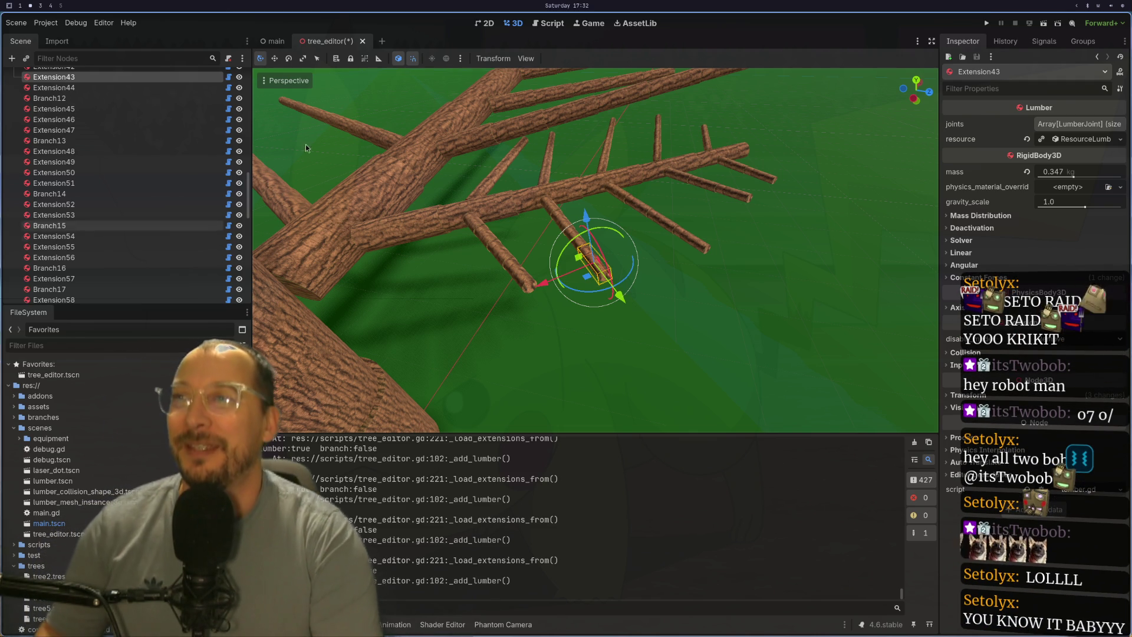
- Orbit and zoom the 3D viewport to inspect the trunk and branches up close
{"action": "mouse_move", "coordinate": [734, 228]}
{"action": "left_mouse_down"}
{"action": "mouse_move", "coordinate": [469, 184]}
{"action": "mouse_move", "coordinate": [685, 170]}
{"action": "mouse_move", "coordinate": [596, 150]}
{"action": "mouse_move", "coordinate": [641, 187]}
{"action": "left_mouse_up"}
{"action": "scroll", "coordinate": [469, 183], "scroll_direction": "up", "scroll_amount": 2}
{"action": "scroll", "coordinate": [468, 184], "scroll_direction": "down", "scroll_amount": 5}
{"action": "scroll", "coordinate": [641, 187], "scroll_direction": "up", "scroll_amount": 3}
{"action": "scroll", "coordinate": [641, 188], "scroll_direction": "up", "scroll_amount": 6}
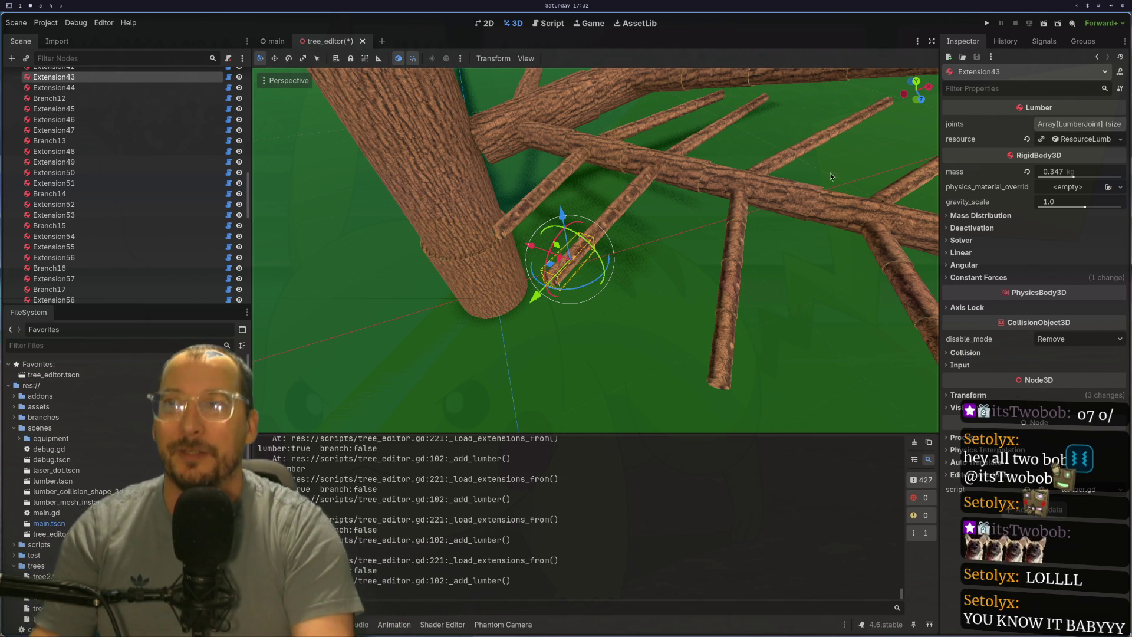
- Back in Krita, paint a tall leafy stroke, undo it, and paint a shorter bush-shaped one
{"action": "key", "text": "super+3"}
{"action": "mouse_move", "coordinate": [837, 307]}
{"action": "left_mouse_down"}
{"action": "mouse_move", "coordinate": [855, 94]}
{"action": "mouse_move", "coordinate": [869, 159]}
{"action": "left_mouse_up"}
{"action": "key", "text": "ctrl+z"}
{"action": "mouse_move", "coordinate": [899, 198]}
{"action": "left_mouse_down"}
{"action": "mouse_move", "coordinate": [873, 248]}
{"action": "mouse_move", "coordinate": [913, 218]}
{"action": "left_mouse_up"}
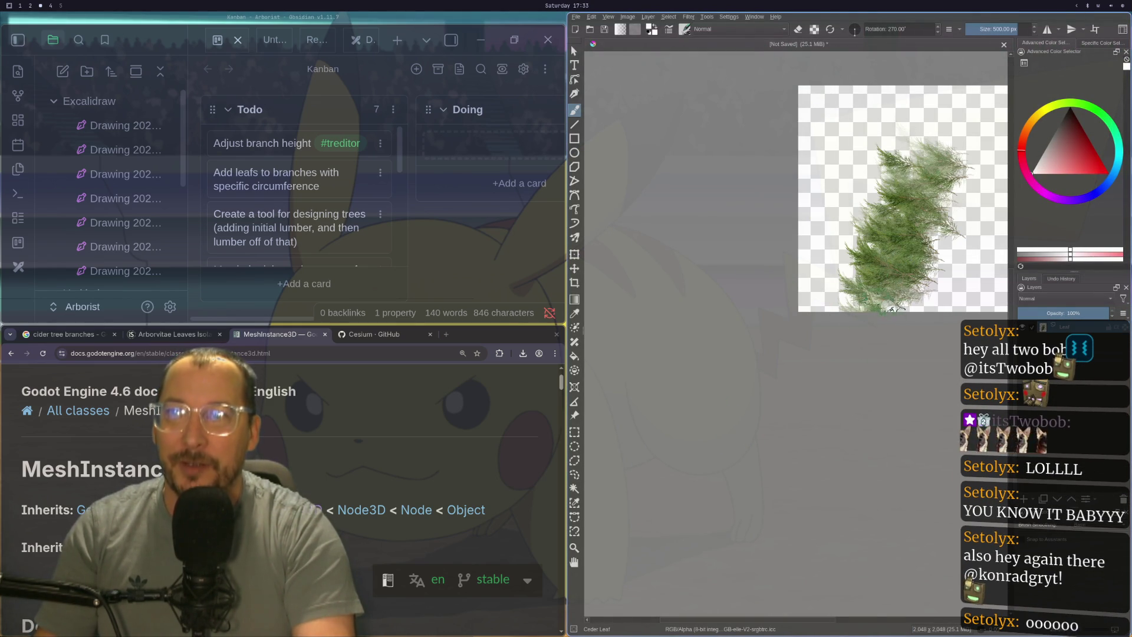
- Paint denser Cedar Leaf foliage on the lower tree, undo it, then save and run the Godot scene
{"action": "left_click", "coordinate": [891, 308]}
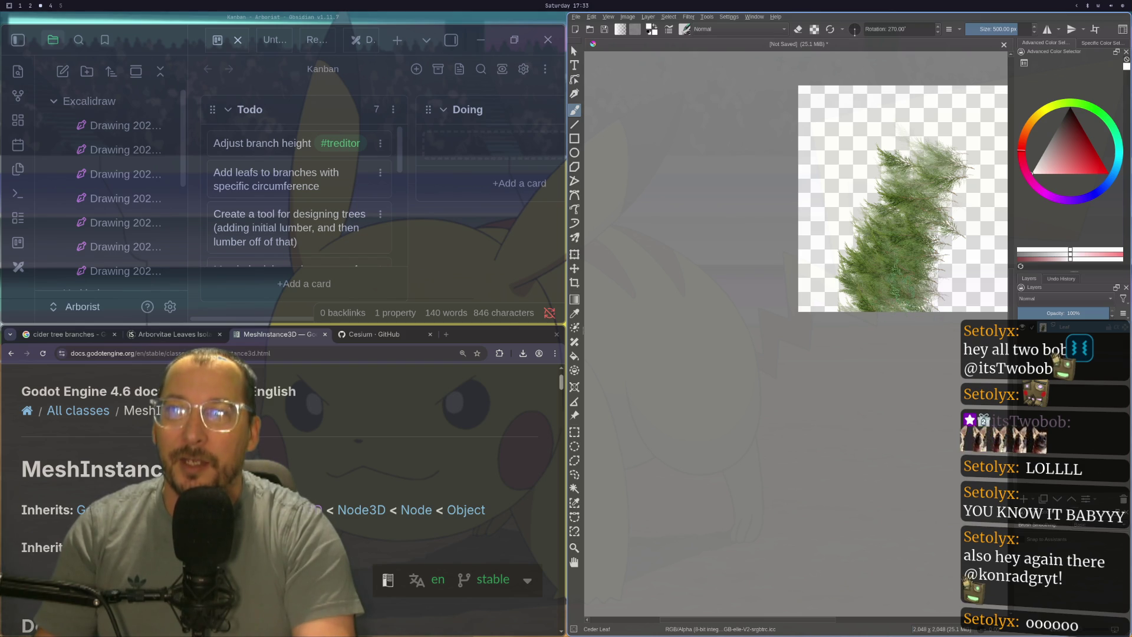
{"action": "key", "text": "ctrl+z"}
{"action": "key", "text": "ctrl+z"}
{"action": "key", "text": "ctrl+z"}
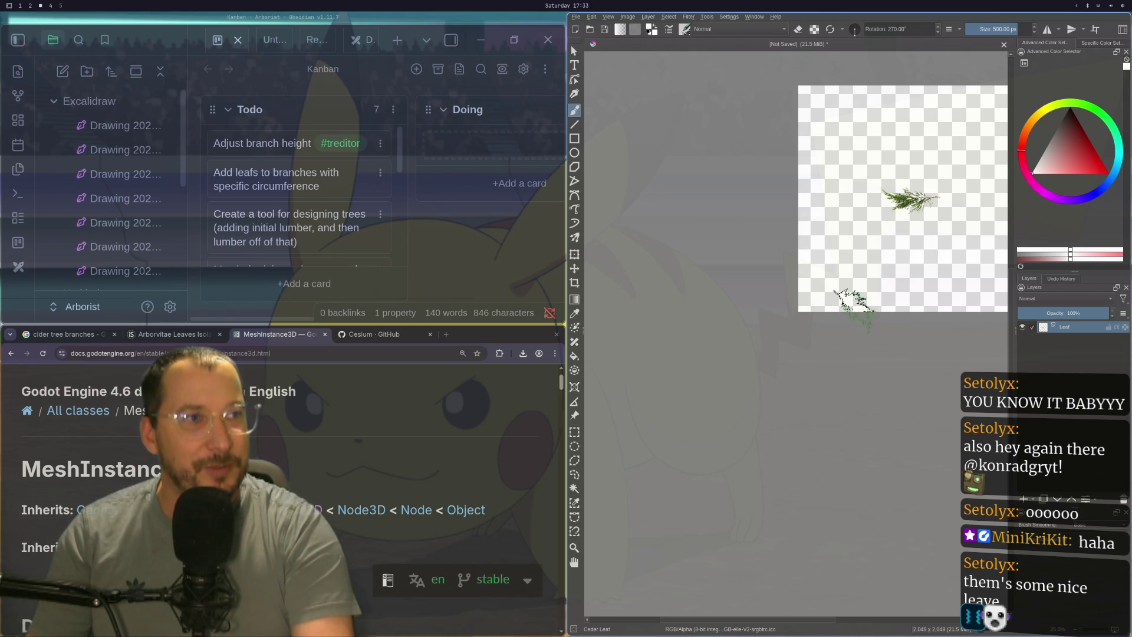
{"action": "key", "text": "super+2"}
{"action": "mouse_move", "coordinate": [433, 277]}
{"action": "left_mouse_down"}
{"action": "mouse_move", "coordinate": [413, 254]}
{"action": "mouse_move", "coordinate": [448, 265]}
{"action": "mouse_move", "coordinate": [436, 277]}
{"action": "left_mouse_up"}
{"action": "left_click", "coordinate": [1044, 24]}
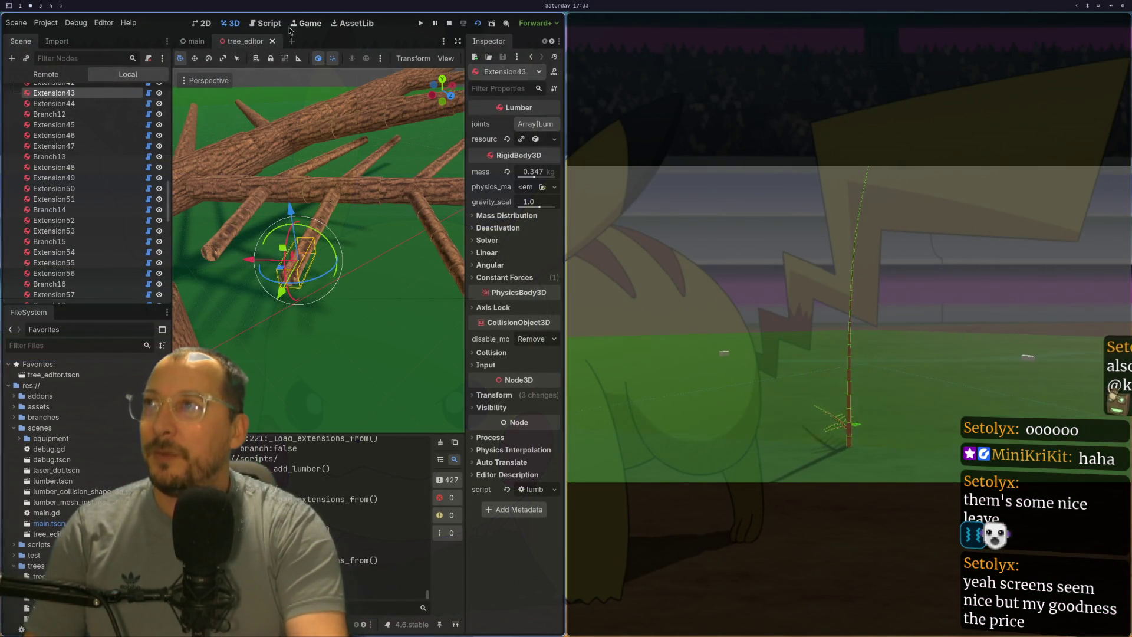
- Show the running tree game docked beside the editor, then return it to full screen
{"action": "left_click", "coordinate": [308, 25]}
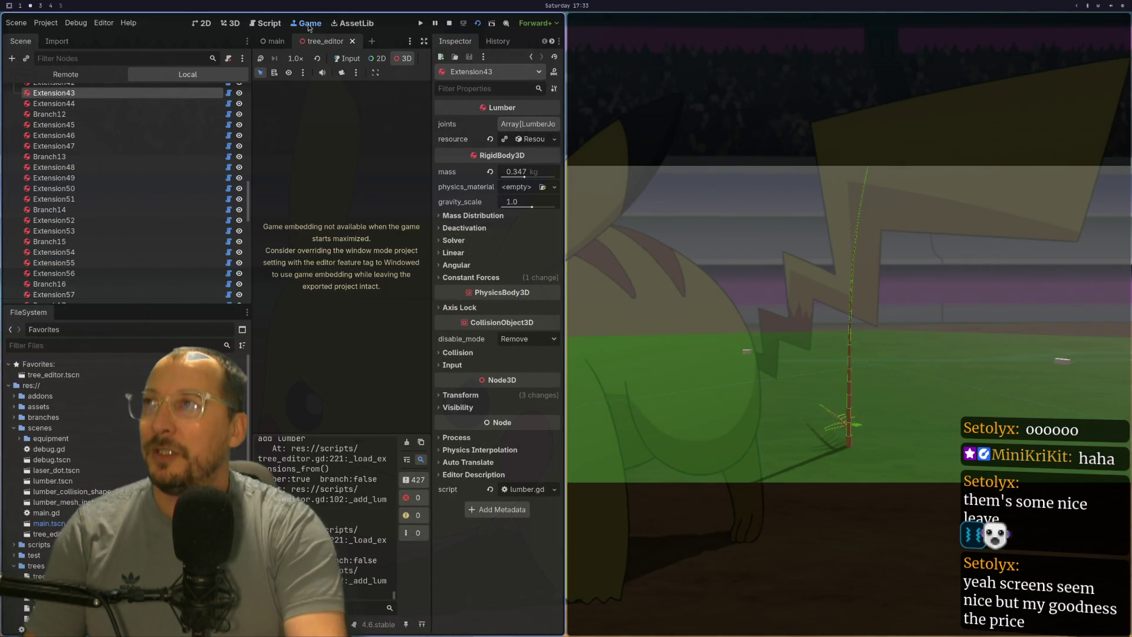
{"action": "left_click", "coordinate": [340, 73]}
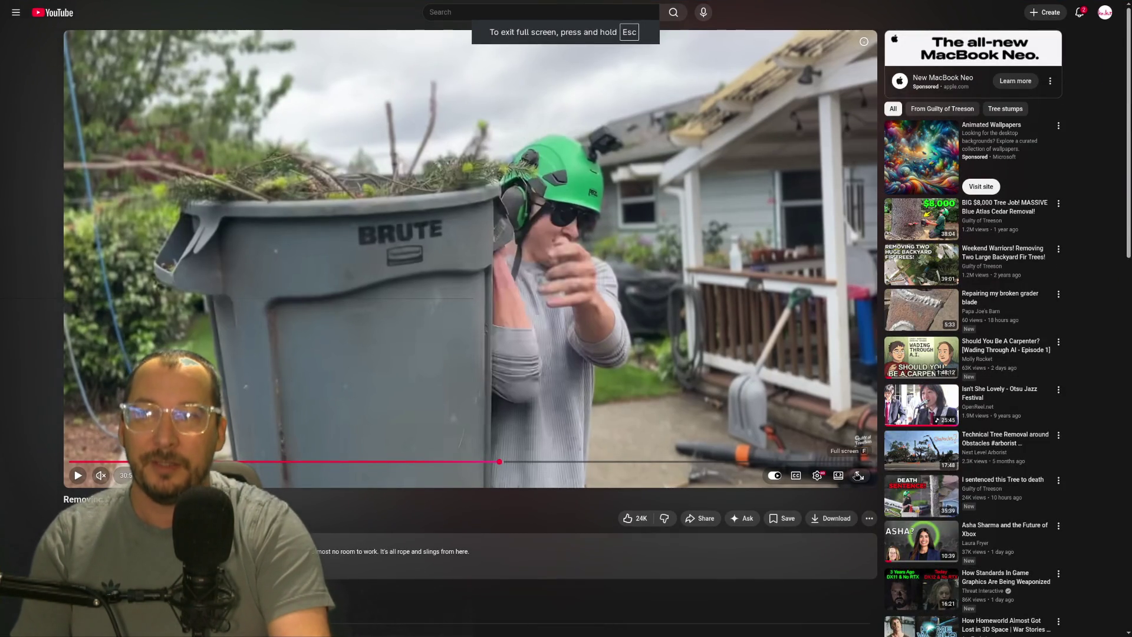
- Play the fir-removal video full screen, pausing at the climber's chainsaw work high in the tree
{"action": "left_click", "coordinate": [858, 475]}
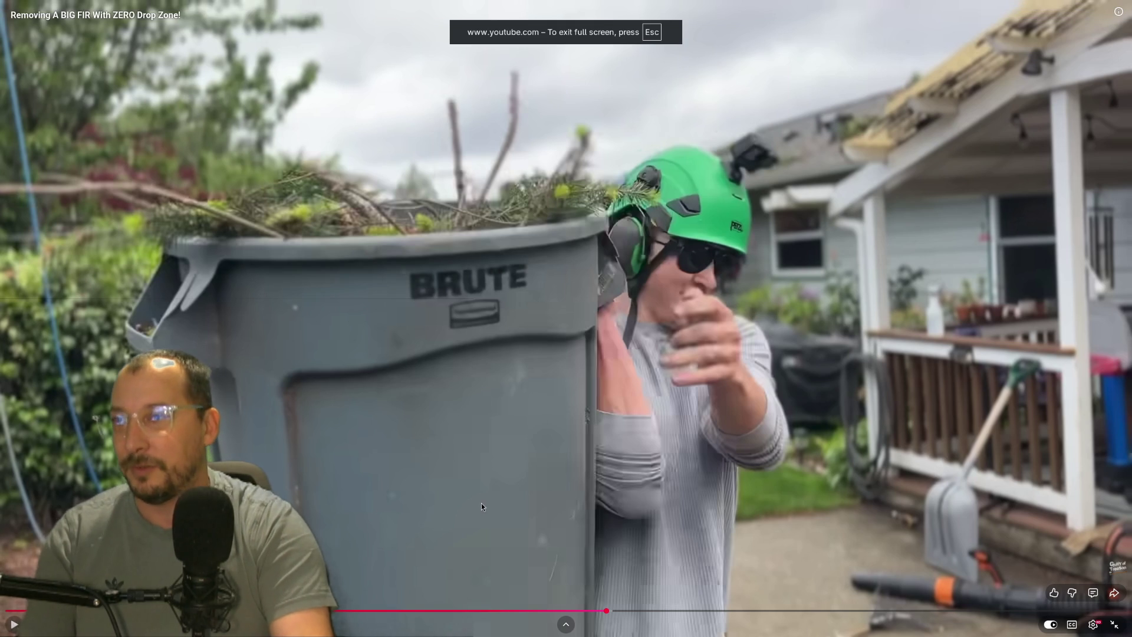
{"action": "left_click", "coordinate": [481, 504]}
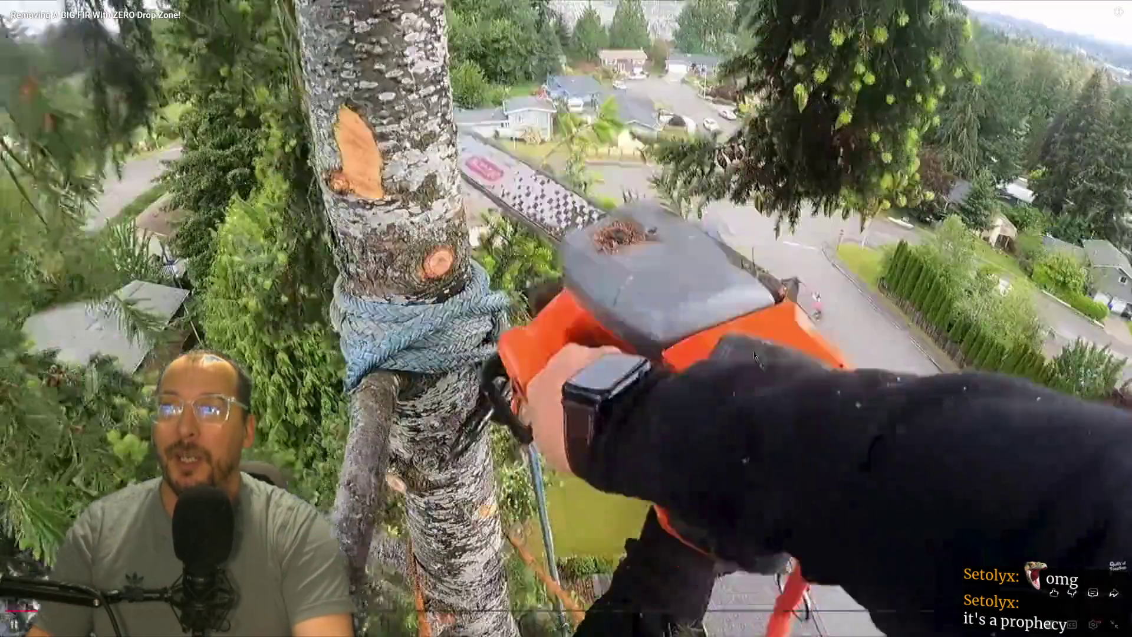
{"action": "mouse_move", "coordinate": [754, 355]}
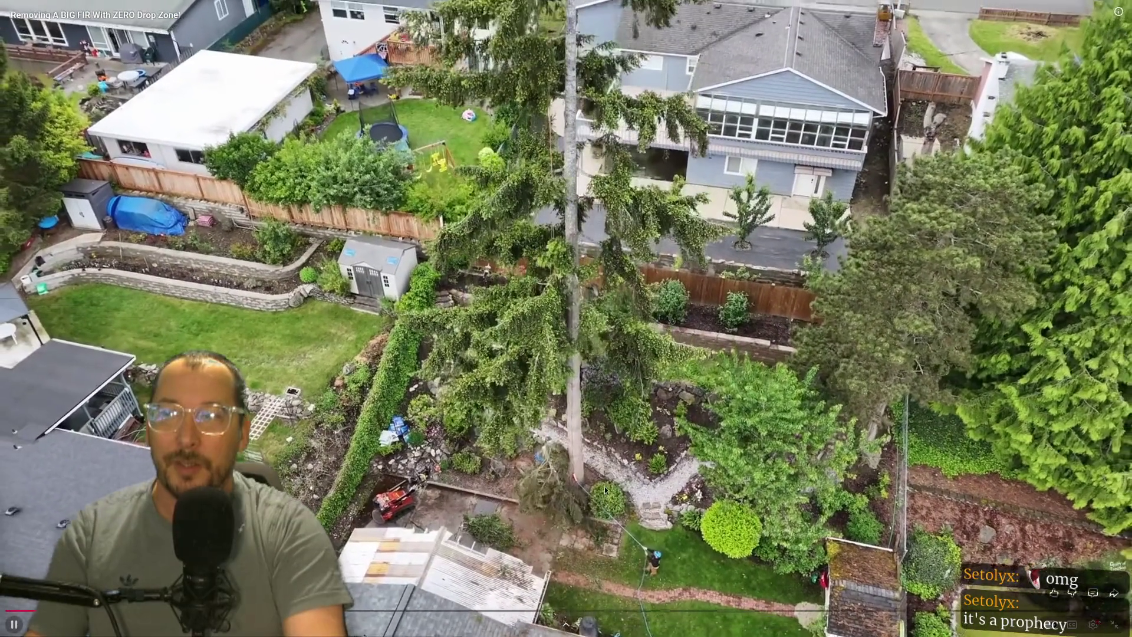
{"action": "key", "text": "space"}
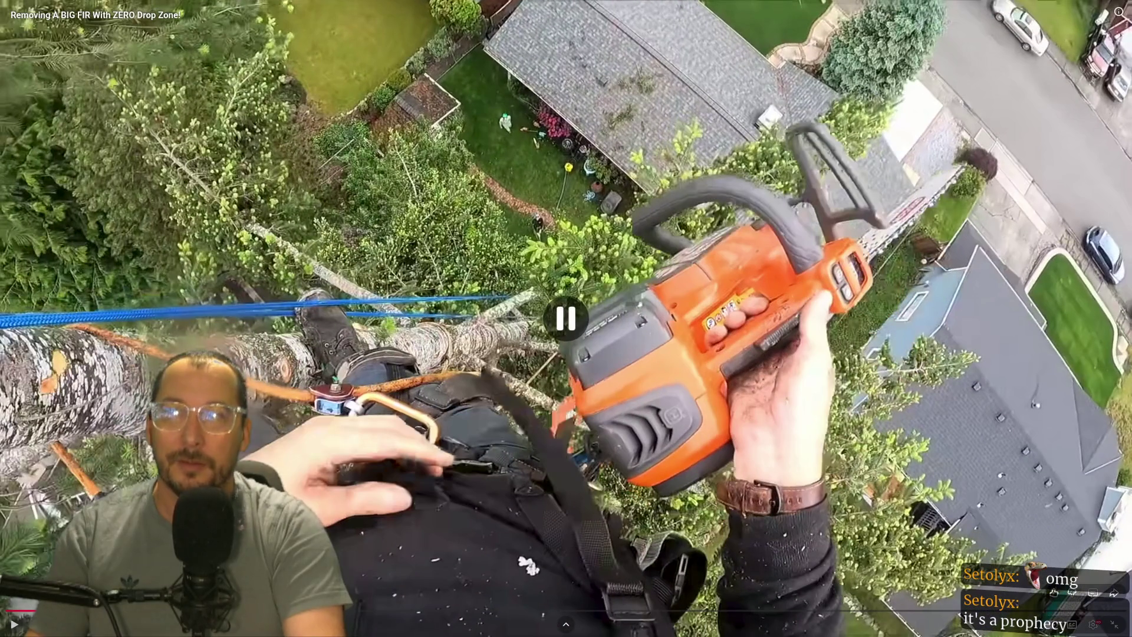
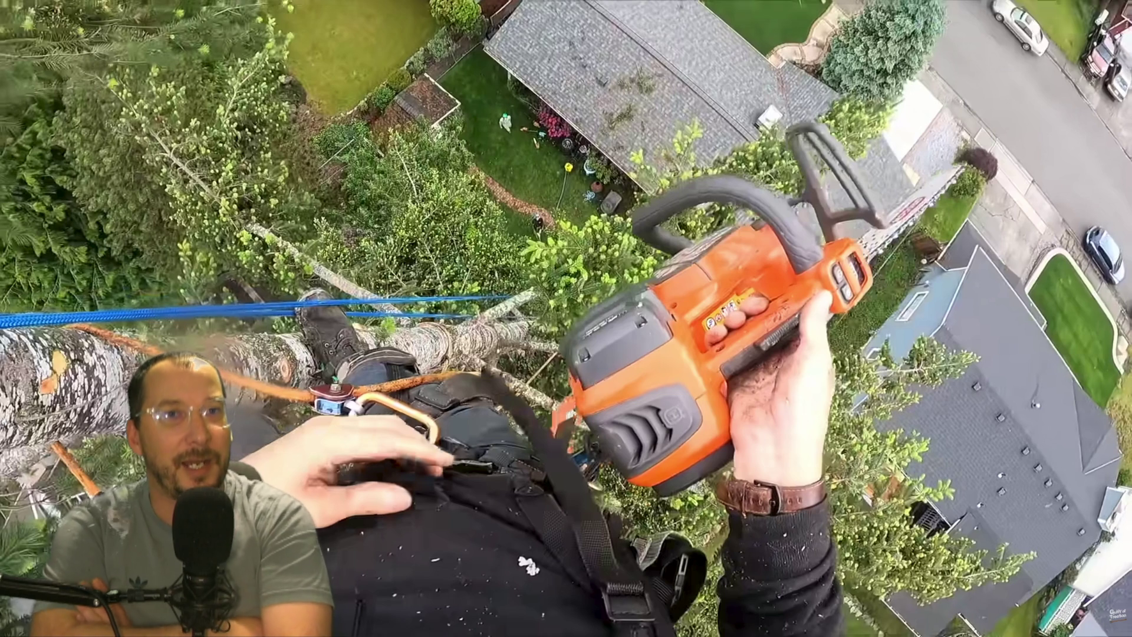
- Resume playback of the fir tree-removal video in the YouTube player
{"action": "mouse_move", "coordinate": [695, 400]}
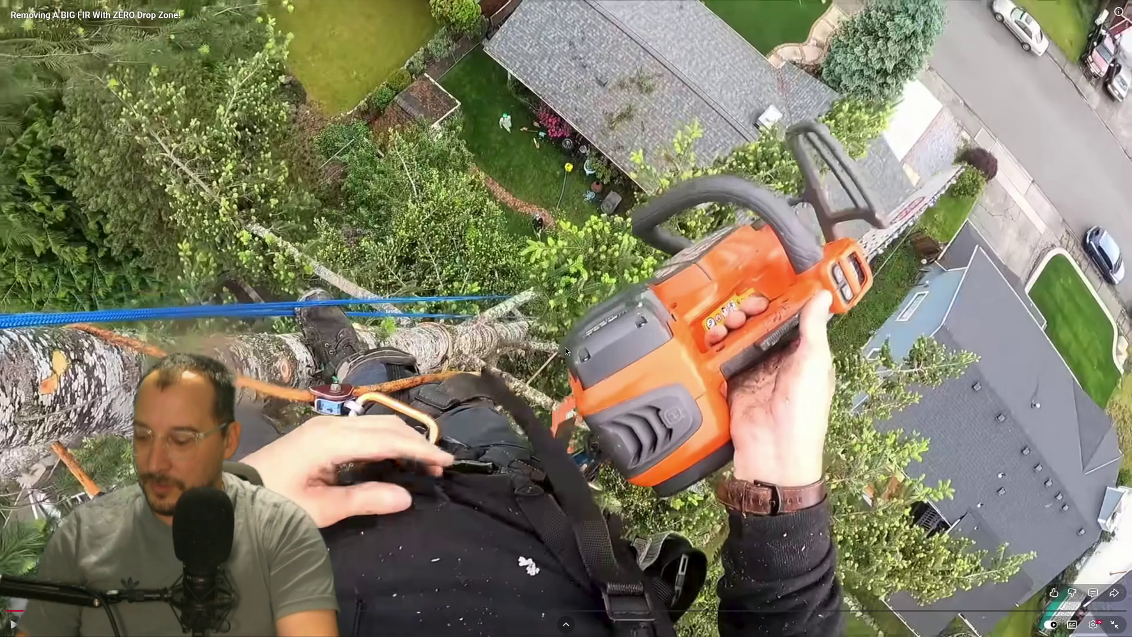
{"action": "left_click", "coordinate": [543, 432]}
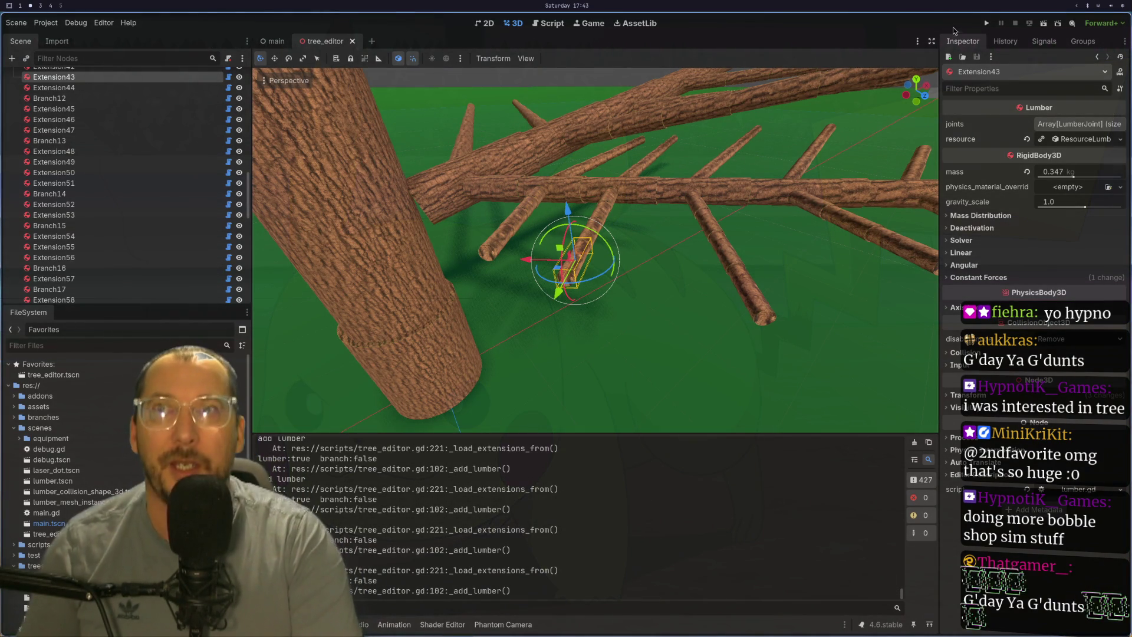
- Restart the tree_editor game with F5 and set its window beside the editor
{"action": "key", "text": "F5"}
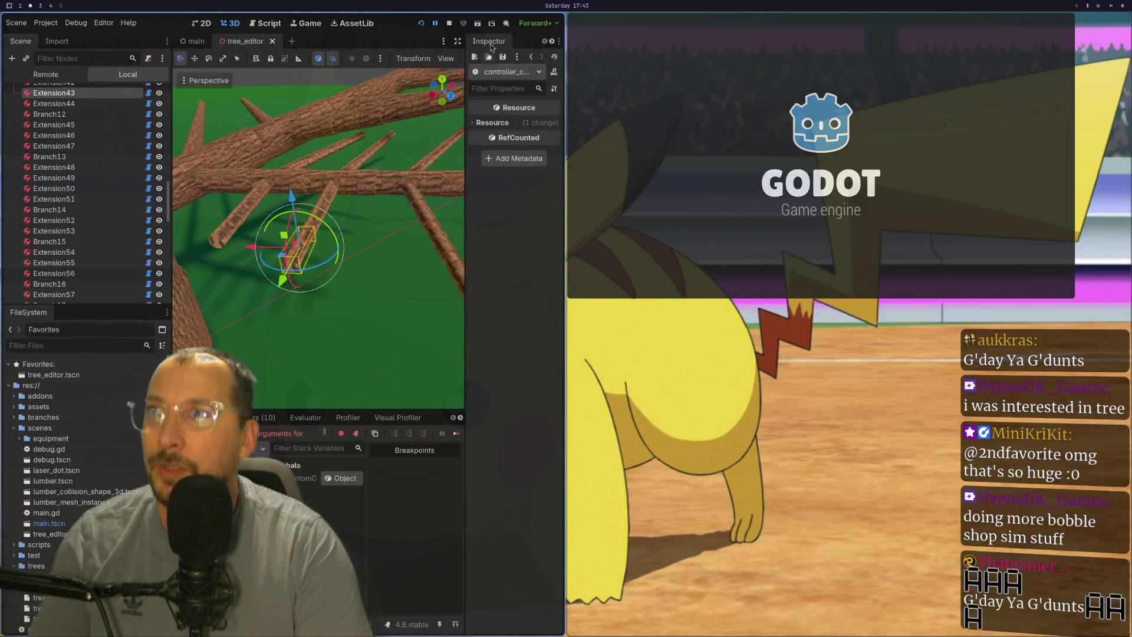
{"action": "left_click", "coordinate": [449, 23]}
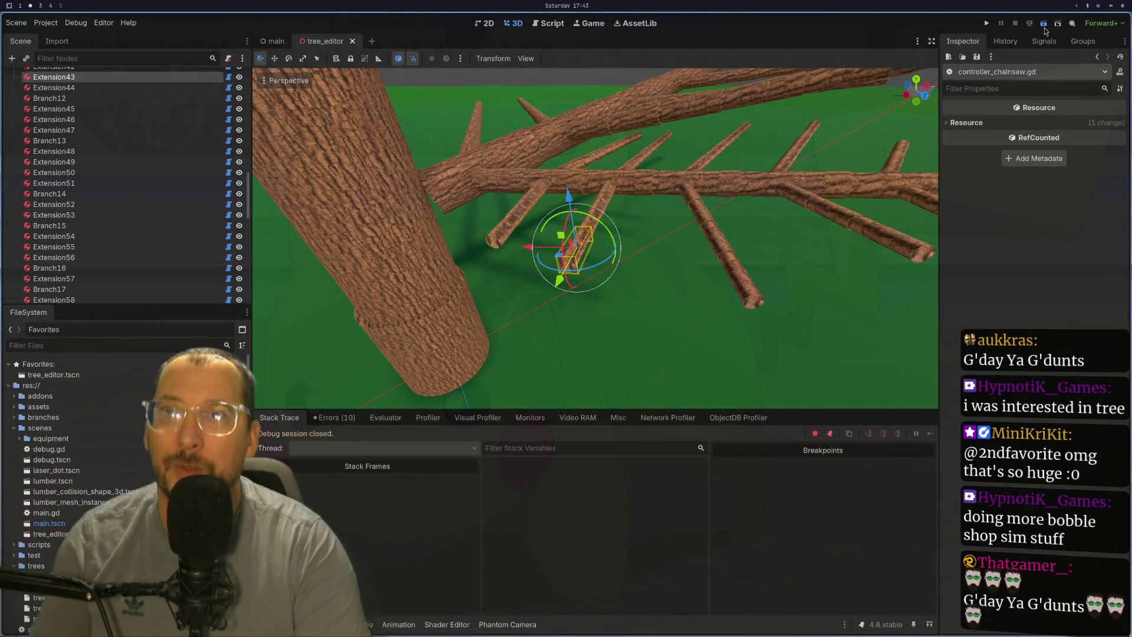
{"action": "key", "text": "F5"}
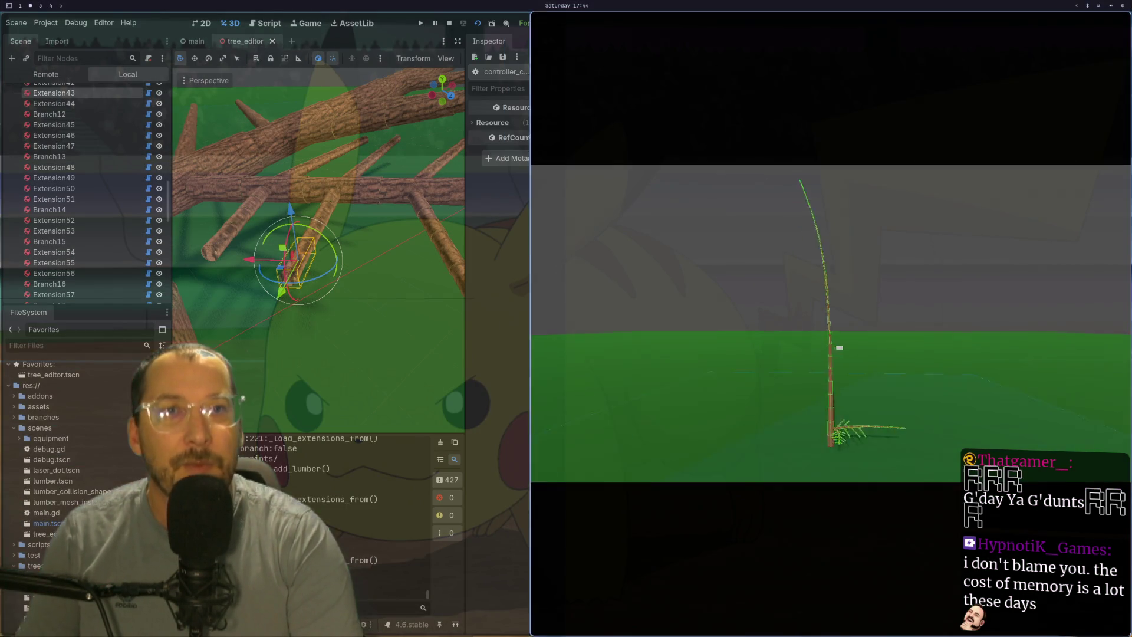
{"action": "key", "text": "F11"}
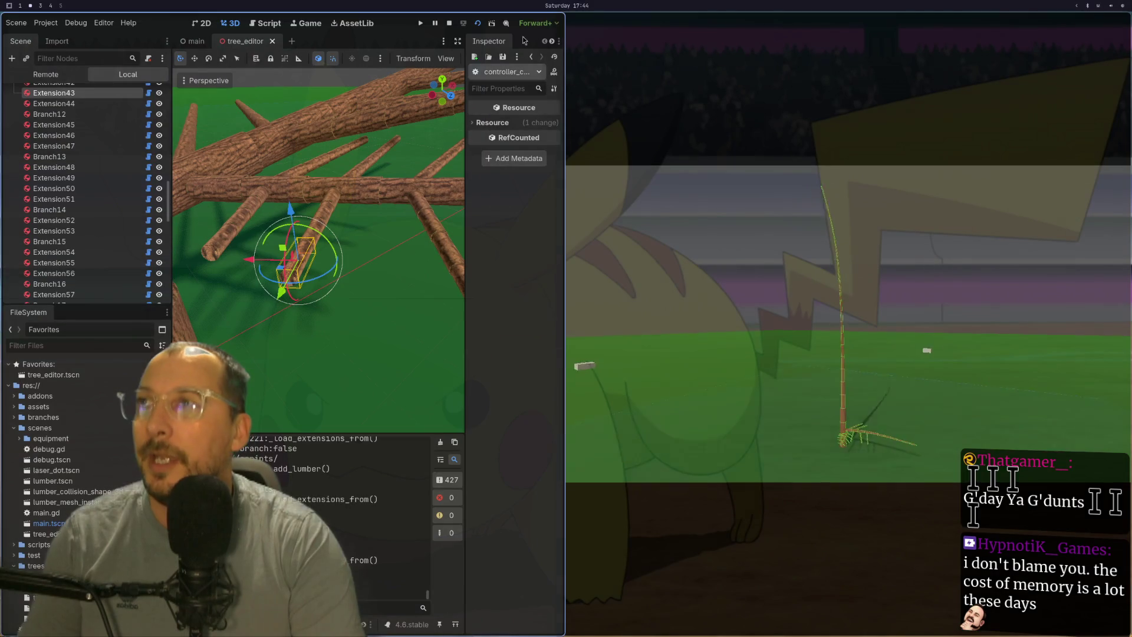
{"action": "left_click", "coordinate": [307, 28]}
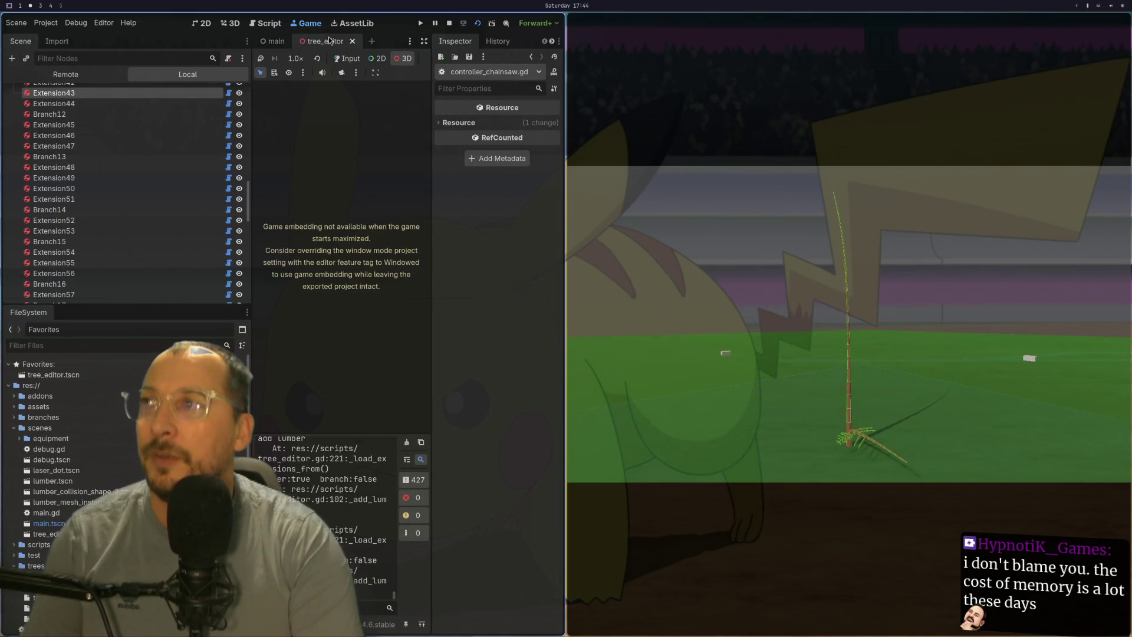
{"action": "left_click", "coordinate": [268, 23]}
{"action": "left_click", "coordinate": [293, 23]}
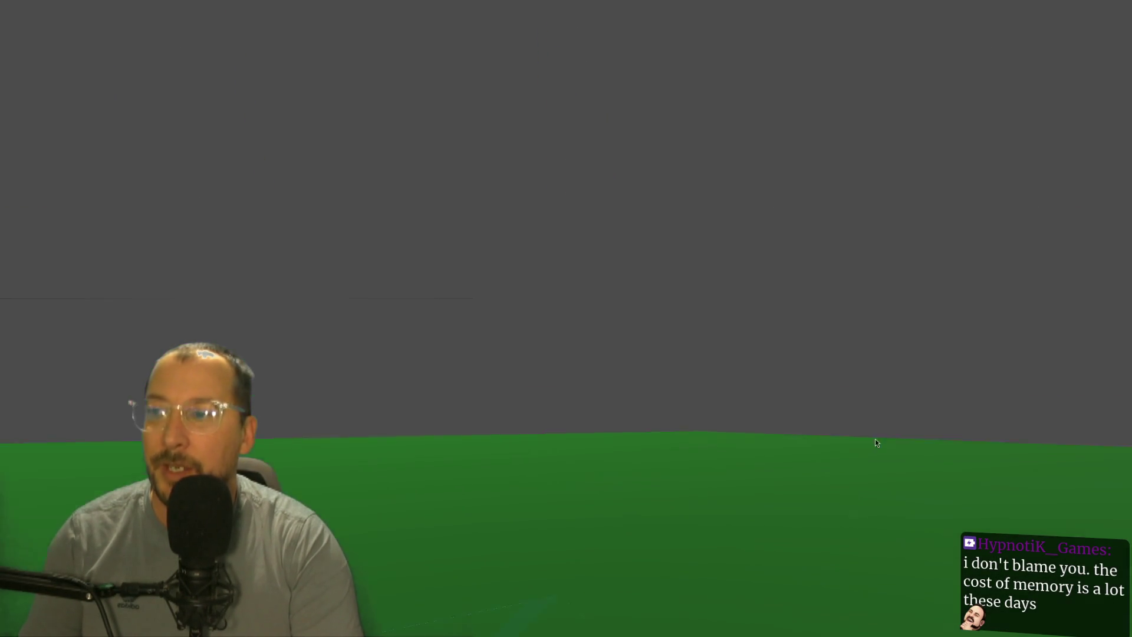
- Move and orbit the game camera around the trunk base, then return to the fir-removal video
{"action": "key", "text": "a"}
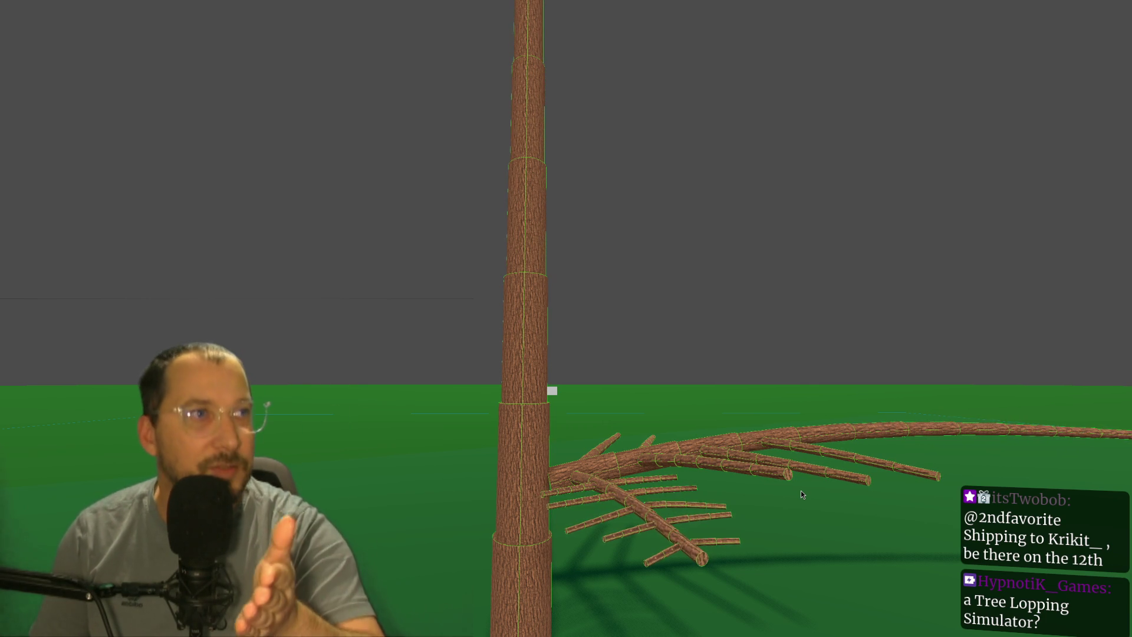
{"action": "left_click_drag", "start_coordinate": [801, 490], "coordinate": [775, 465]}
{"action": "scroll", "coordinate": [772, 465], "scroll_direction": "up", "scroll_amount": 2}
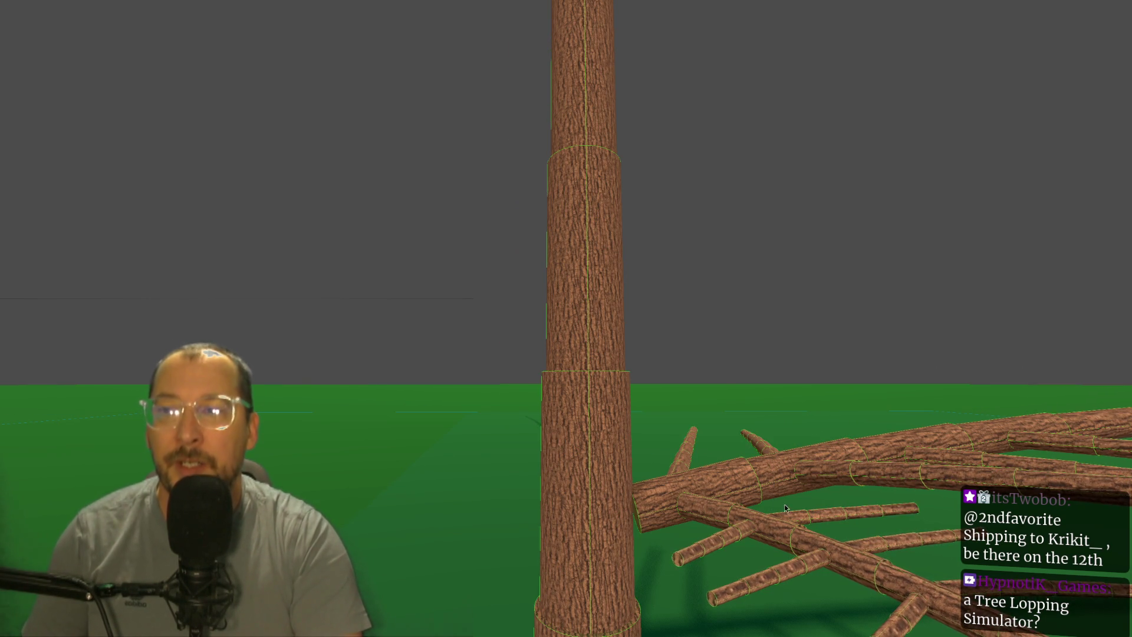
{"action": "scroll", "coordinate": [769, 505], "scroll_direction": "up", "scroll_amount": 2}
{"action": "scroll", "coordinate": [768, 504], "scroll_direction": "down", "scroll_amount": 3}
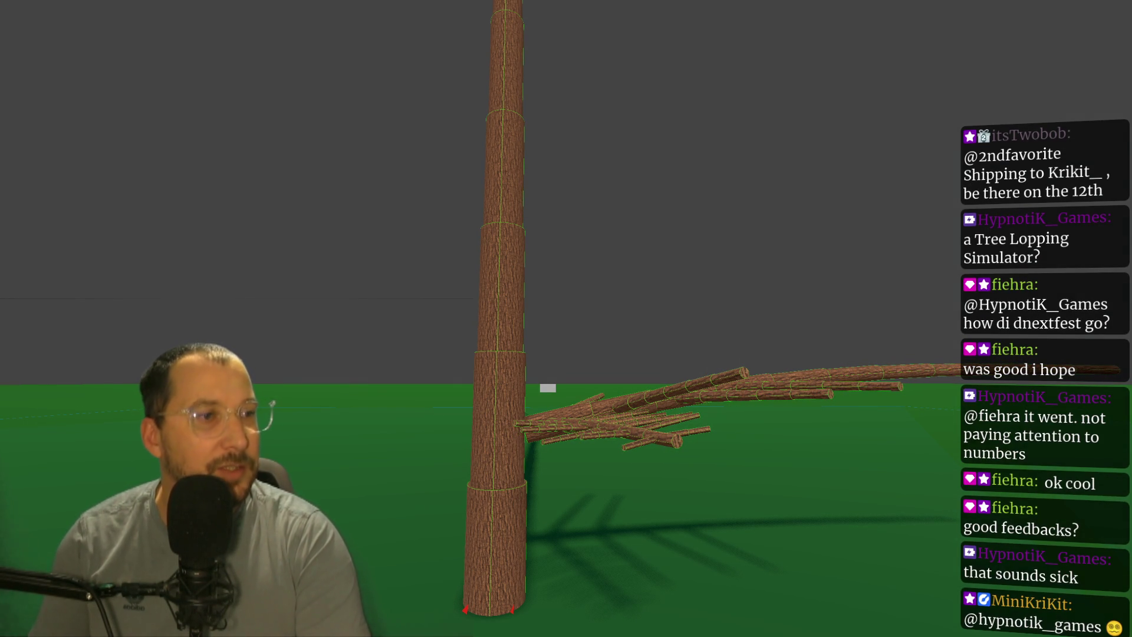
{"action": "key", "text": "f"}
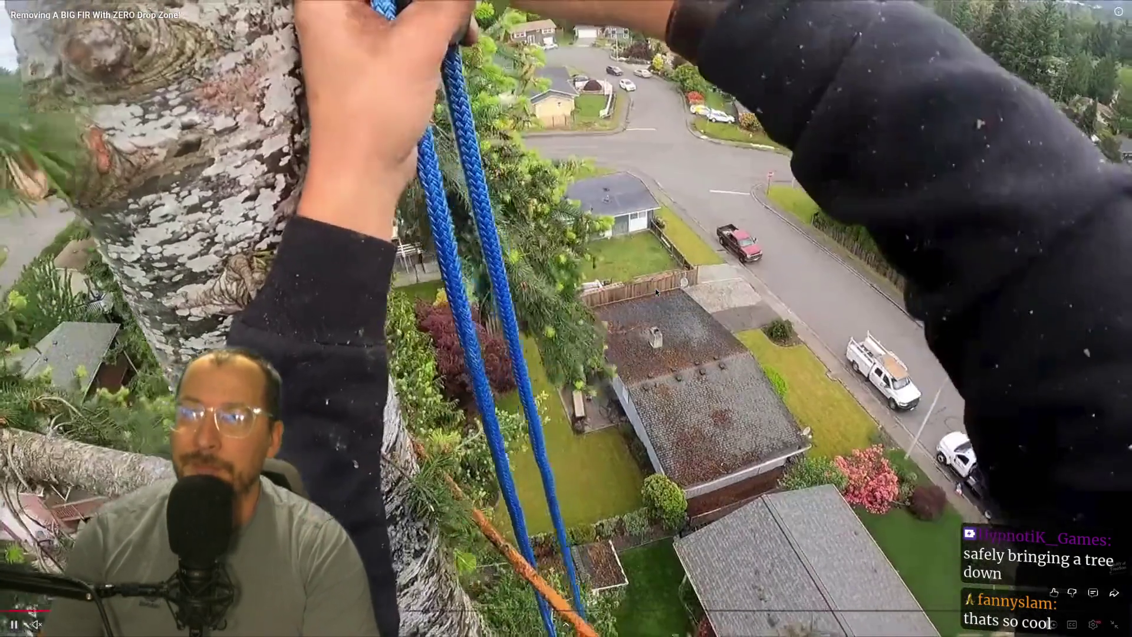
{"action": "mouse_move", "coordinate": [678, 356]}
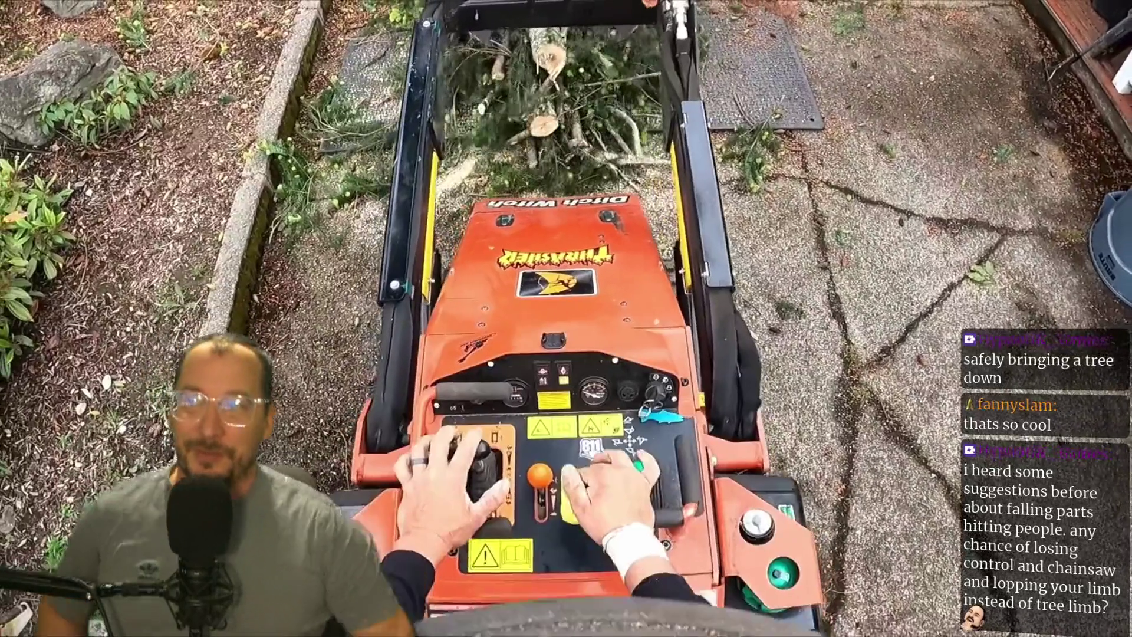
{"action": "mouse_move", "coordinate": [529, 281]}
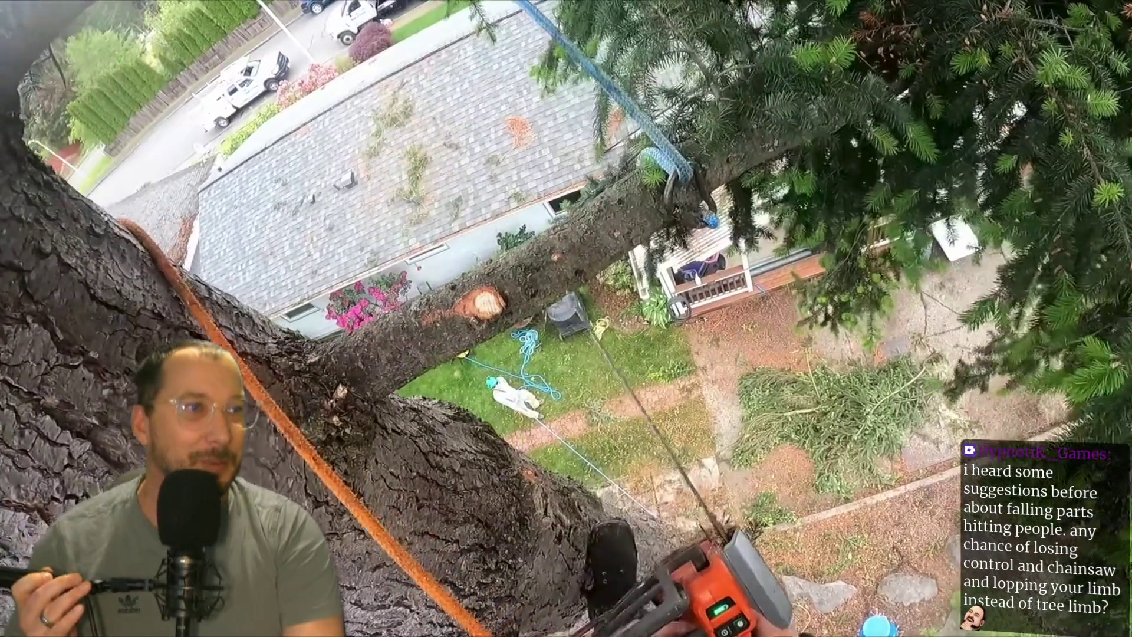
{"action": "mouse_move", "coordinate": [471, 288]}
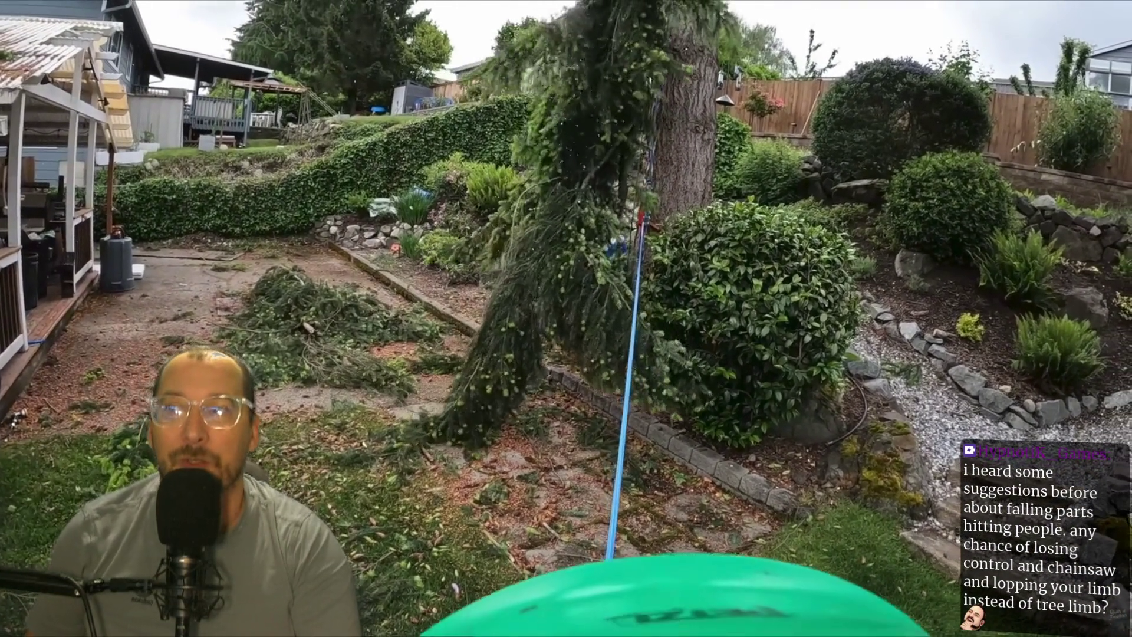
{"action": "mouse_move", "coordinate": [343, 203]}
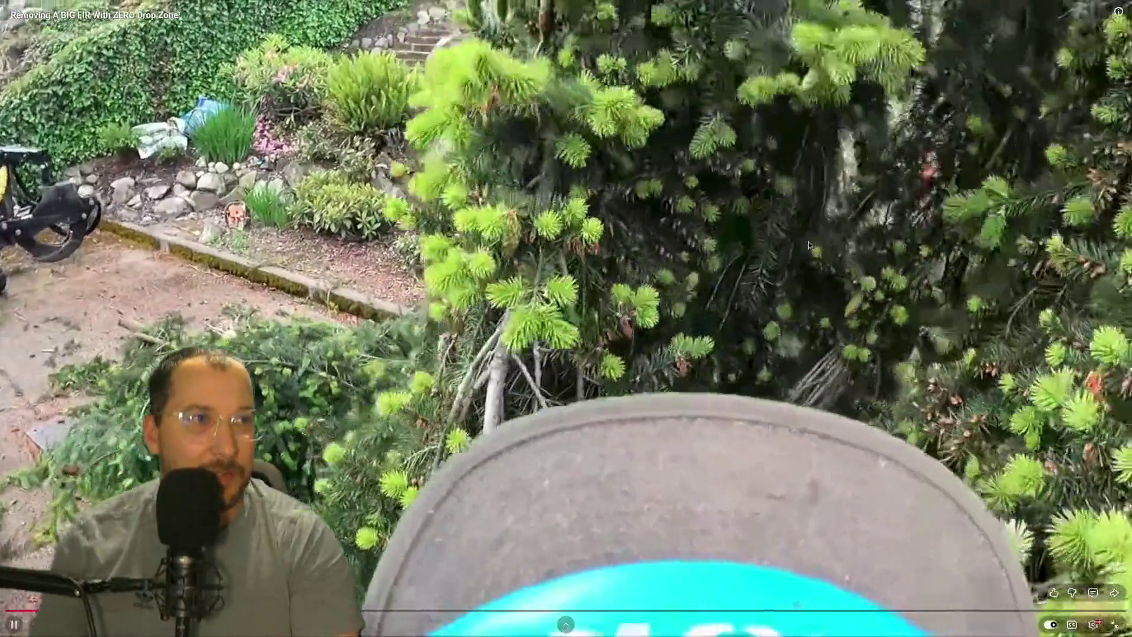
{"action": "mouse_move", "coordinate": [691, 231]}
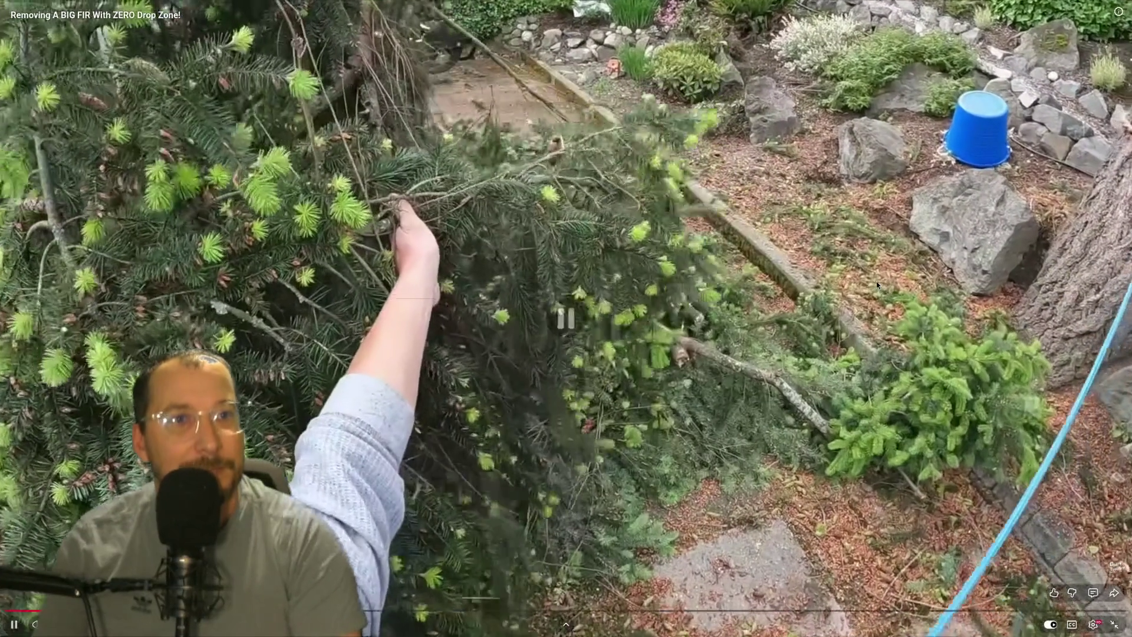
- Pause the fir-removal video and exit fullscreen playback
{"action": "left_click", "coordinate": [904, 289]}
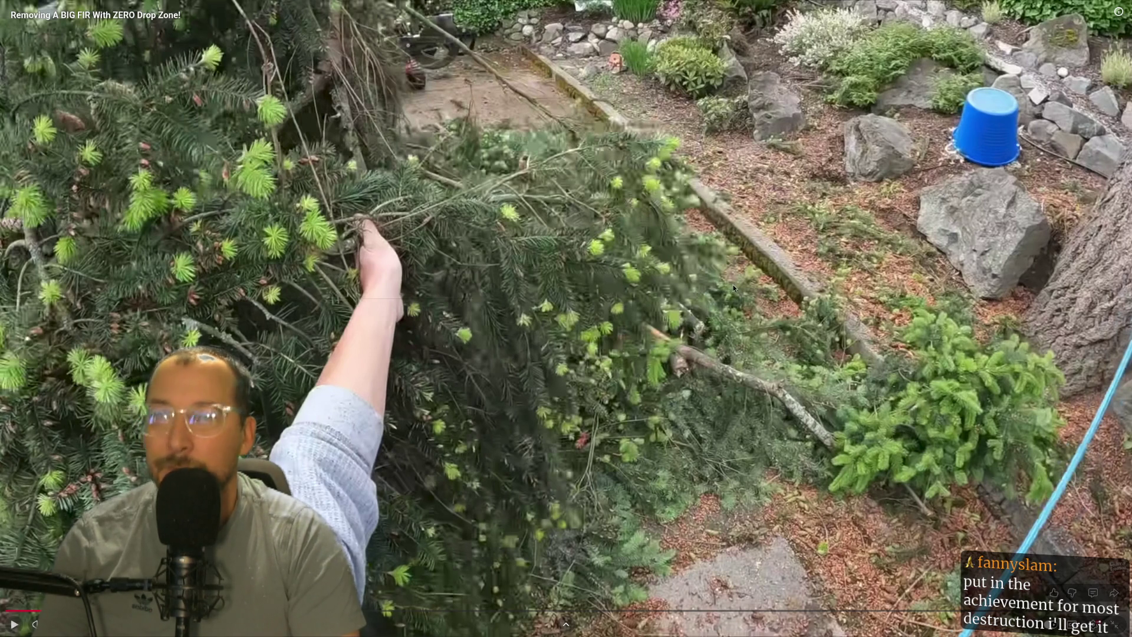
{"action": "key", "text": "Escape"}
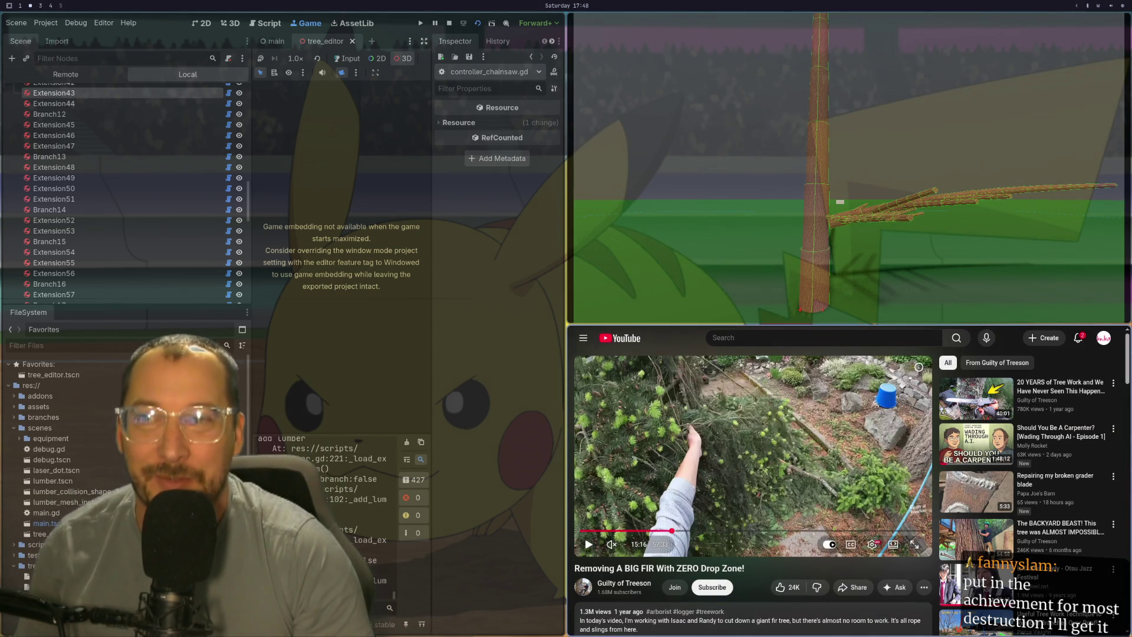
- Maximize the running game over the right half of the screen, then stop it
{"action": "key", "text": "super+f"}
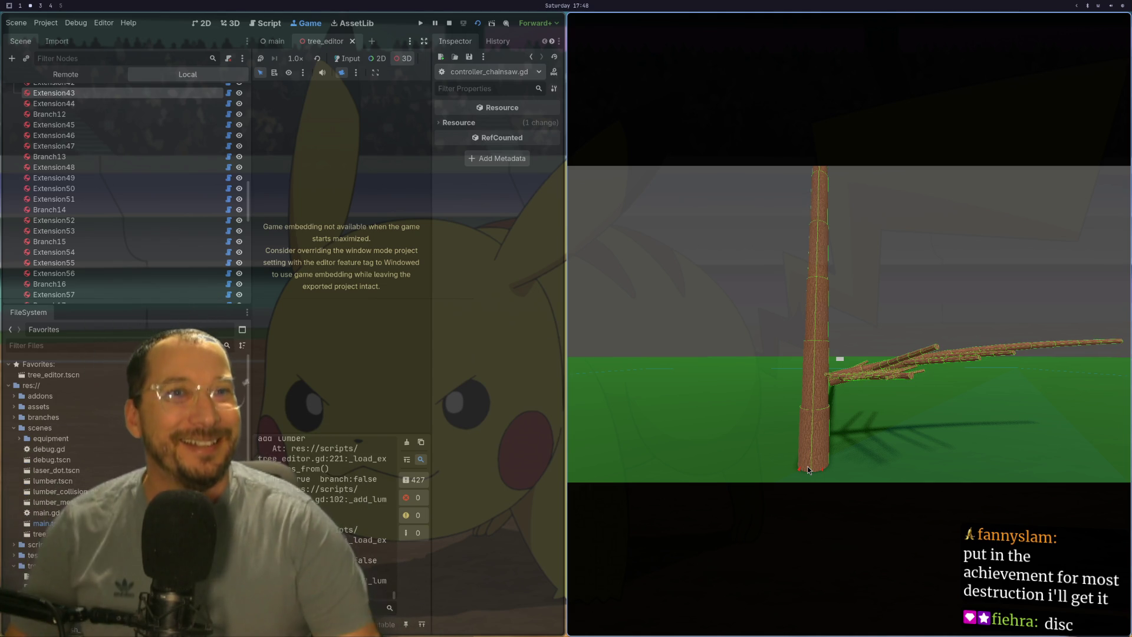
{"action": "key", "text": "super+4"}
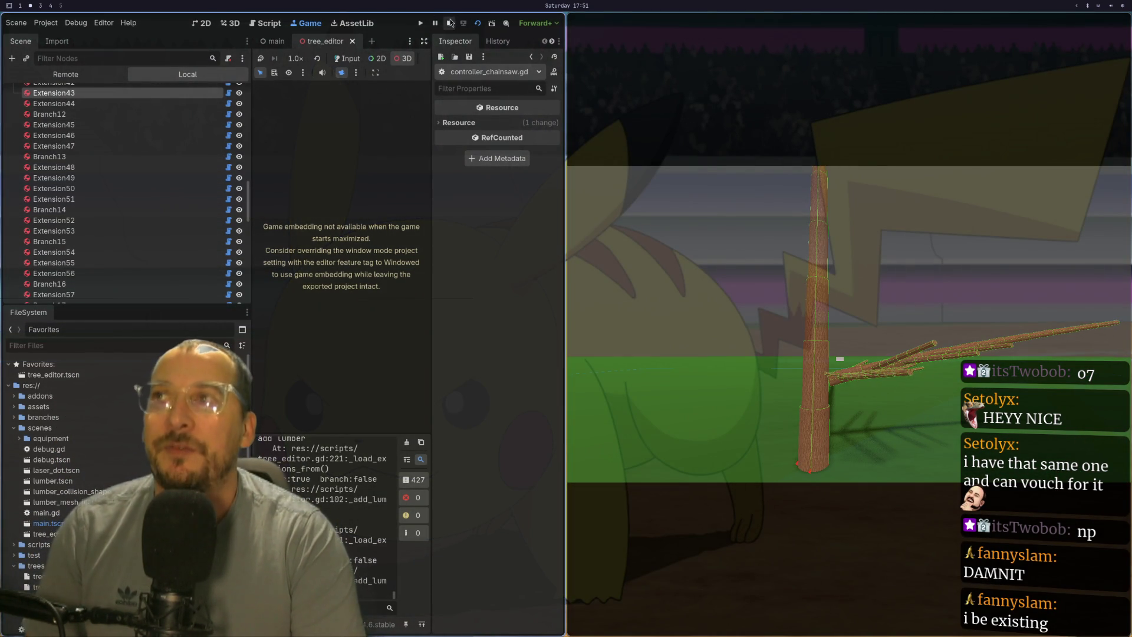
{"action": "left_click", "coordinate": [449, 23]}
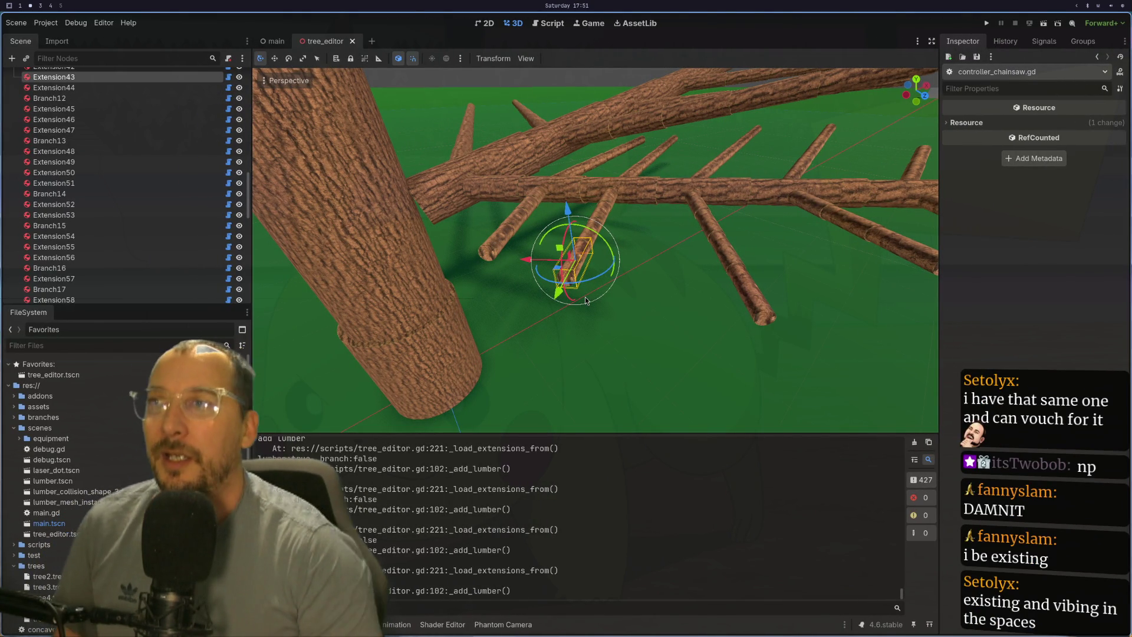
{"action": "scroll", "coordinate": [518, 179], "scroll_direction": "up", "scroll_amount": 3}
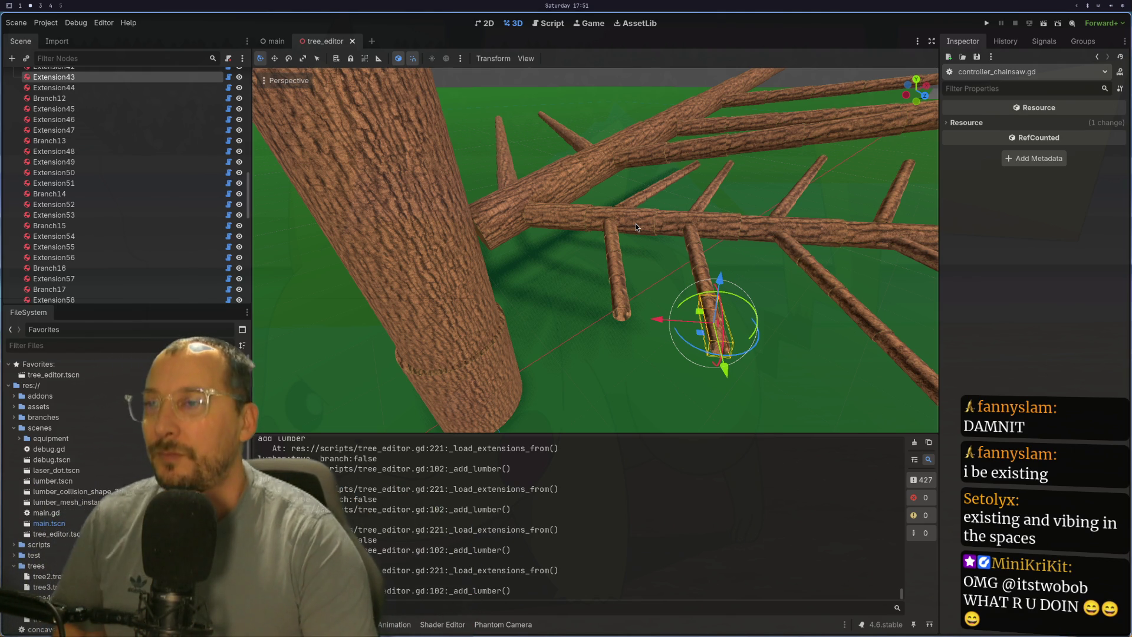
{"action": "scroll", "coordinate": [636, 225], "scroll_direction": "down", "scroll_amount": 6}
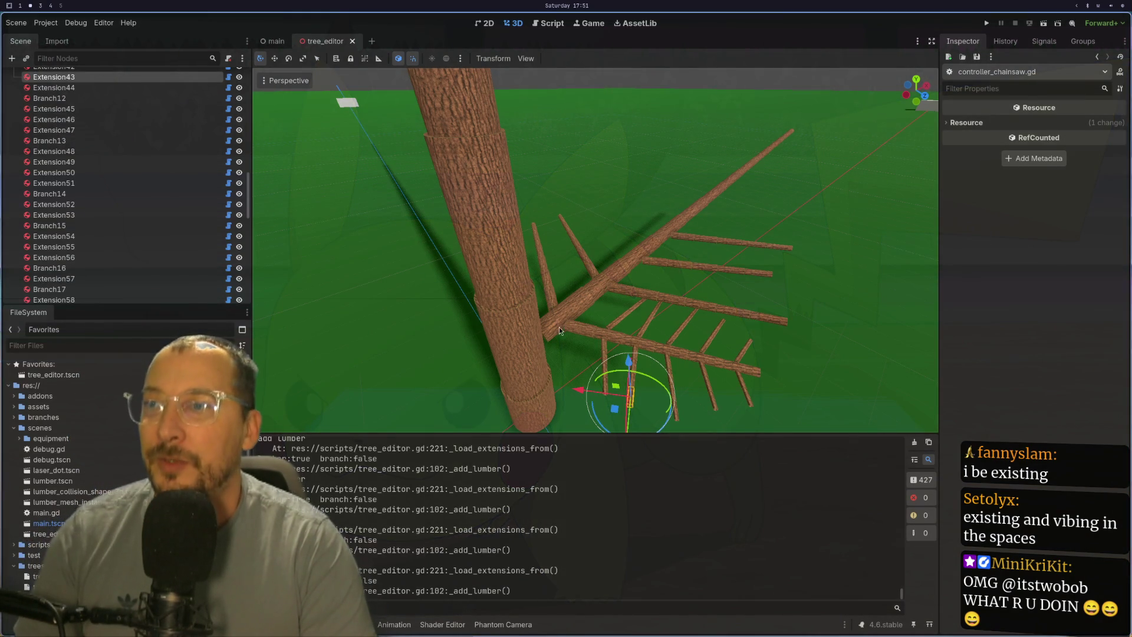
{"action": "key", "text": "super+3"}
{"action": "key", "text": "super+1"}
{"action": "key", "text": "super+2"}
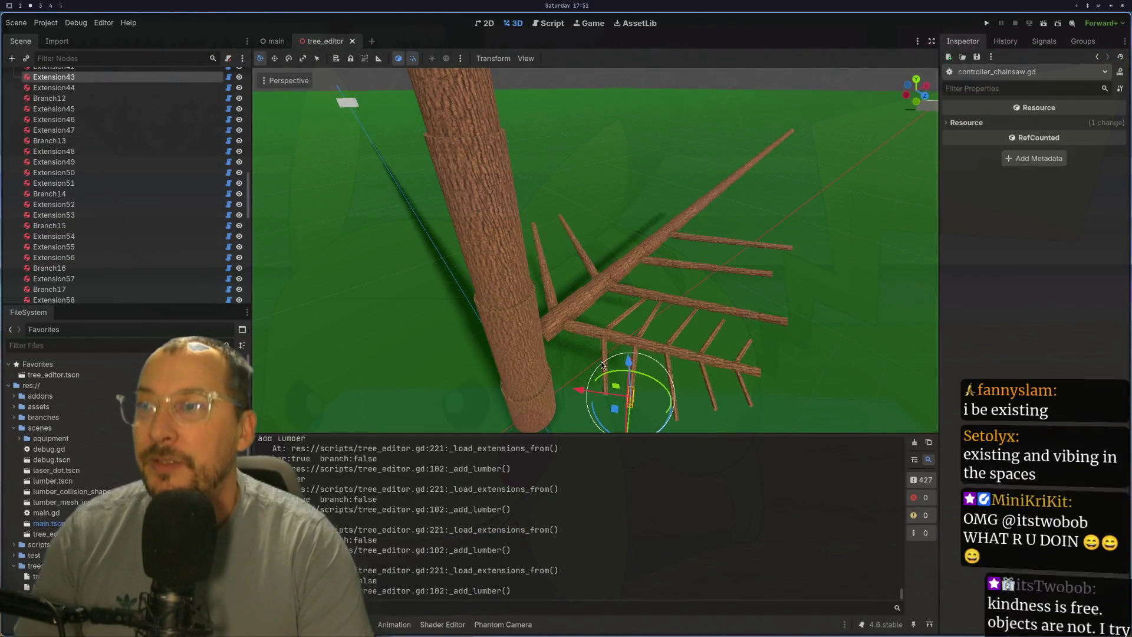
{"action": "scroll", "coordinate": [709, 253], "scroll_direction": "up", "scroll_amount": 5}
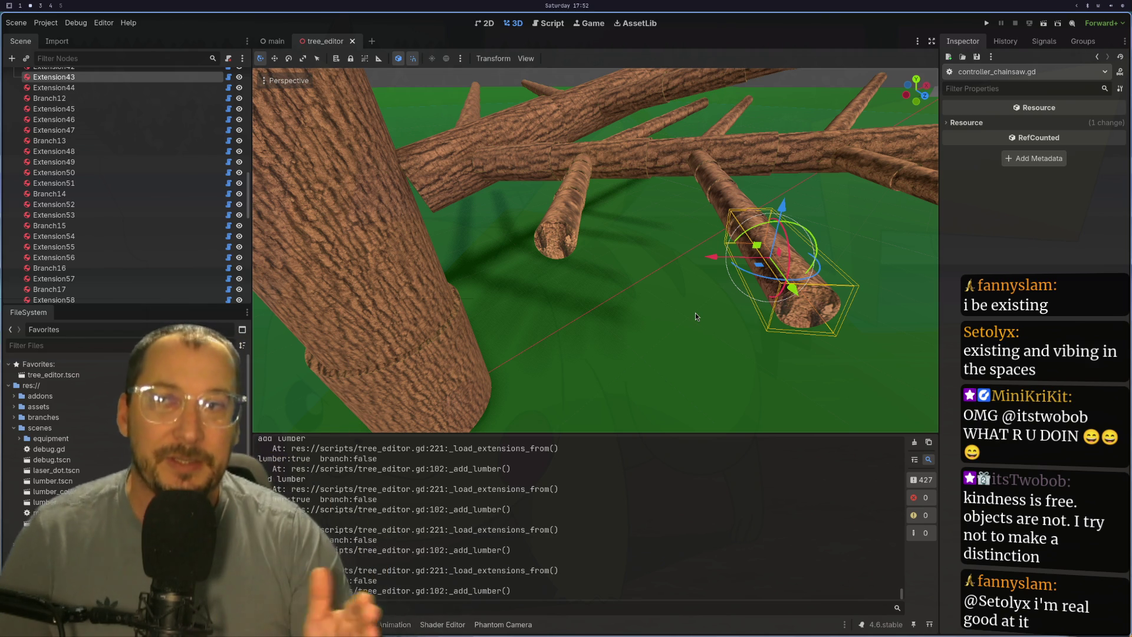
{"action": "left_click_drag", "start_coordinate": [681, 109], "coordinate": [771, 210]}
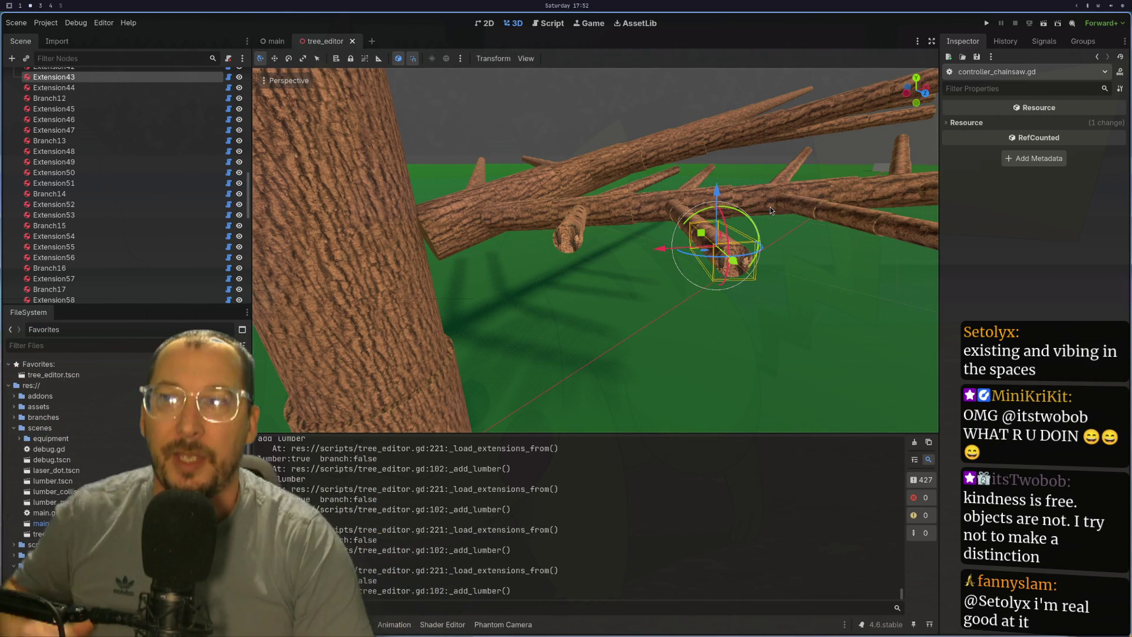
{"action": "mouse_move", "coordinate": [740, 202]}
{"action": "left_mouse_down"}
{"action": "mouse_move", "coordinate": [688, 194]}
{"action": "mouse_move", "coordinate": [693, 228]}
{"action": "left_mouse_up"}
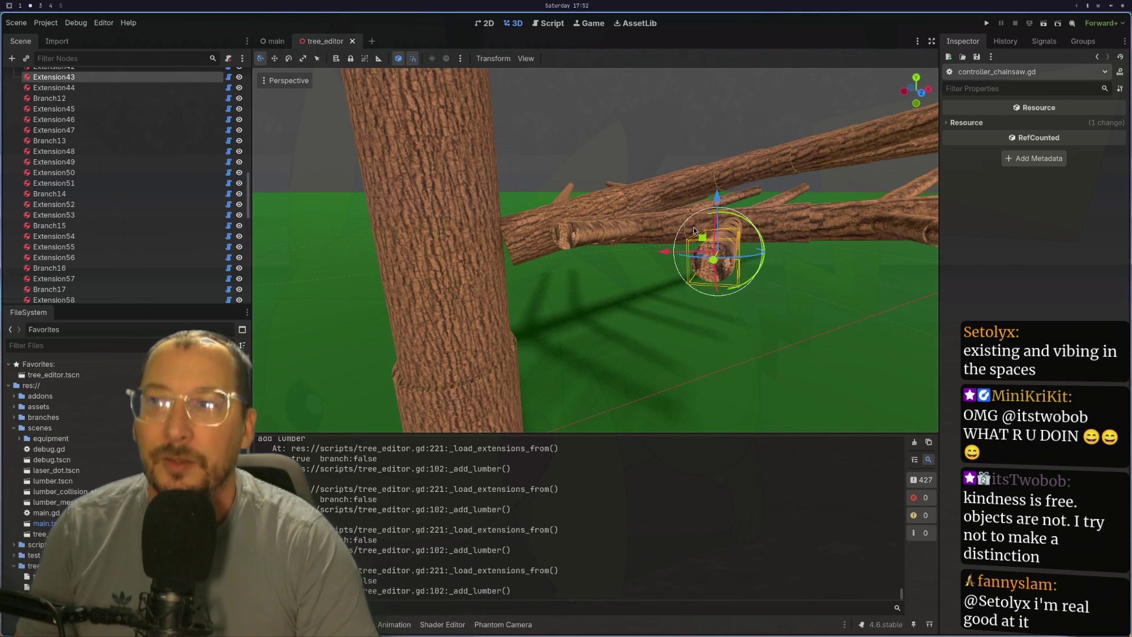
{"action": "mouse_move", "coordinate": [702, 235]}
{"action": "left_mouse_down"}
{"action": "mouse_move", "coordinate": [646, 239]}
{"action": "mouse_move", "coordinate": [596, 99]}
{"action": "left_mouse_up"}
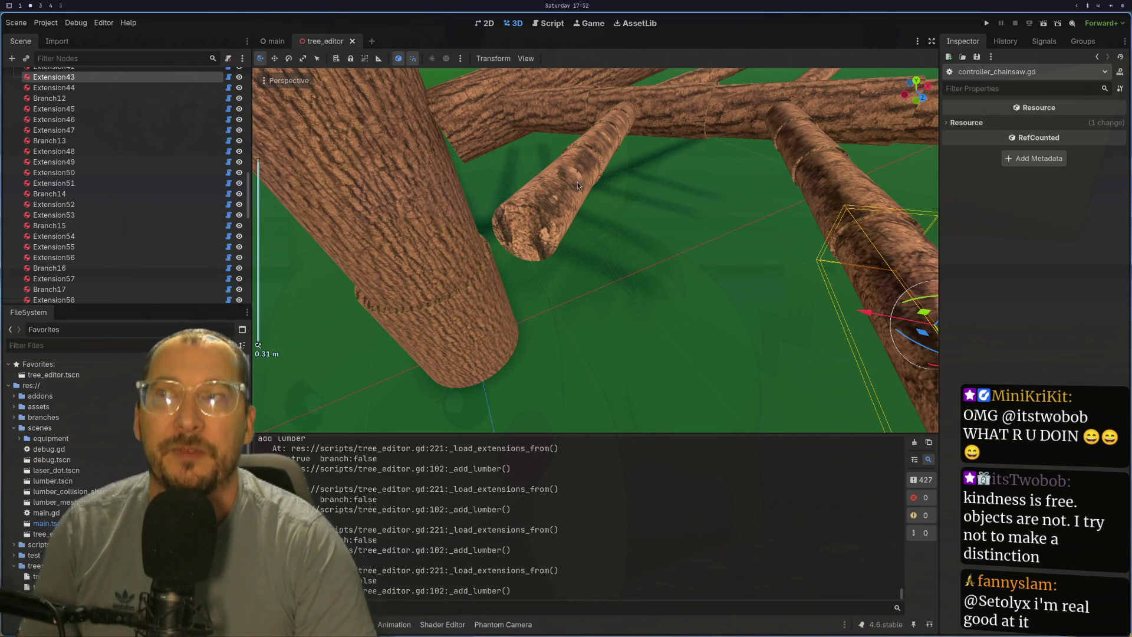
{"action": "mouse_move", "coordinate": [618, 156]}
{"action": "left_mouse_down"}
{"action": "mouse_move", "coordinate": [678, 178]}
{"action": "mouse_move", "coordinate": [617, 148]}
{"action": "left_mouse_up"}
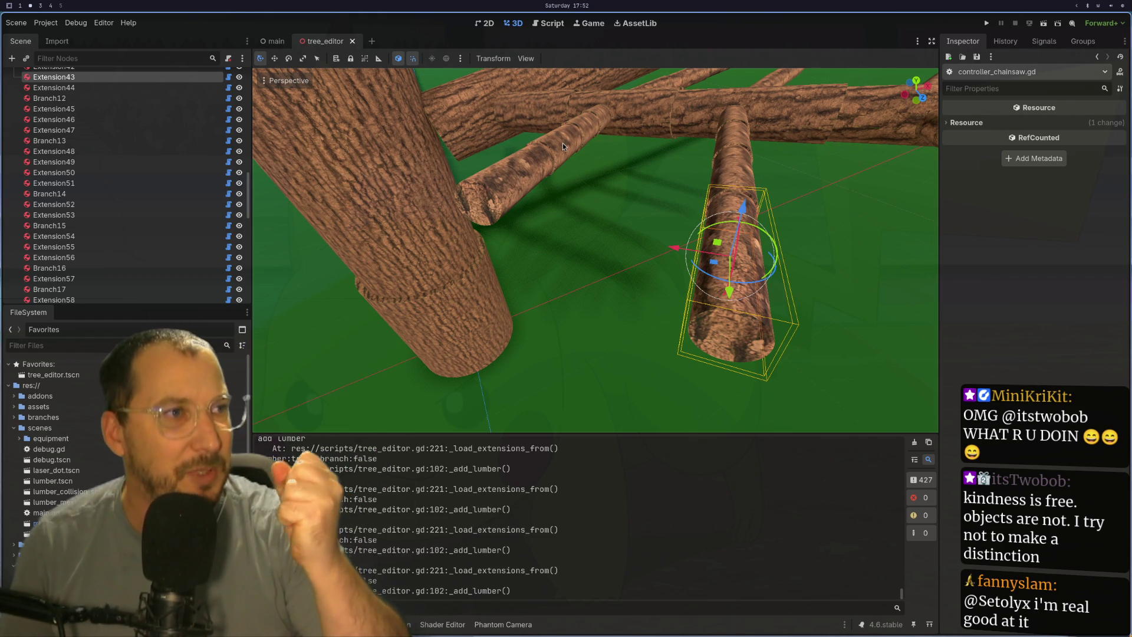
{"action": "mouse_move", "coordinate": [663, 281]}
{"action": "left_mouse_down"}
{"action": "mouse_move", "coordinate": [596, 239]}
{"action": "mouse_move", "coordinate": [641, 252]}
{"action": "mouse_move", "coordinate": [604, 180]}
{"action": "left_mouse_up"}
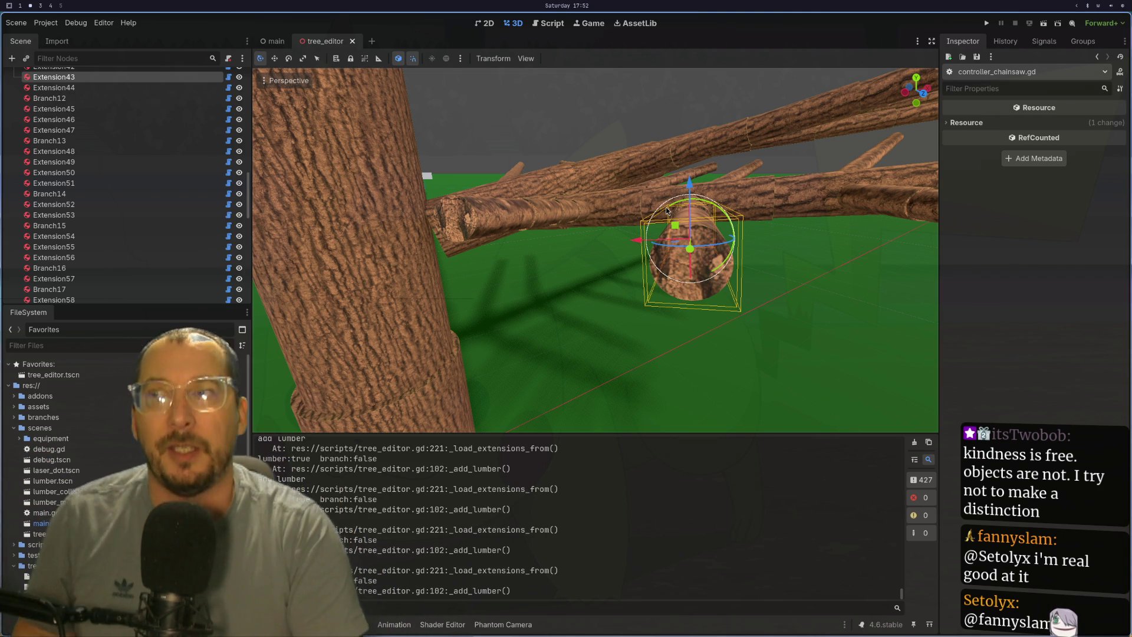
{"action": "mouse_move", "coordinate": [551, 249]}
{"action": "left_mouse_down"}
{"action": "mouse_move", "coordinate": [600, 309]}
{"action": "mouse_move", "coordinate": [695, 338]}
{"action": "mouse_move", "coordinate": [746, 301]}
{"action": "mouse_move", "coordinate": [658, 303]}
{"action": "mouse_move", "coordinate": [516, 241]}
{"action": "left_mouse_up"}
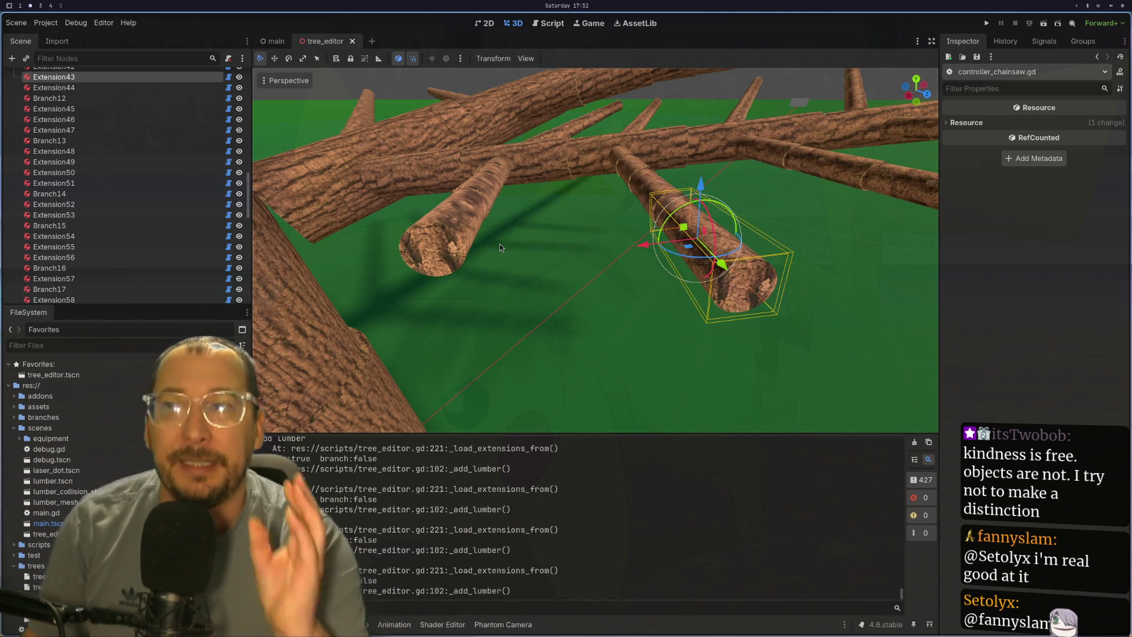
{"action": "mouse_move", "coordinate": [645, 306]}
{"action": "left_mouse_down"}
{"action": "mouse_move", "coordinate": [659, 313]}
{"action": "mouse_move", "coordinate": [604, 271]}
{"action": "mouse_move", "coordinate": [656, 316]}
{"action": "mouse_move", "coordinate": [647, 311]}
{"action": "left_mouse_up"}
{"action": "scroll", "coordinate": [604, 271], "scroll_direction": "up", "scroll_amount": 2}
{"action": "scroll", "coordinate": [567, 273], "scroll_direction": "down", "scroll_amount": 8}
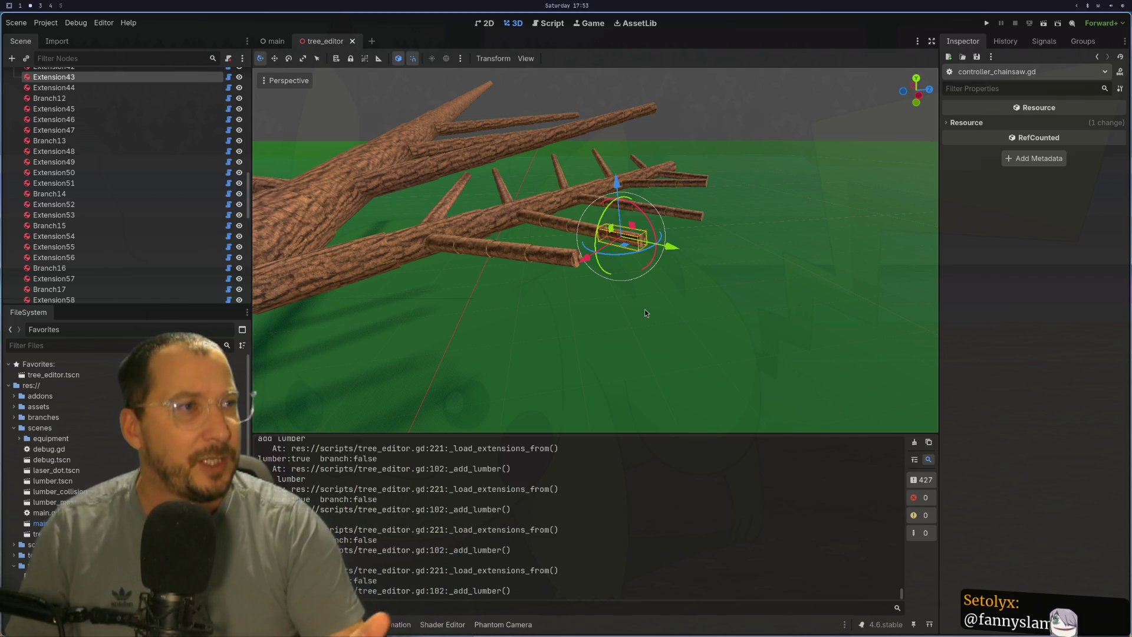
{"action": "scroll", "coordinate": [653, 314], "scroll_direction": "up", "scroll_amount": 5}
{"action": "mouse_move", "coordinate": [743, 313]}
{"action": "left_mouse_down"}
{"action": "mouse_move", "coordinate": [671, 321]}
{"action": "mouse_move", "coordinate": [632, 346]}
{"action": "mouse_move", "coordinate": [564, 252]}
{"action": "mouse_move", "coordinate": [500, 310]}
{"action": "mouse_move", "coordinate": [519, 341]}
{"action": "mouse_move", "coordinate": [607, 276]}
{"action": "mouse_move", "coordinate": [622, 389]}
{"action": "mouse_move", "coordinate": [592, 242]}
{"action": "left_mouse_up"}
{"action": "scroll", "coordinate": [566, 256], "scroll_direction": "down", "scroll_amount": 2}
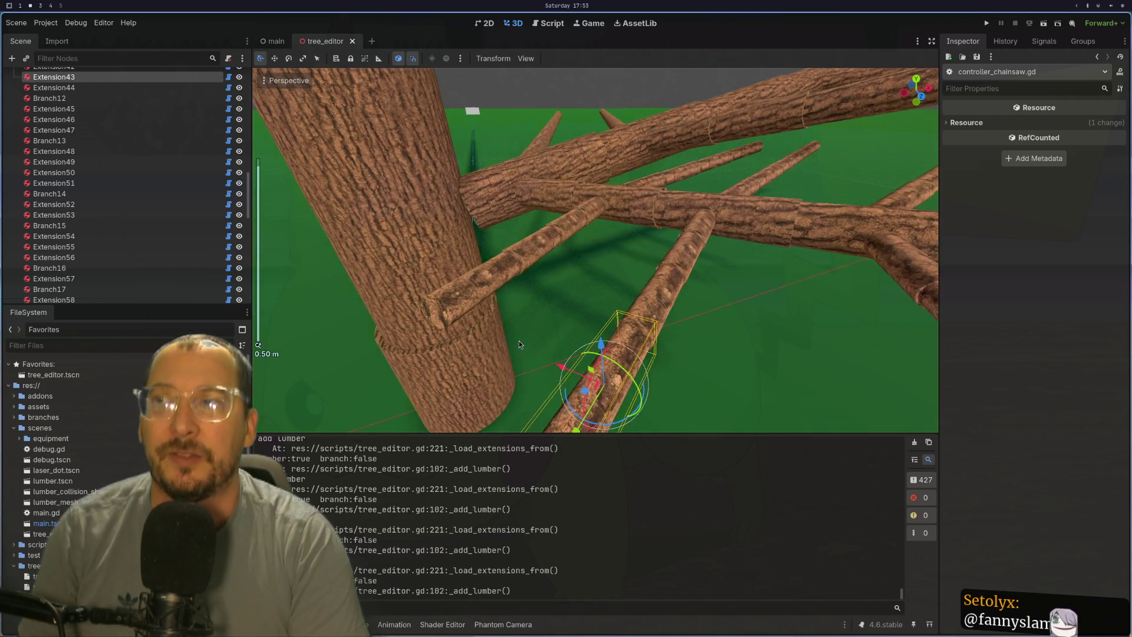
{"action": "scroll", "coordinate": [519, 340], "scroll_direction": "up", "scroll_amount": 3}
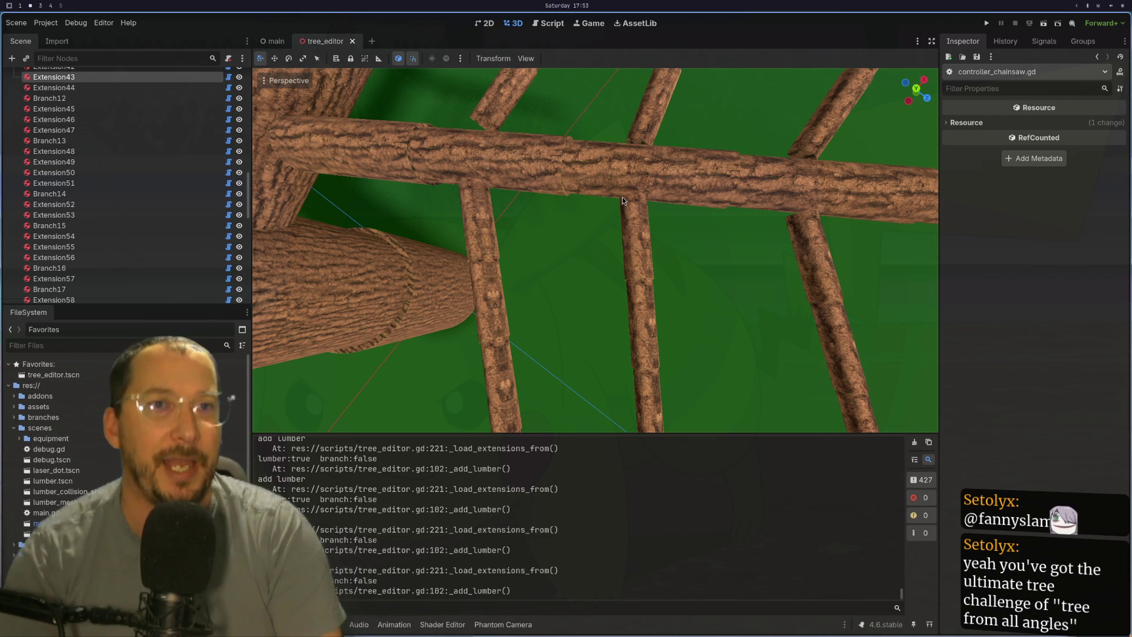
{"action": "mouse_move", "coordinate": [594, 206]}
{"action": "left_mouse_down"}
{"action": "mouse_move", "coordinate": [609, 194]}
{"action": "mouse_move", "coordinate": [592, 351]}
{"action": "mouse_move", "coordinate": [609, 72]}
{"action": "mouse_move", "coordinate": [599, 266]}
{"action": "mouse_move", "coordinate": [535, 318]}
{"action": "left_mouse_up"}
- Focus and orbit on the Extension30 log, then in Krita move the lower leaf beside the upper one
{"action": "left_click", "coordinate": [506, 304]}
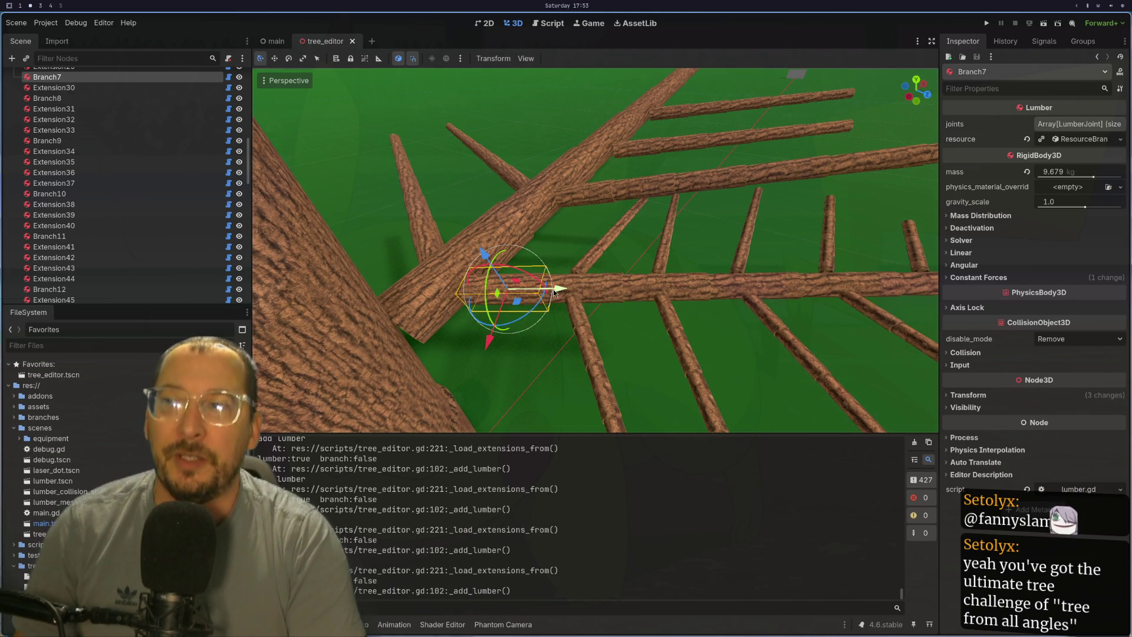
{"action": "left_click", "coordinate": [622, 293]}
{"action": "key", "text": "f"}
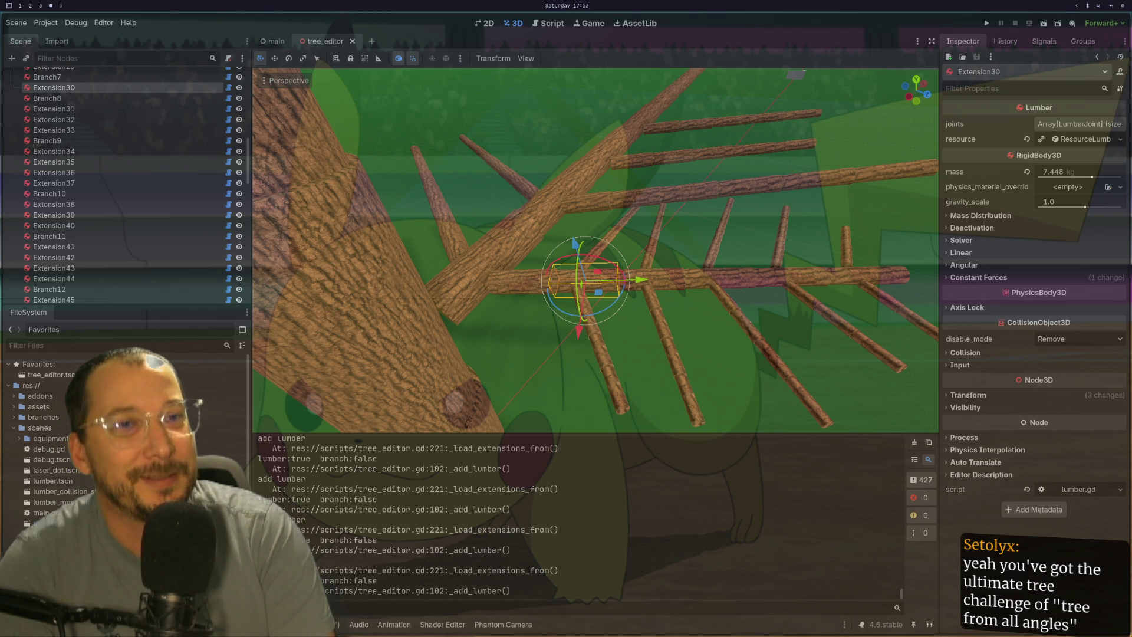
{"action": "mouse_move", "coordinate": [608, 254]}
{"action": "left_mouse_down"}
{"action": "mouse_move", "coordinate": [628, 216]}
{"action": "mouse_move", "coordinate": [618, 221]}
{"action": "left_mouse_up"}
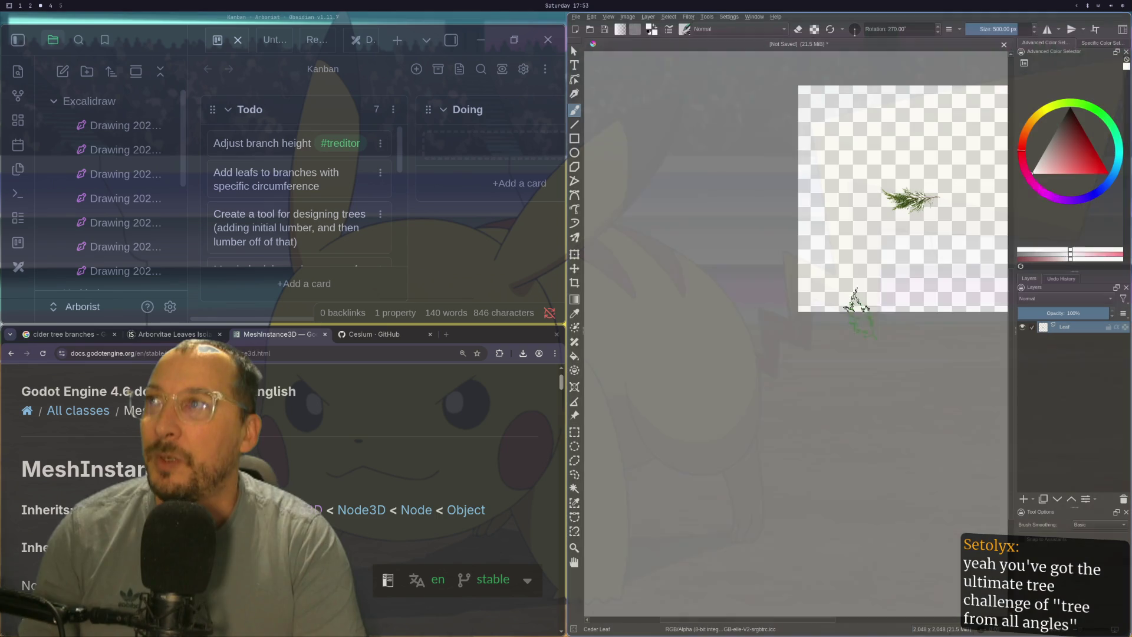
{"action": "key", "text": "super+3"}
{"action": "mouse_move", "coordinate": [890, 249]}
{"action": "left_mouse_down"}
{"action": "mouse_move", "coordinate": [856, 273]}
{"action": "mouse_move", "coordinate": [851, 303]}
{"action": "mouse_move", "coordinate": [896, 223]}
{"action": "left_mouse_up"}
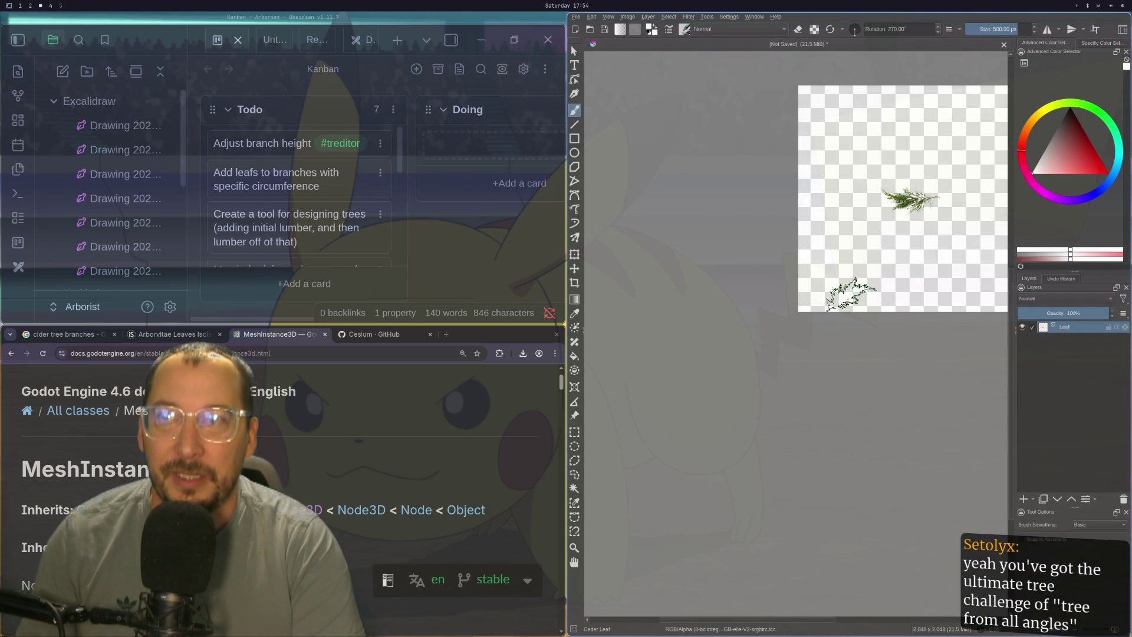
- Try two leaf-stamp foliage strokes on the canvas and undo both
{"action": "left_click_drag", "start_coordinate": [846, 298], "coordinate": [917, 100]}
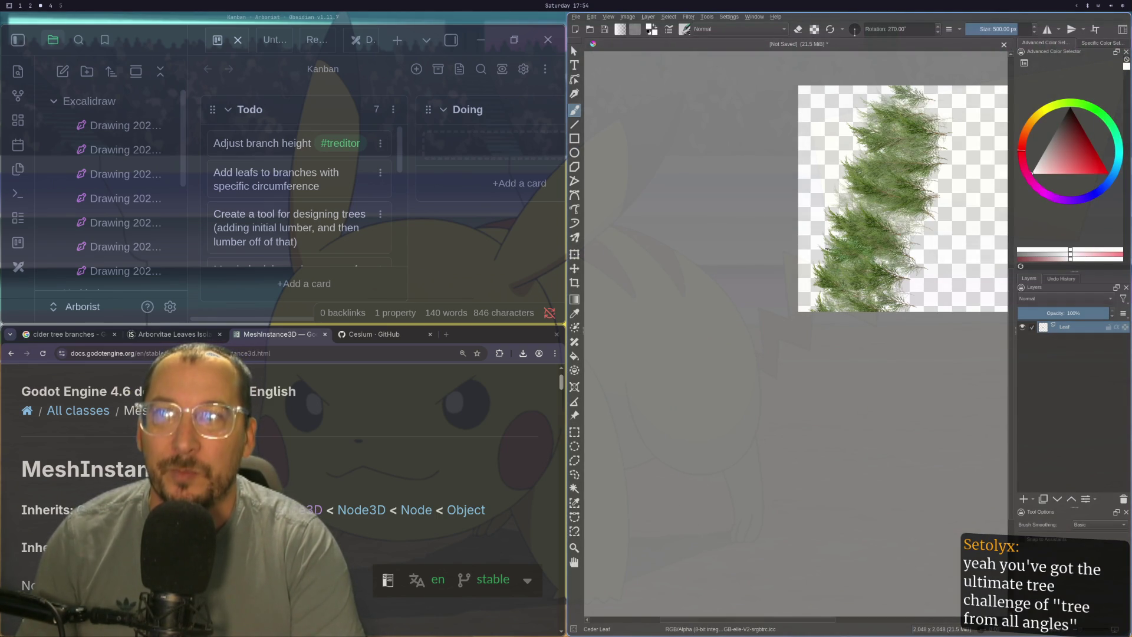
{"action": "key", "text": "ctrl+z"}
{"action": "key", "text": "ctrl+z"}
{"action": "key", "text": "ctrl+z"}
{"action": "mouse_move", "coordinate": [849, 301]}
{"action": "left_mouse_down"}
{"action": "mouse_move", "coordinate": [866, 259]}
{"action": "mouse_move", "coordinate": [884, 112]}
{"action": "left_mouse_up"}
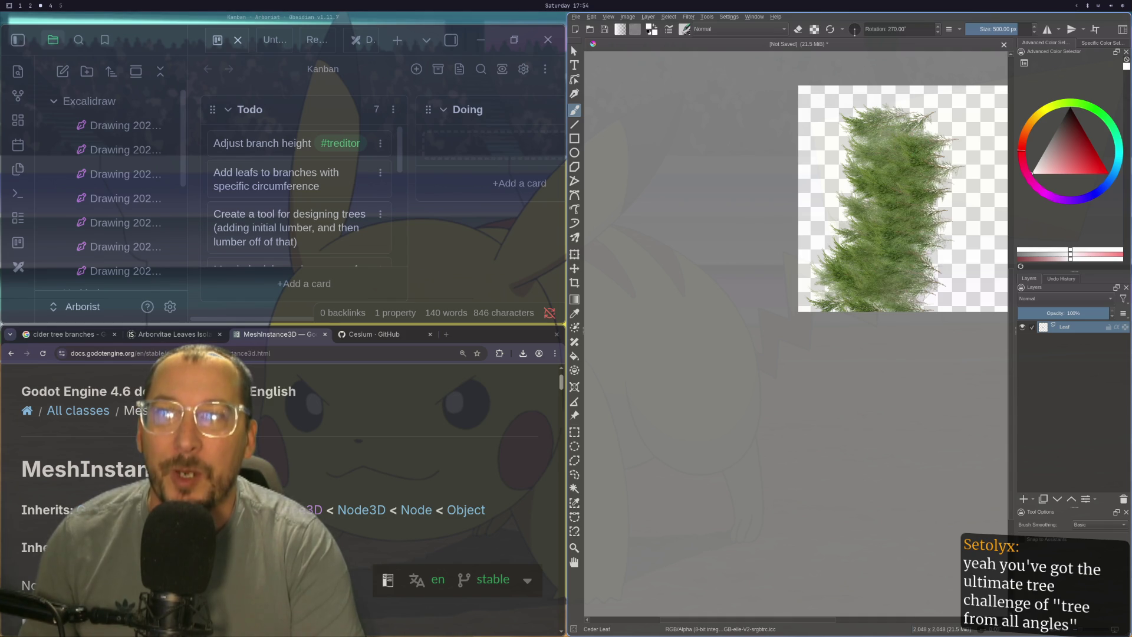
{"action": "key", "text": "ctrl+z"}
{"action": "key", "text": "ctrl+z"}
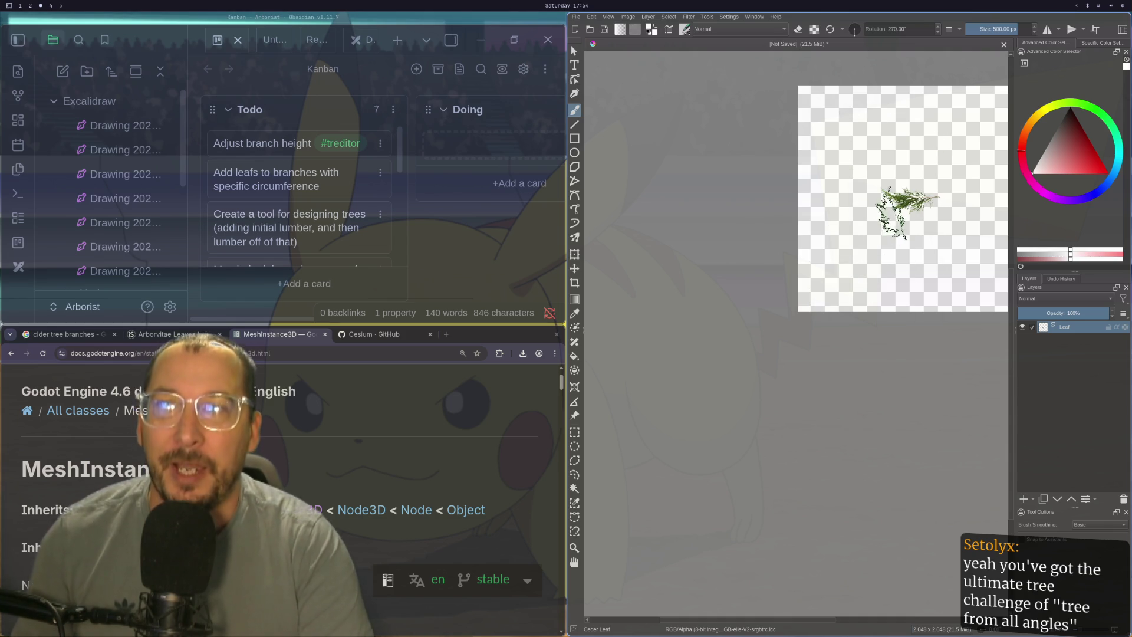
- Hide the Leaf layer and reset the canvas rotation to 0°
{"action": "left_click", "coordinate": [1022, 326]}
{"action": "mouse_move", "coordinate": [884, 195]}
{"action": "left_mouse_down"}
{"action": "mouse_move", "coordinate": [825, 265]}
{"action": "mouse_move", "coordinate": [766, 295]}
{"action": "left_mouse_up"}
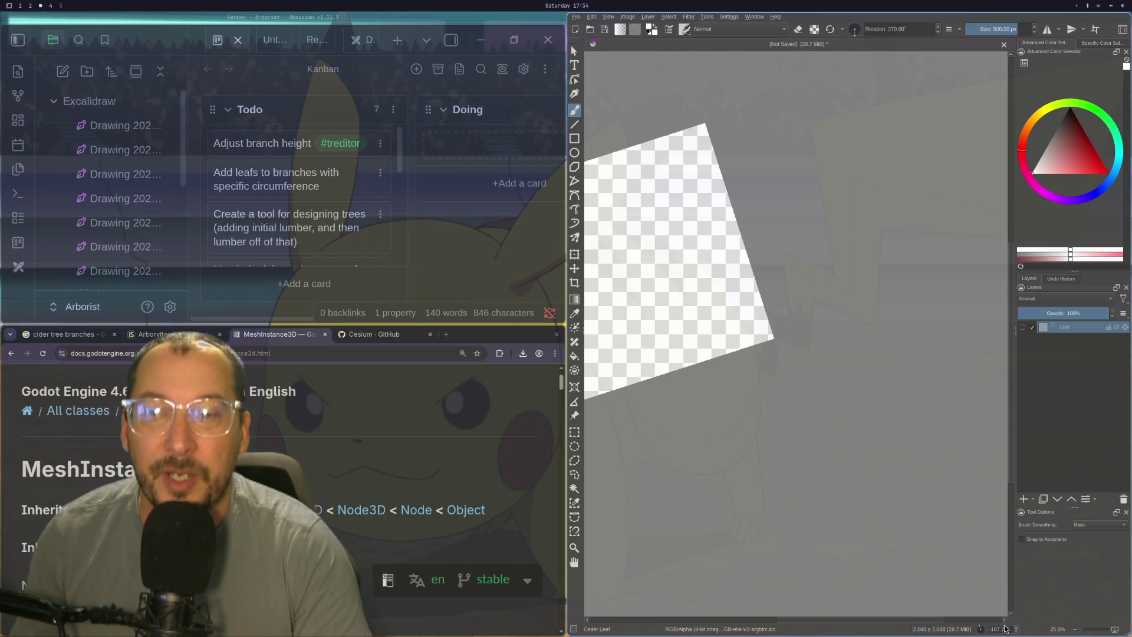
{"action": "type", "text": "0"}
{"action": "key", "text": "Return"}
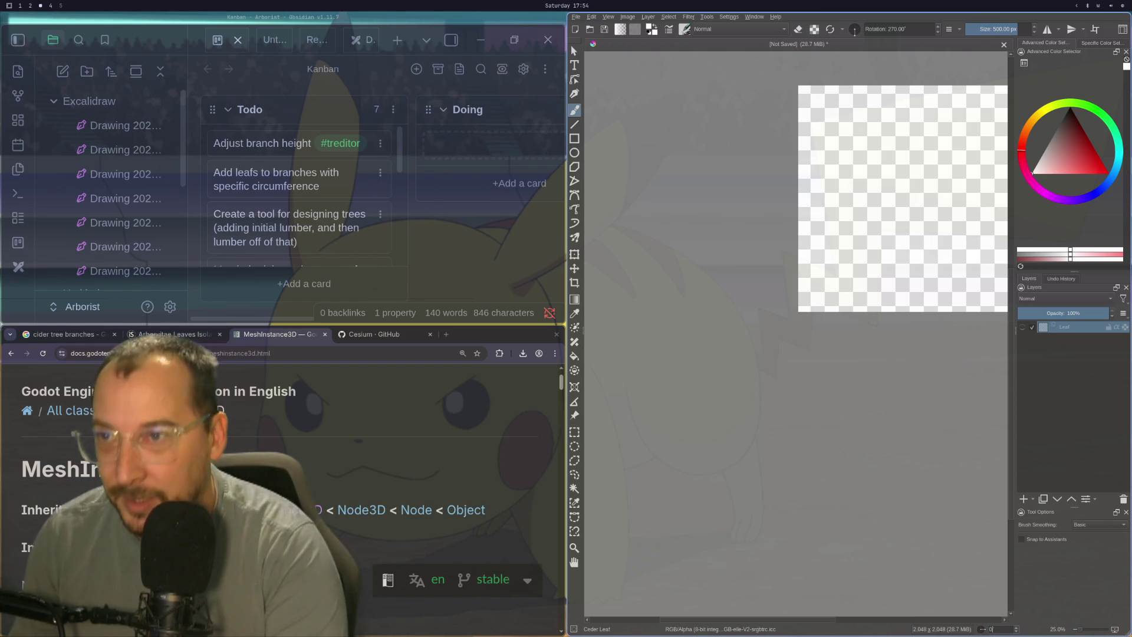
{"action": "scroll", "coordinate": [779, 329], "scroll_direction": "right", "scroll_amount": 5}
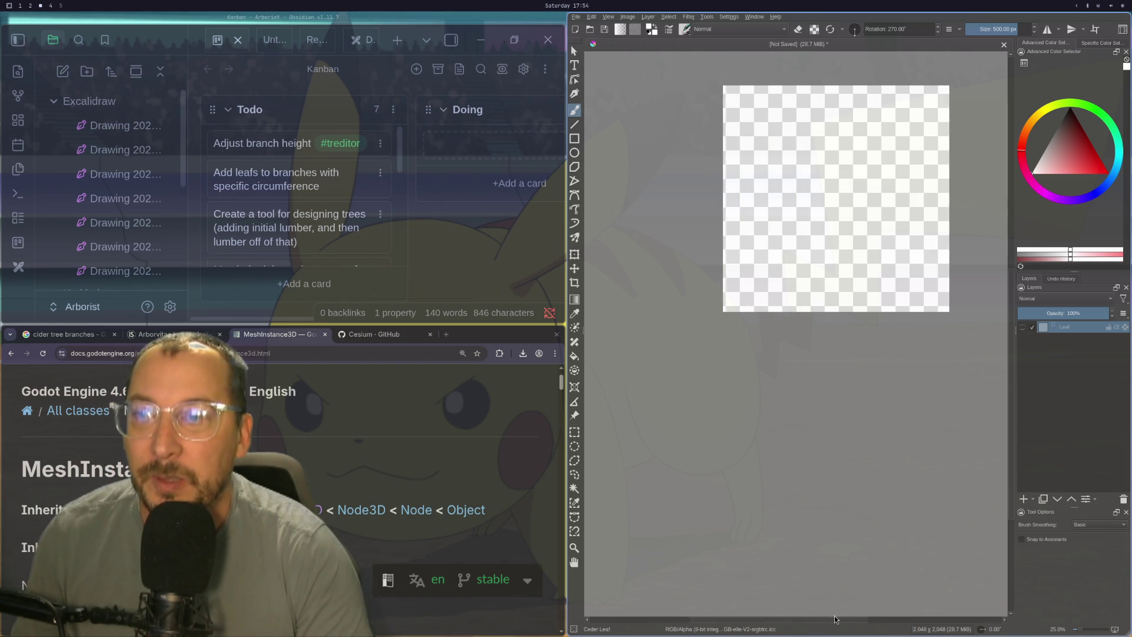
{"action": "scroll", "coordinate": [778, 329], "scroll_direction": "up", "scroll_amount": 1}
{"action": "scroll", "coordinate": [770, 242], "scroll_direction": "down", "scroll_amount": 2}
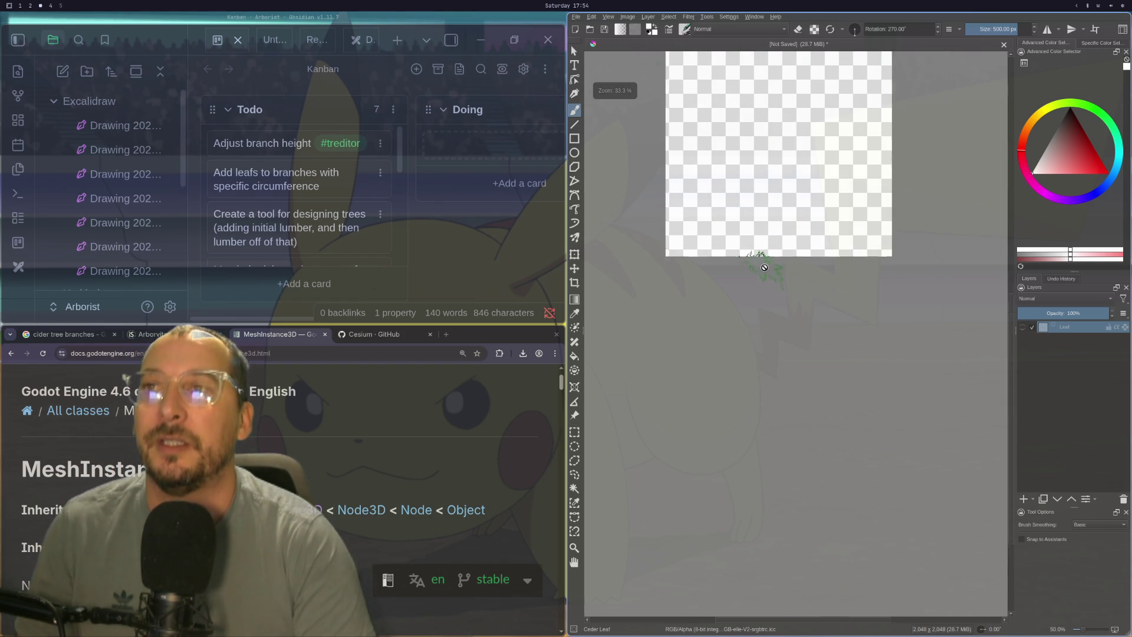
{"action": "scroll", "coordinate": [759, 253], "scroll_direction": "up", "scroll_amount": 1}
{"action": "scroll", "coordinate": [759, 254], "scroll_direction": "down", "scroll_amount": 1}
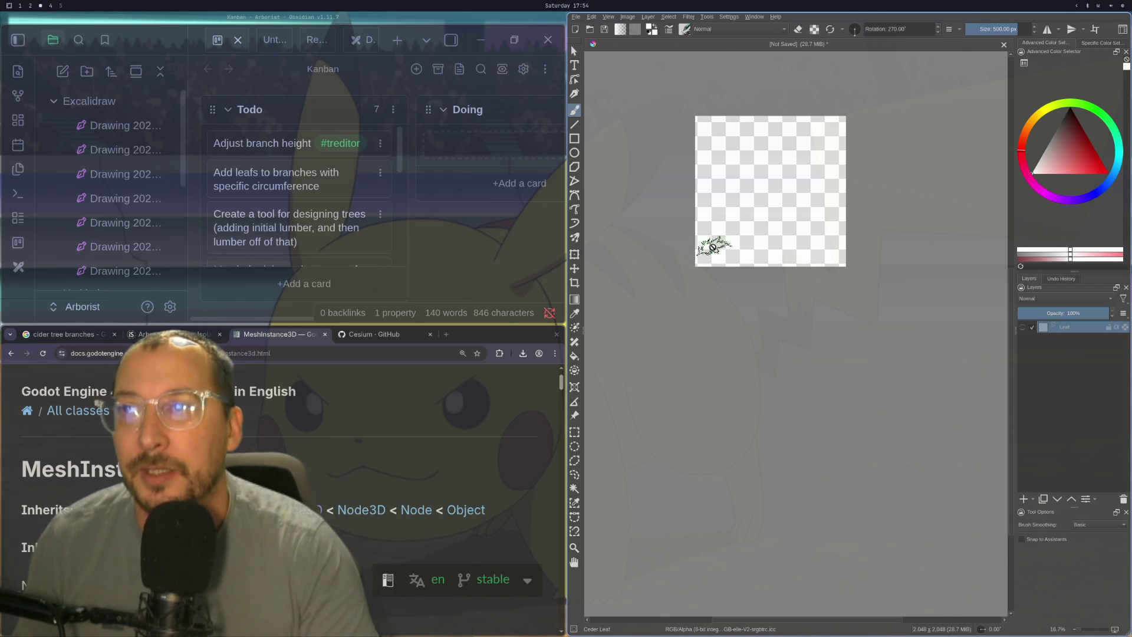
{"action": "scroll", "coordinate": [707, 244], "scroll_direction": "up", "scroll_amount": 2}
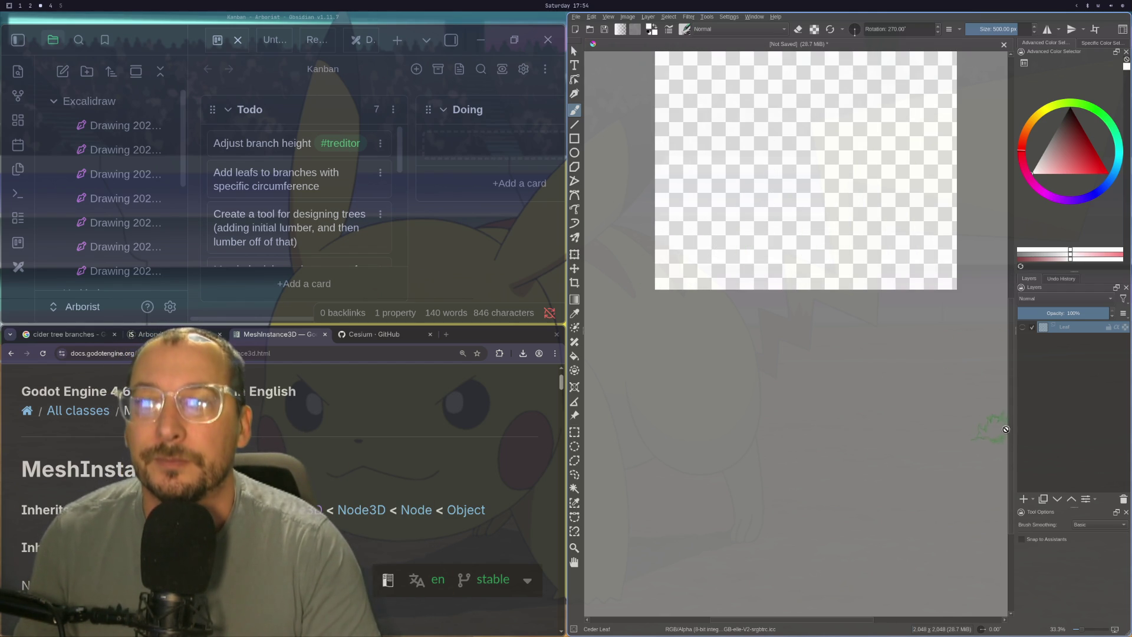
{"action": "left_click_drag", "start_coordinate": [1011, 417], "coordinate": [1010, 360]}
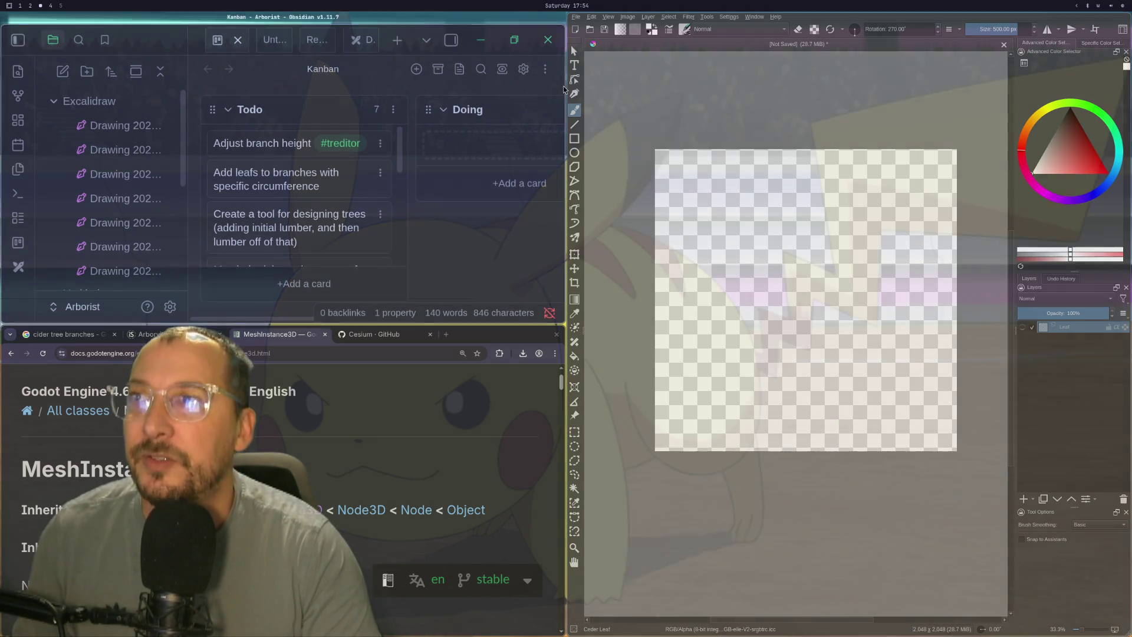
- Draw a test rectangle near the canvas top-left, then undo it
{"action": "left_click", "coordinate": [574, 139]}
{"action": "mouse_move", "coordinate": [612, 158]}
{"action": "left_mouse_down"}
{"action": "mouse_move", "coordinate": [731, 220]}
{"action": "mouse_move", "coordinate": [687, 129]}
{"action": "left_mouse_up"}
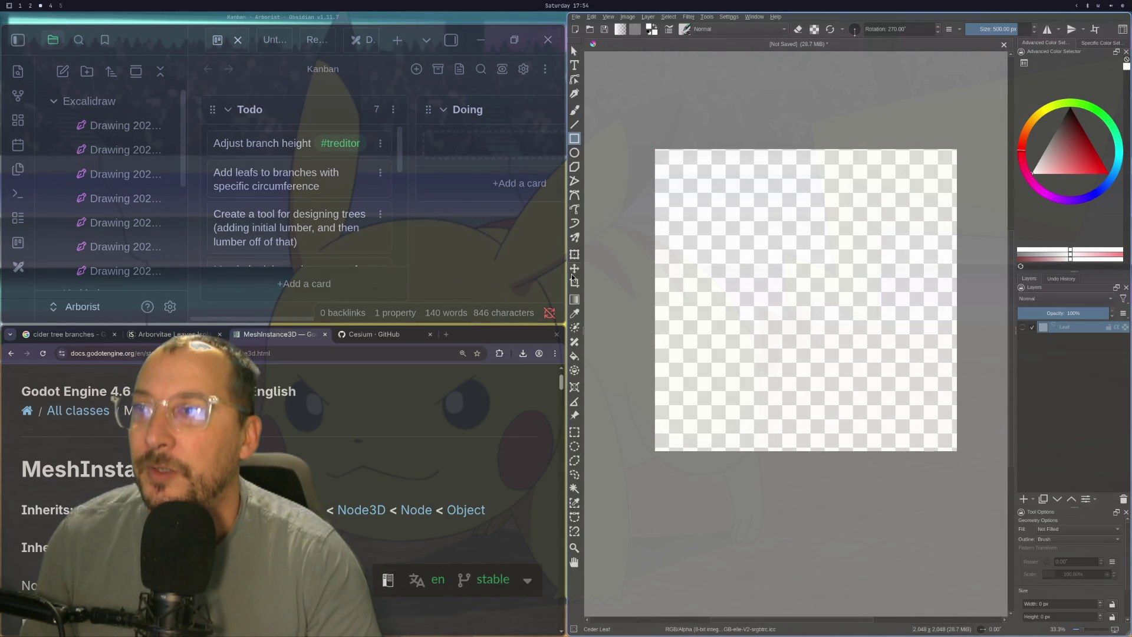
{"action": "left_click", "coordinate": [826, 408]}
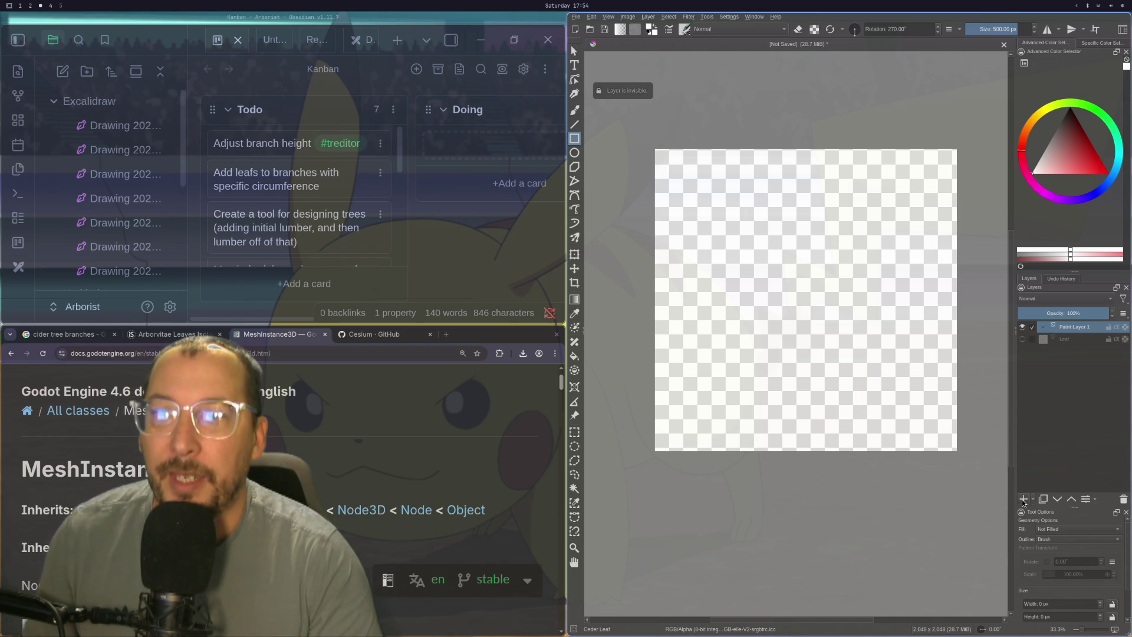
{"action": "key", "text": "ctrl+z"}
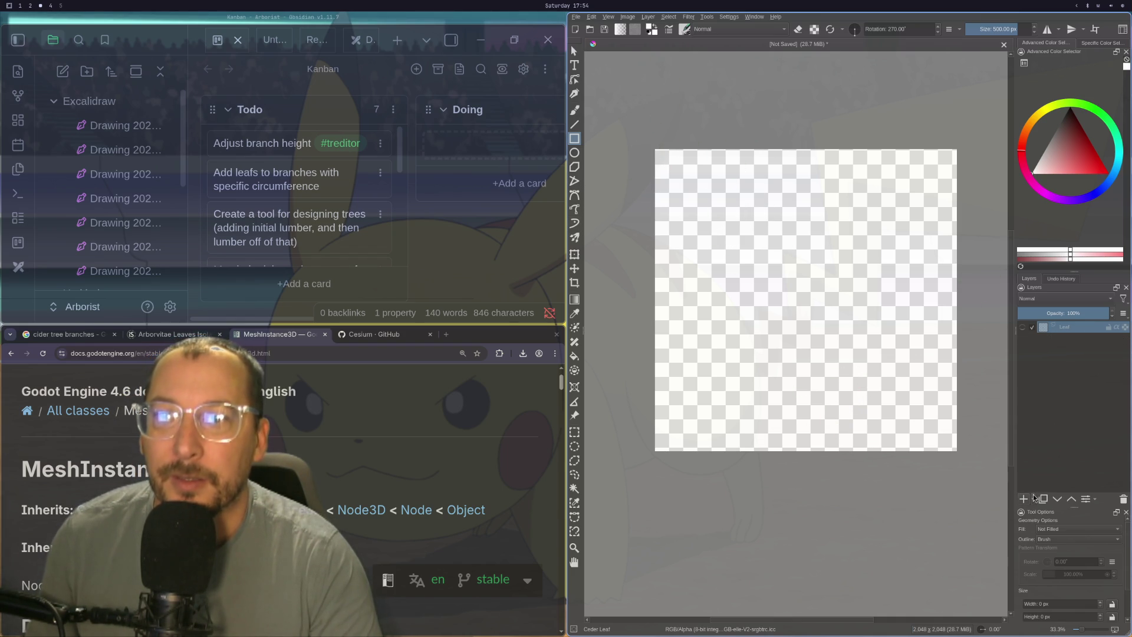
- Add a layer above Leaf, undoing the vector layer and adding Paint Layer 1 instead
{"action": "left_click", "coordinate": [1033, 498]}
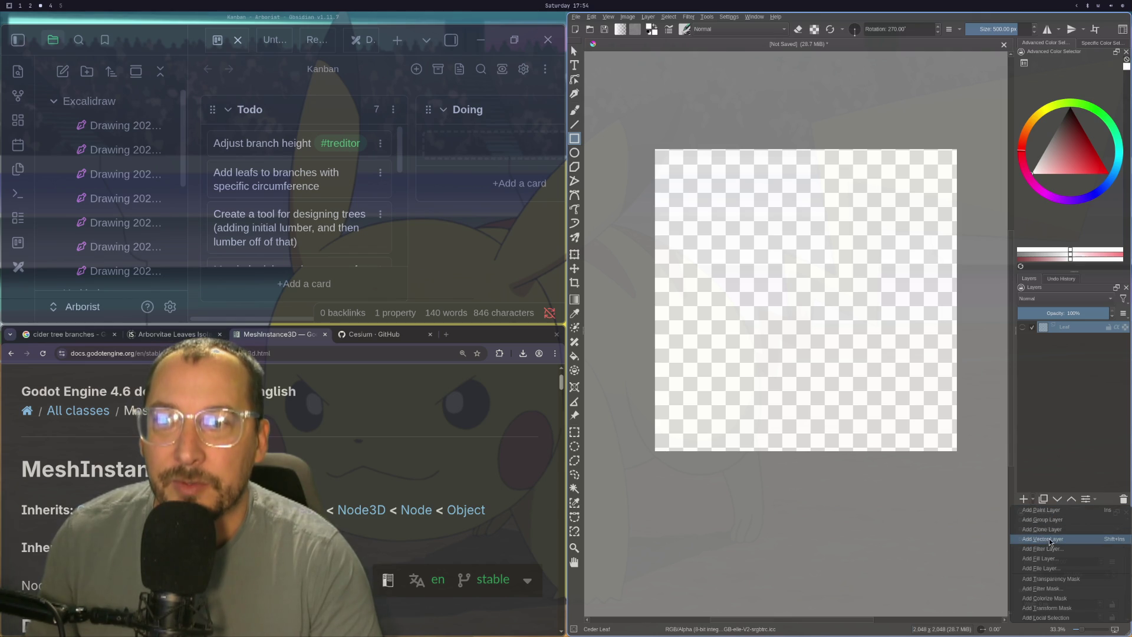
{"action": "left_click", "coordinate": [1050, 540]}
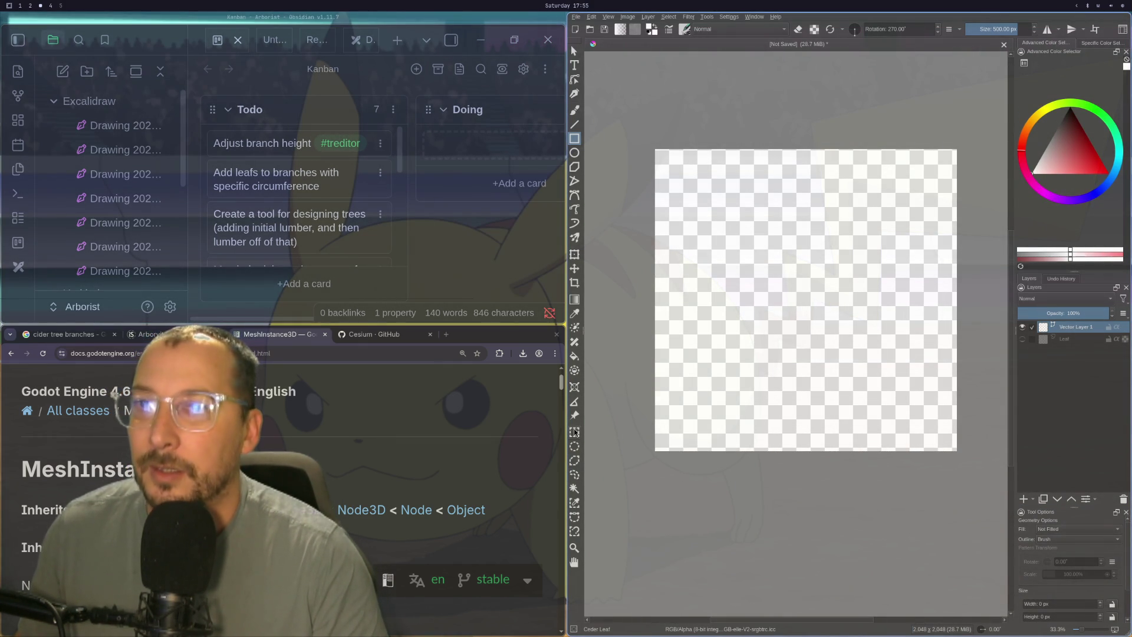
{"action": "key", "text": "ctrl+z"}
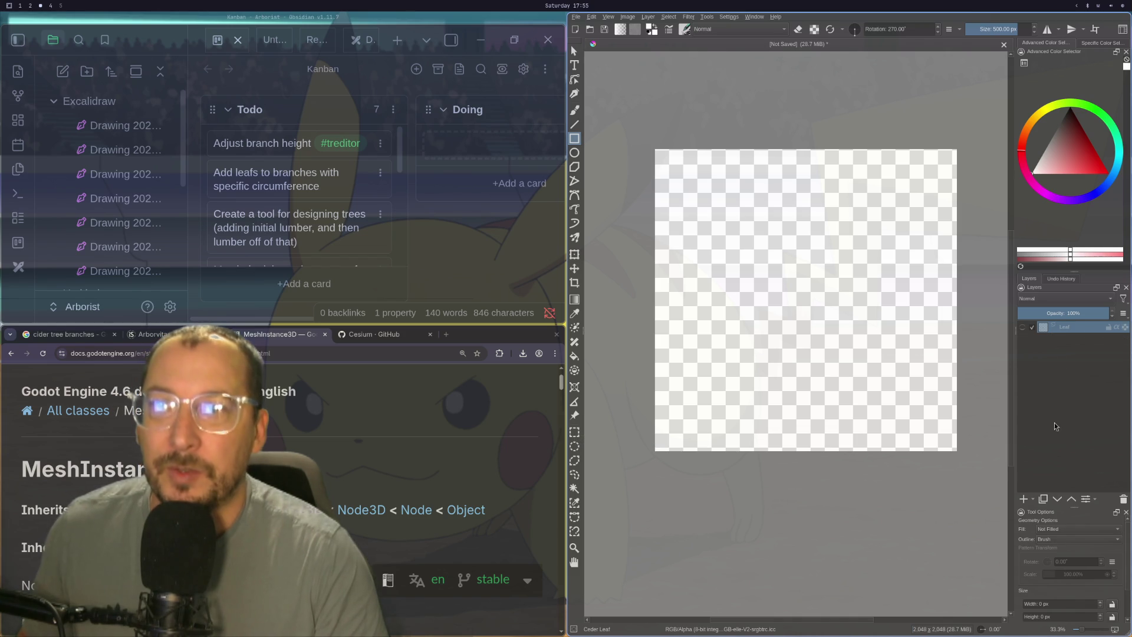
{"action": "left_click", "coordinate": [1024, 499]}
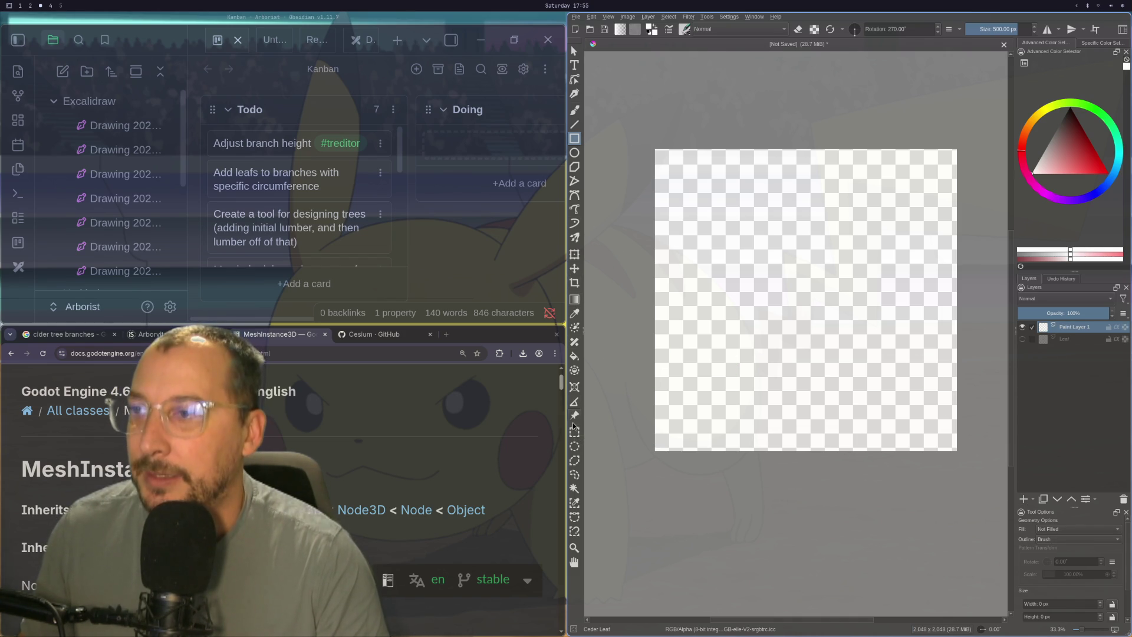
- Select the Elliptical Selection tool and zoom the canvas view
{"action": "left_click", "coordinate": [574, 447]}
{"action": "scroll", "coordinate": [769, 197], "scroll_direction": "up", "scroll_amount": 2}
{"action": "scroll", "coordinate": [761, 197], "scroll_direction": "down", "scroll_amount": 2}
{"action": "scroll", "coordinate": [770, 204], "scroll_direction": "down", "scroll_amount": 1}
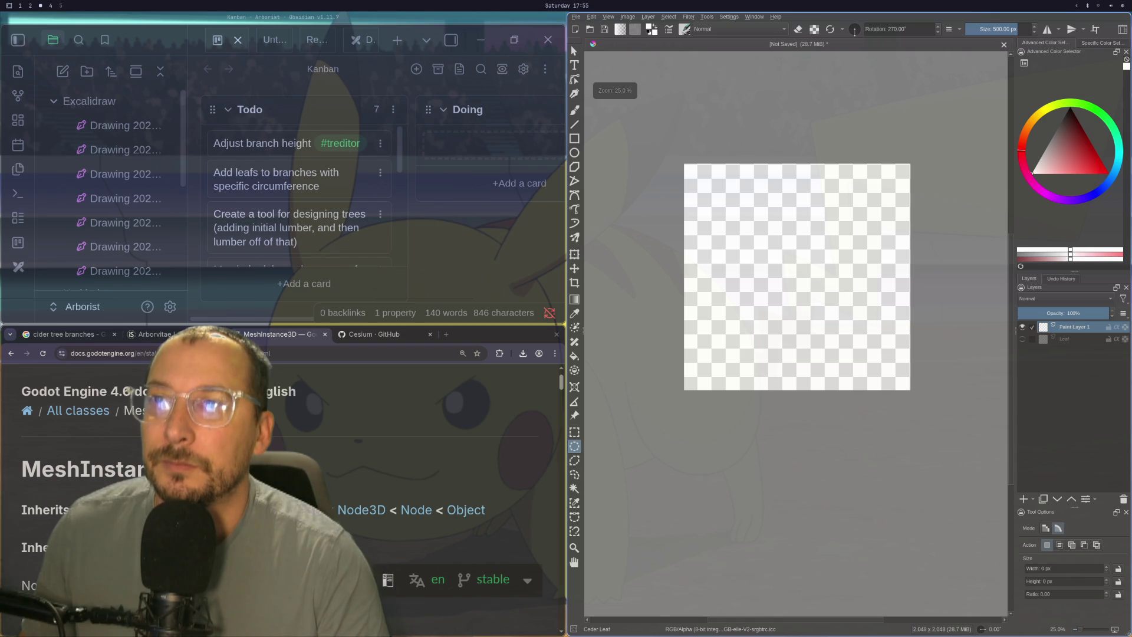
{"action": "left_click_drag", "start_coordinate": [770, 162], "coordinate": [832, 380]}
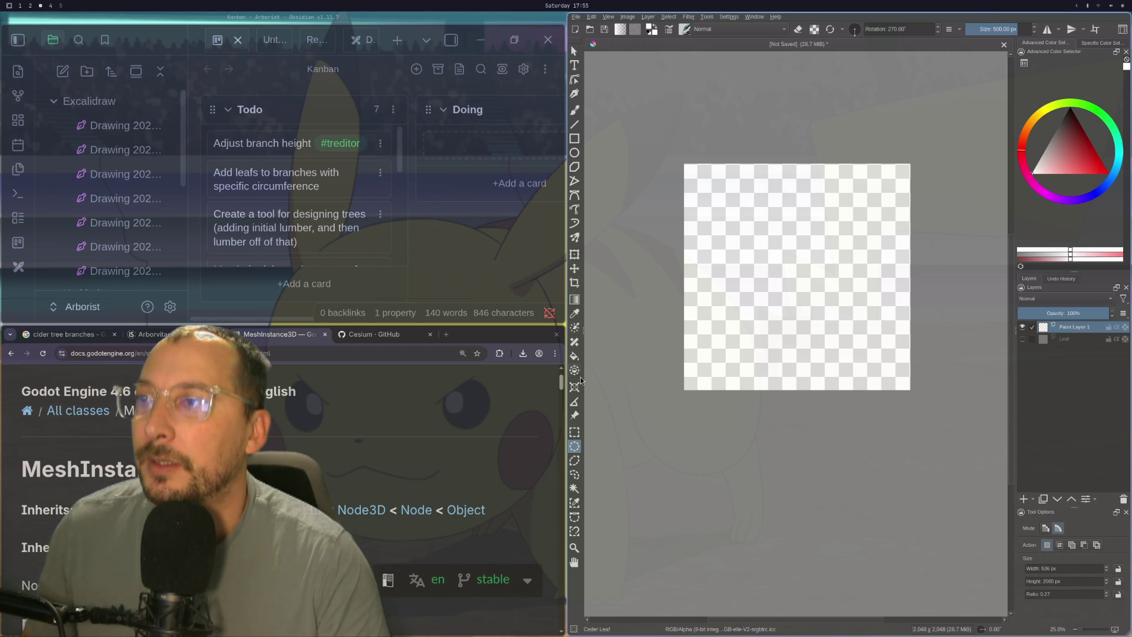
{"action": "left_click", "coordinate": [574, 433]}
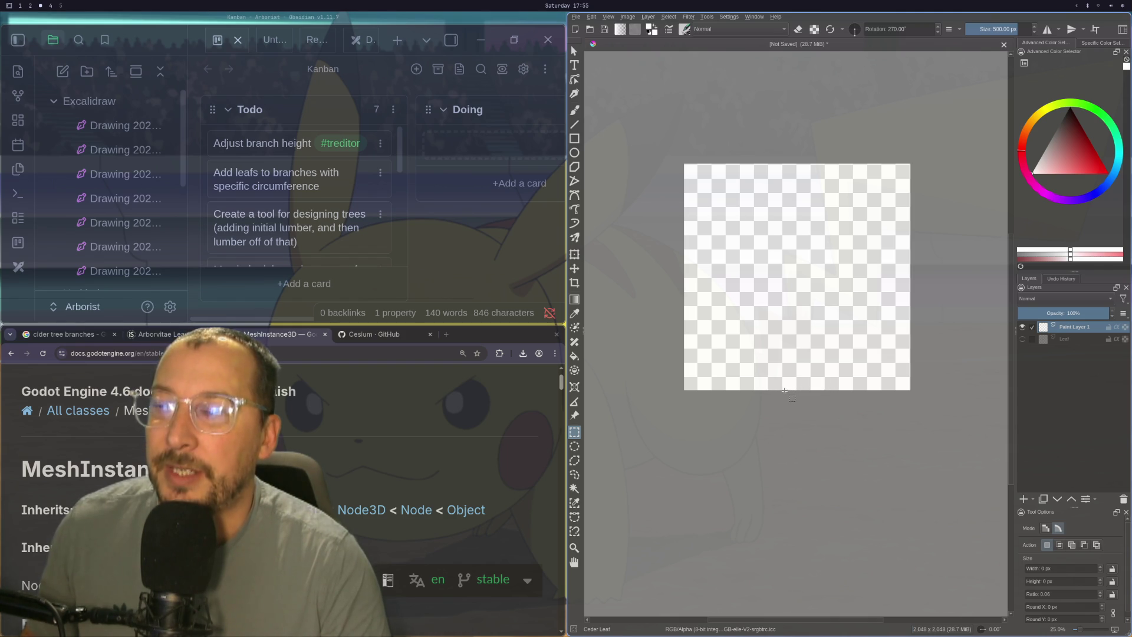
{"action": "mouse_move", "coordinate": [783, 389]}
{"action": "left_mouse_down"}
{"action": "mouse_move", "coordinate": [826, 272]}
{"action": "mouse_move", "coordinate": [824, 159]}
{"action": "mouse_move", "coordinate": [824, 171]}
{"action": "left_mouse_up"}
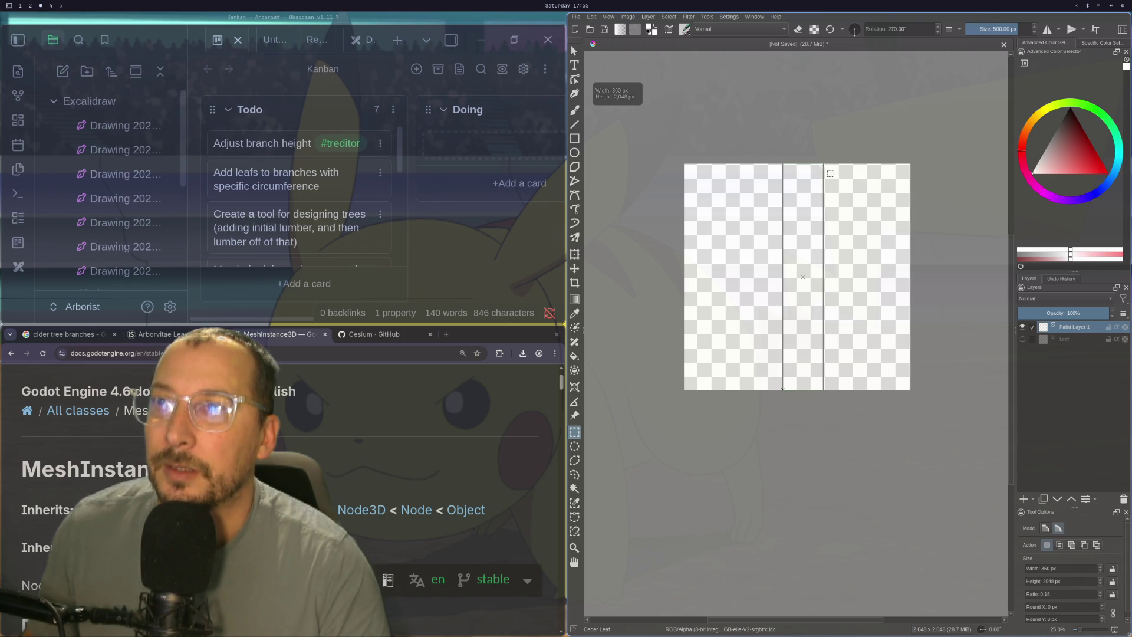
{"action": "left_click_drag", "start_coordinate": [824, 167], "coordinate": [824, 167]}
{"action": "scroll", "coordinate": [808, 220], "scroll_direction": "up", "scroll_amount": 1}
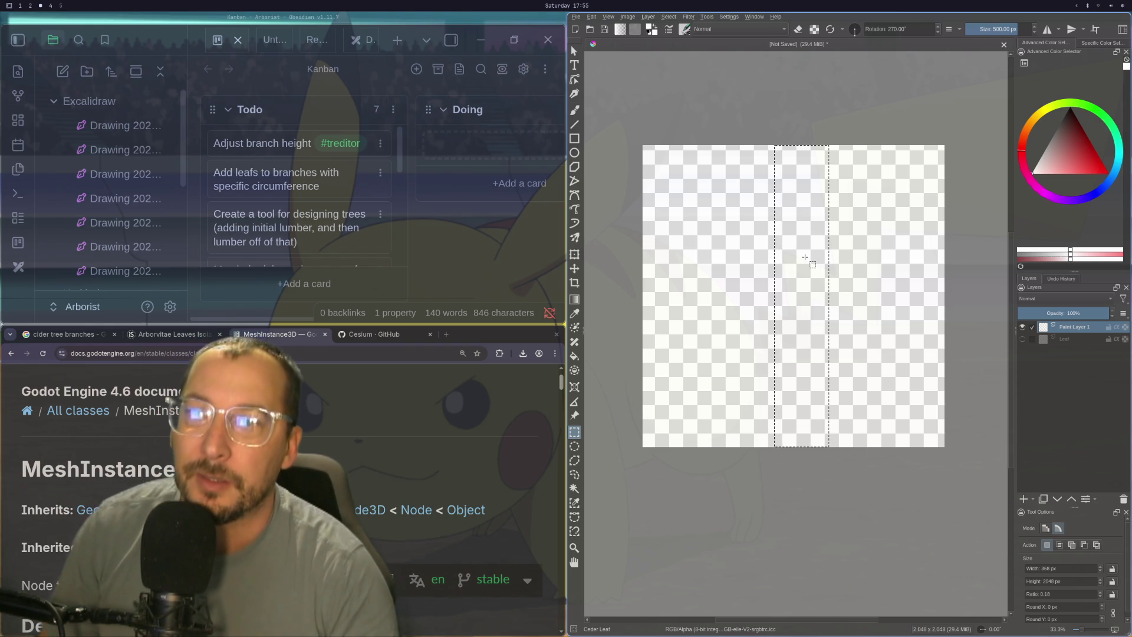
{"action": "scroll", "coordinate": [805, 257], "scroll_direction": "up", "scroll_amount": 1}
{"action": "scroll", "coordinate": [767, 253], "scroll_direction": "down", "scroll_amount": 2}
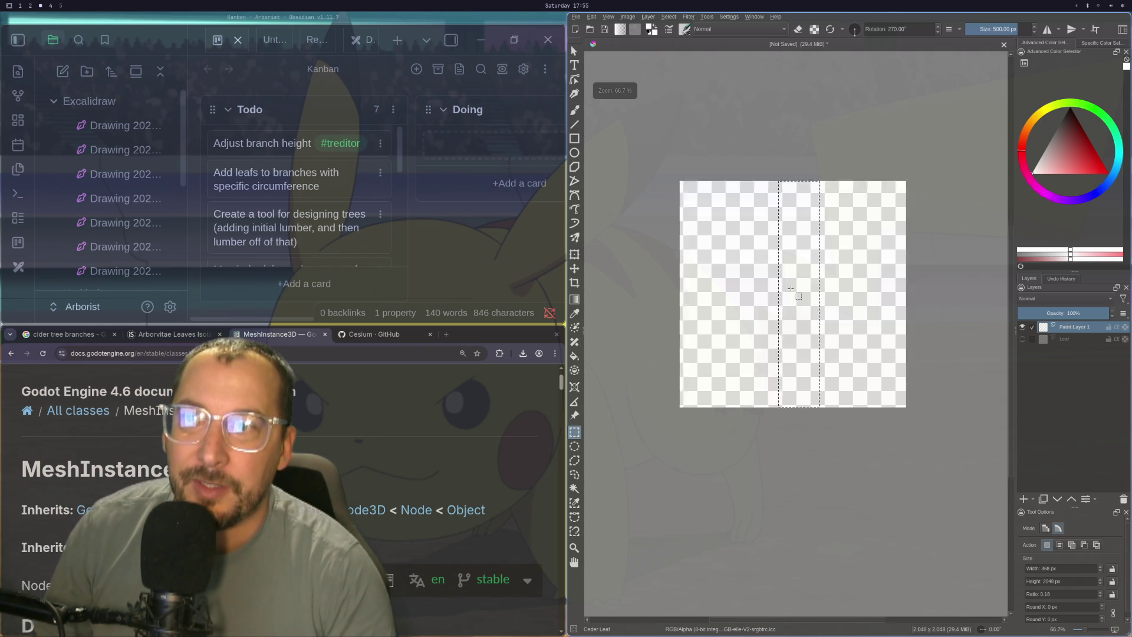
{"action": "scroll", "coordinate": [678, 250], "scroll_direction": "up", "scroll_amount": 1}
{"action": "left_click", "coordinate": [678, 251]}
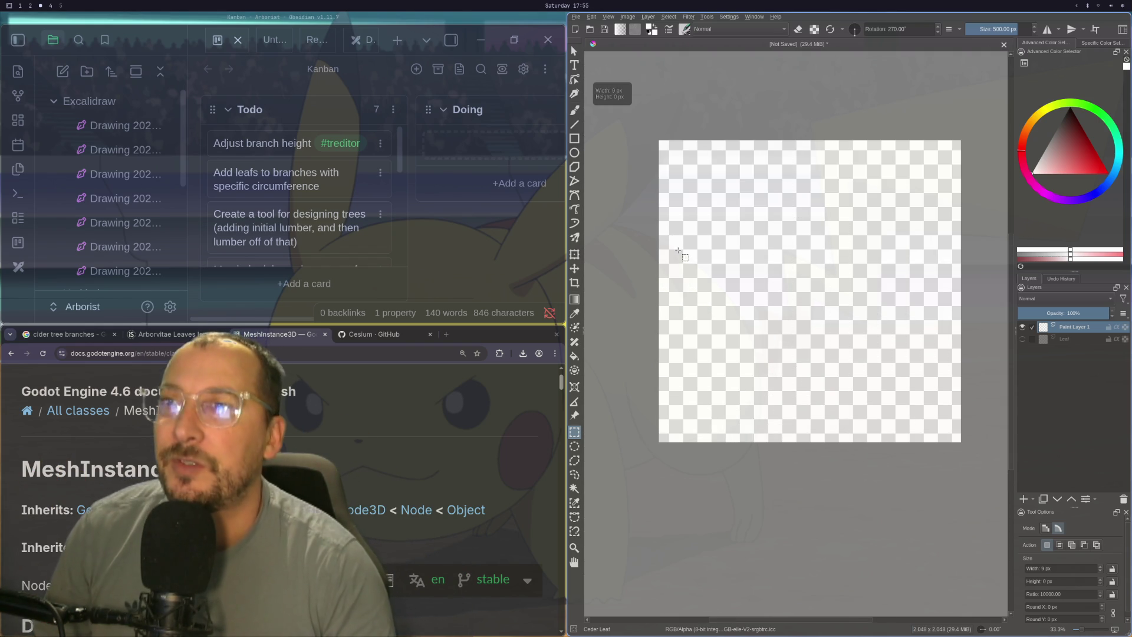
- Enable View > Show Grid over the empty Cedar Leaf canvas
{"action": "left_click", "coordinate": [636, 17]}
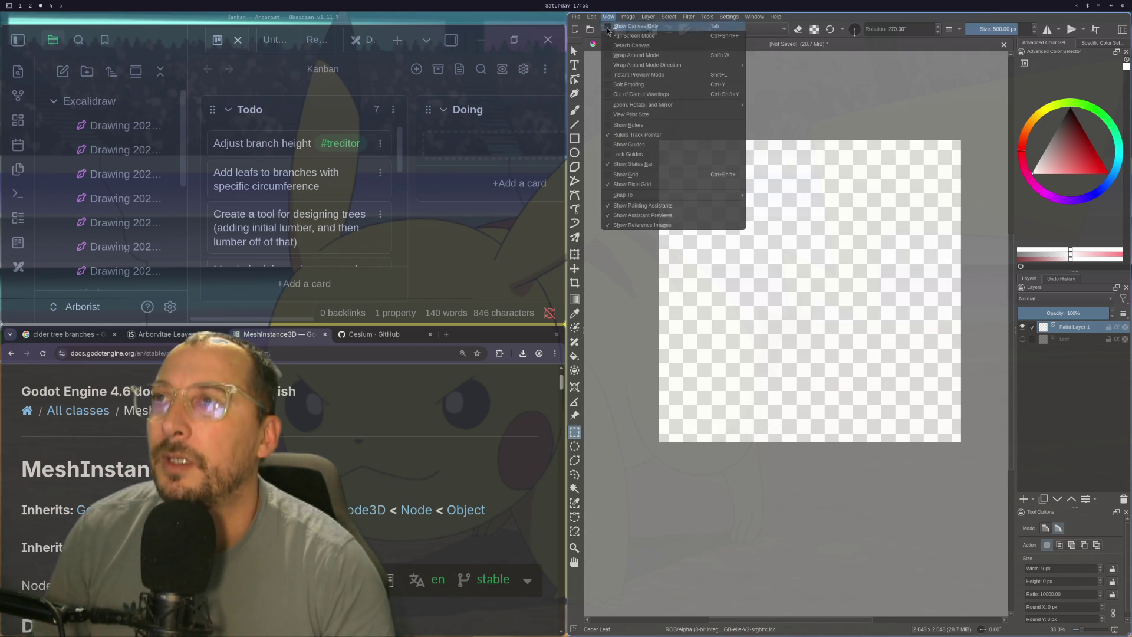
{"action": "left_click", "coordinate": [627, 175]}
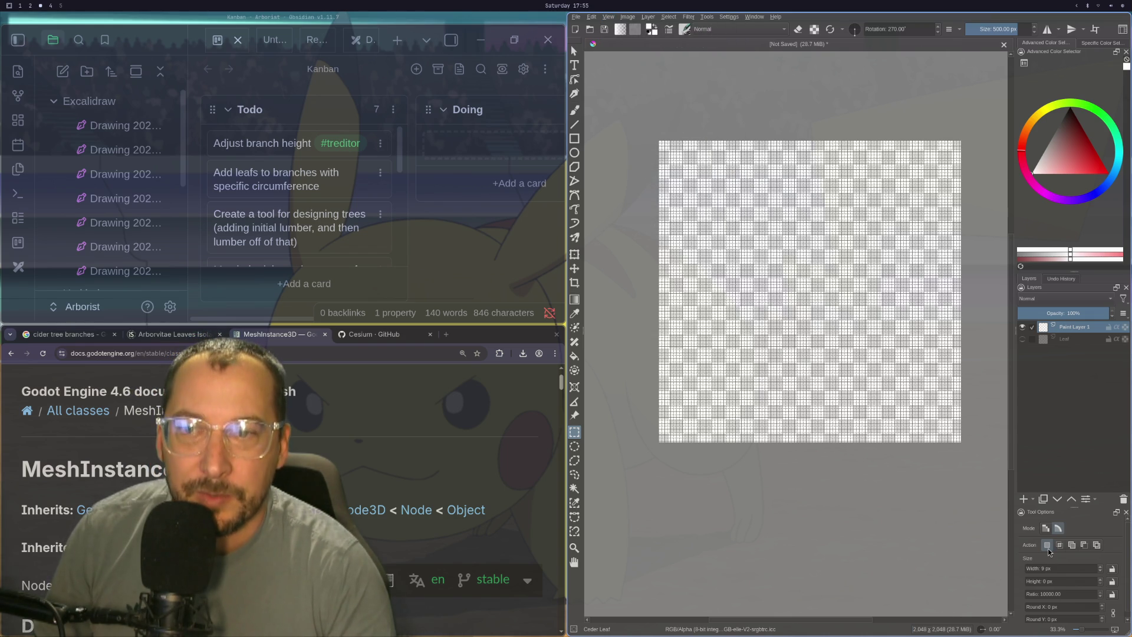
{"action": "scroll", "coordinate": [1043, 548], "scroll_direction": "down", "scroll_amount": 1}
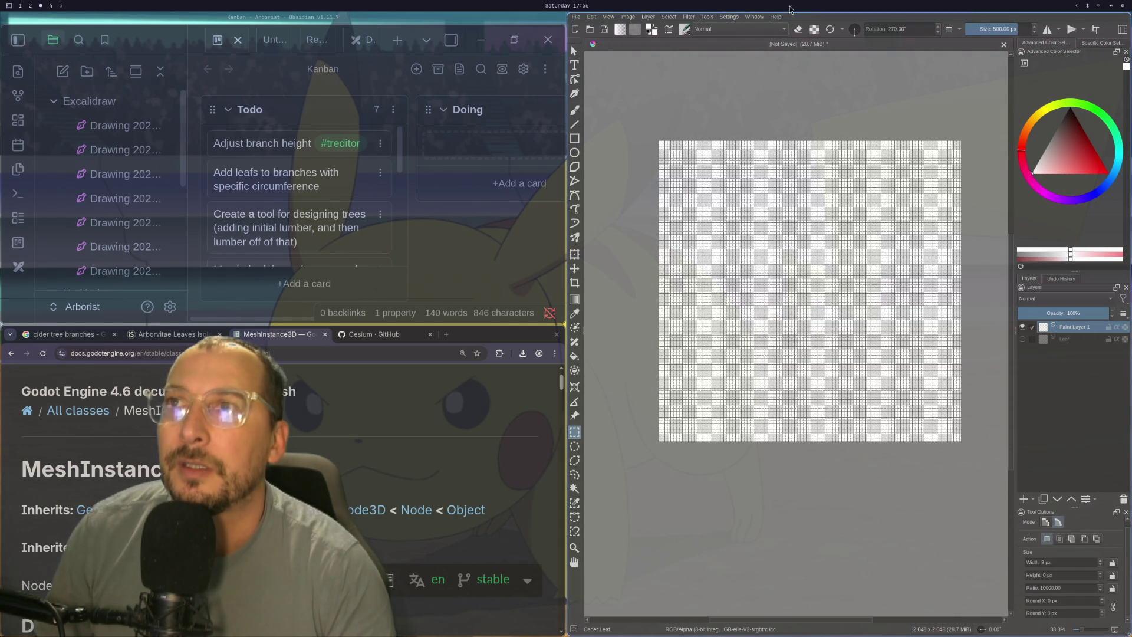
- Load the Big_Paint workspace layout and show tool options instead of brush presets
{"action": "left_click", "coordinate": [754, 17]}
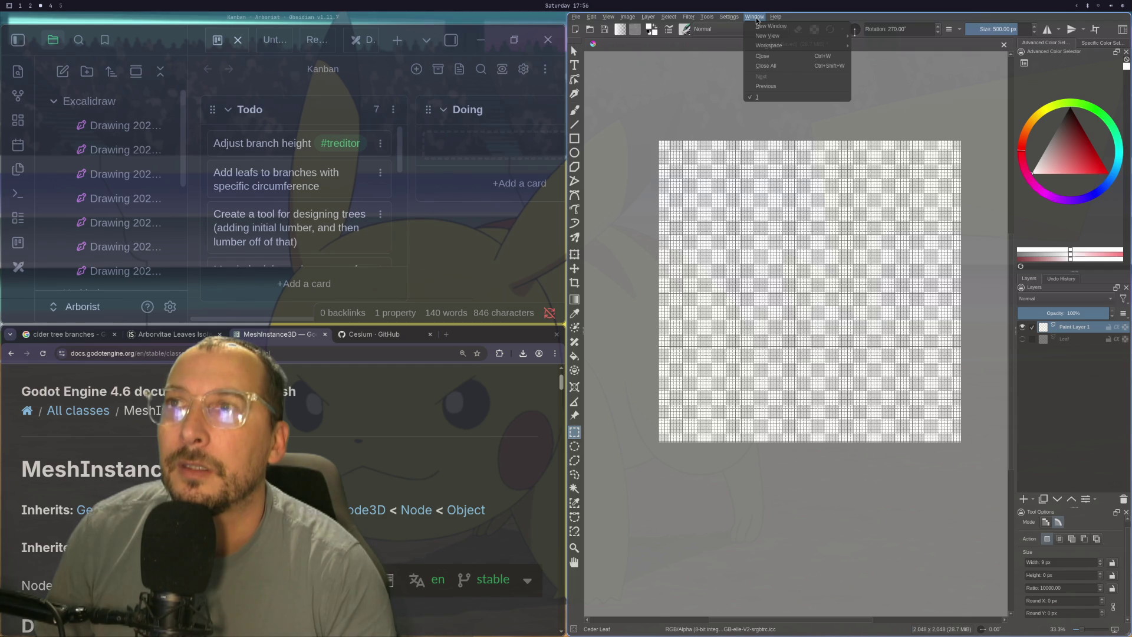
{"action": "mouse_move", "coordinate": [766, 45]}
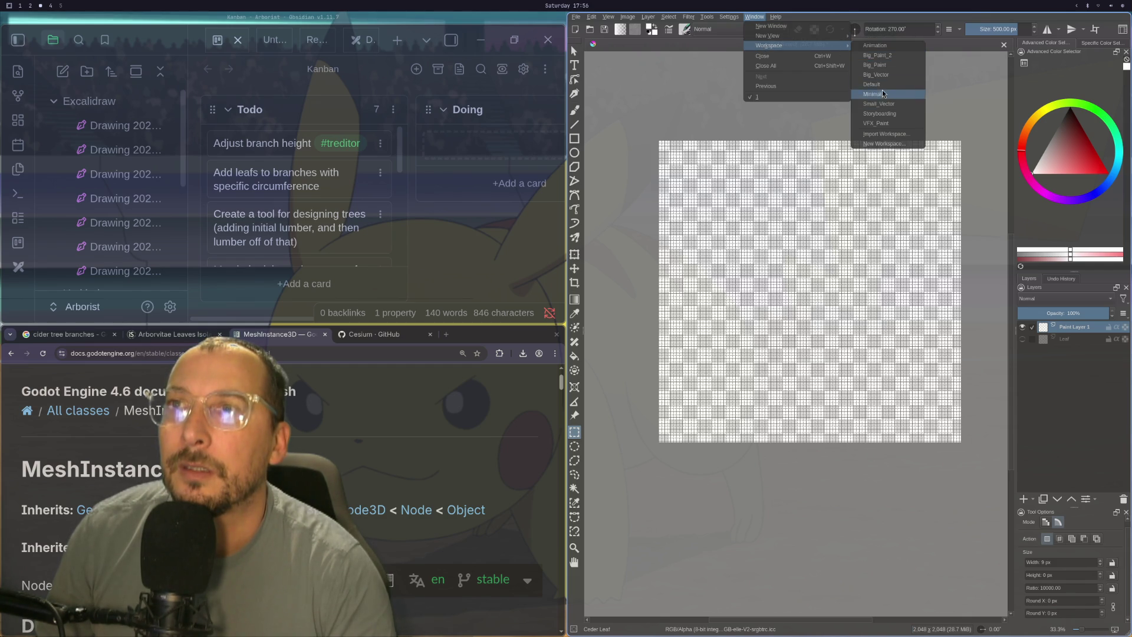
{"action": "left_click", "coordinate": [874, 84]}
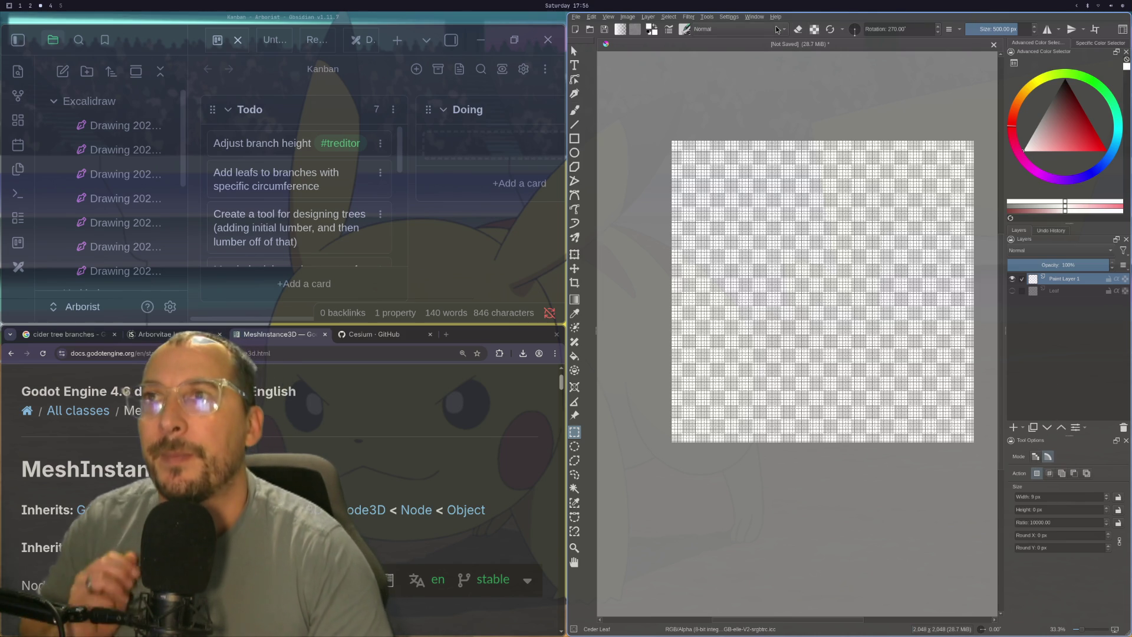
{"action": "left_click", "coordinate": [755, 16]}
{"action": "mouse_move", "coordinate": [754, 16]}
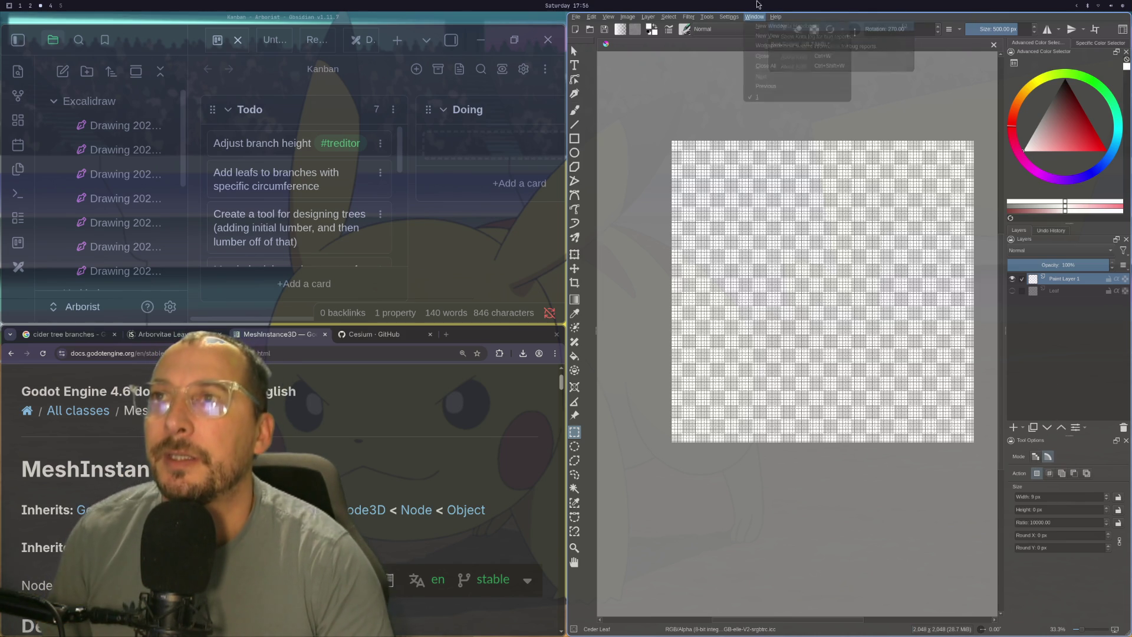
{"action": "mouse_move", "coordinate": [780, 47]}
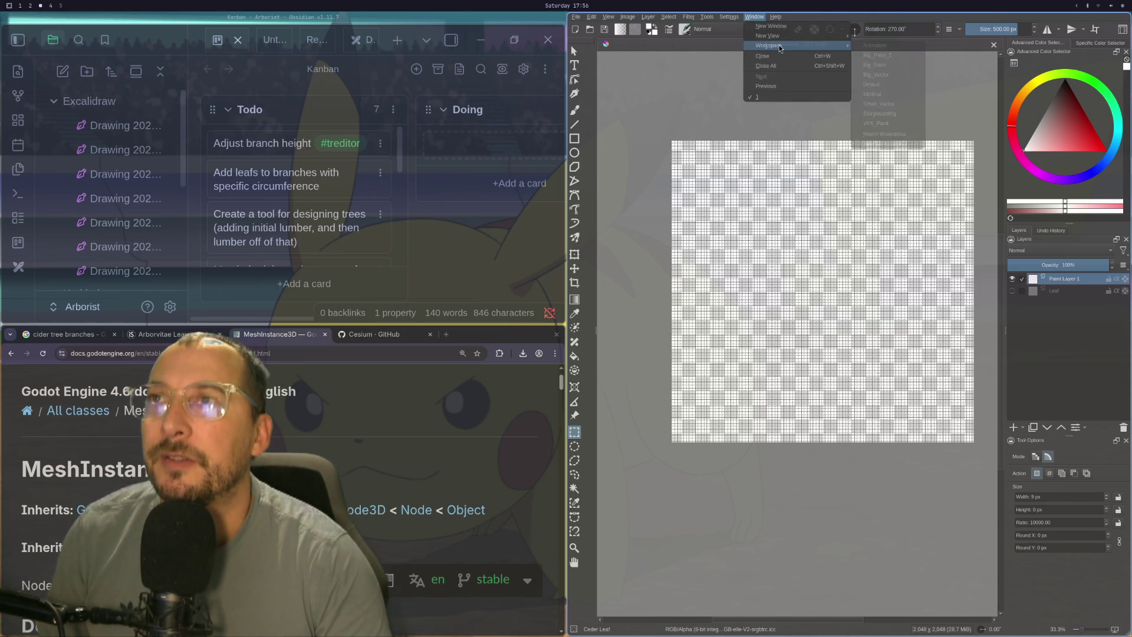
{"action": "left_click", "coordinate": [880, 65]}
{"action": "scroll", "coordinate": [1125, 540], "scroll_direction": "down", "scroll_amount": 3}
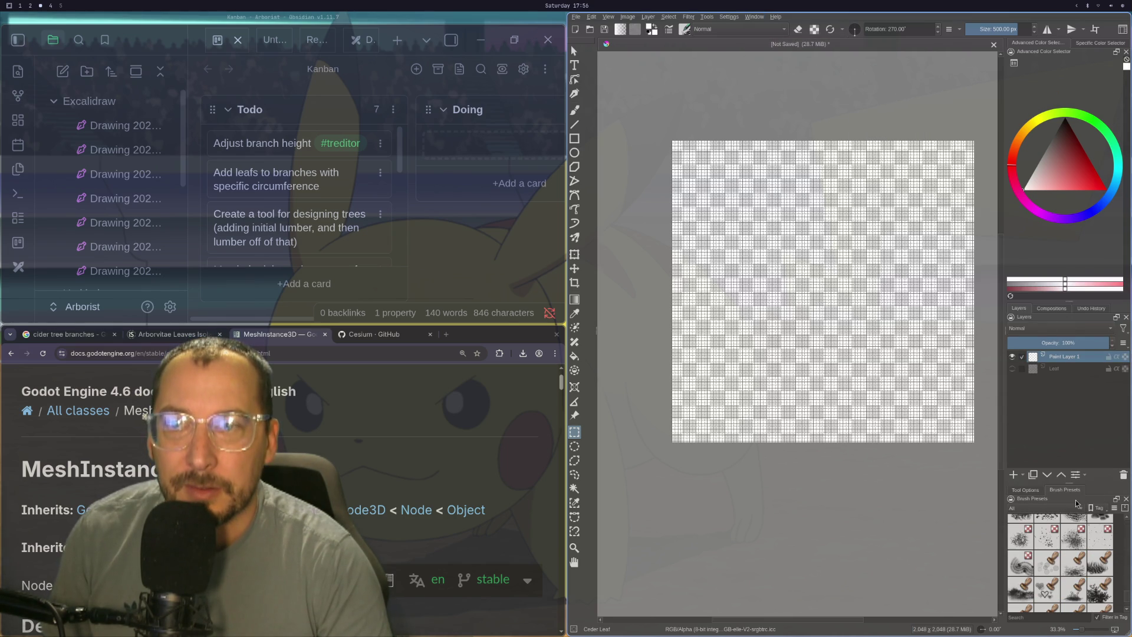
{"action": "left_click", "coordinate": [1026, 491]}
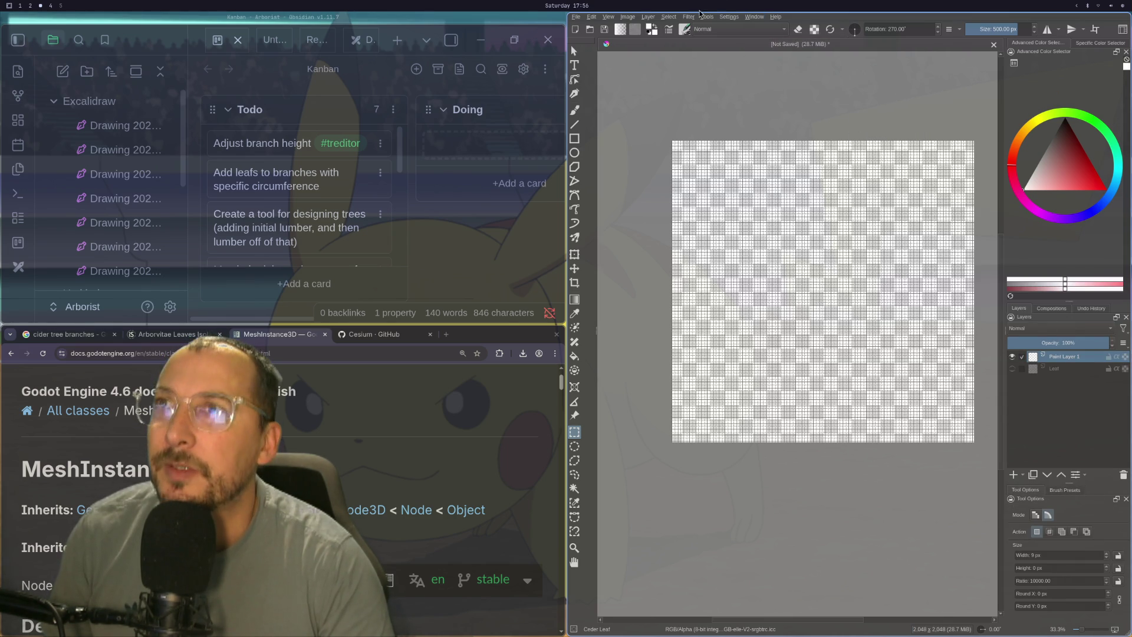
- Bring up the Patterns panel from the window menu, then close it
{"action": "left_click", "coordinate": [746, 17]}
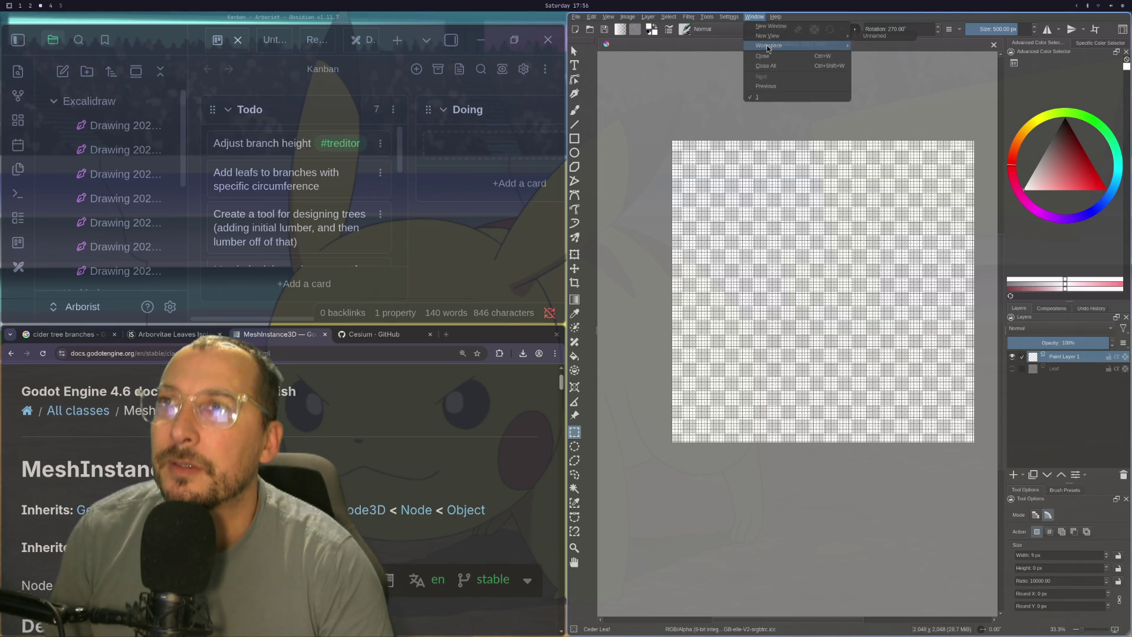
{"action": "mouse_move", "coordinate": [768, 47]}
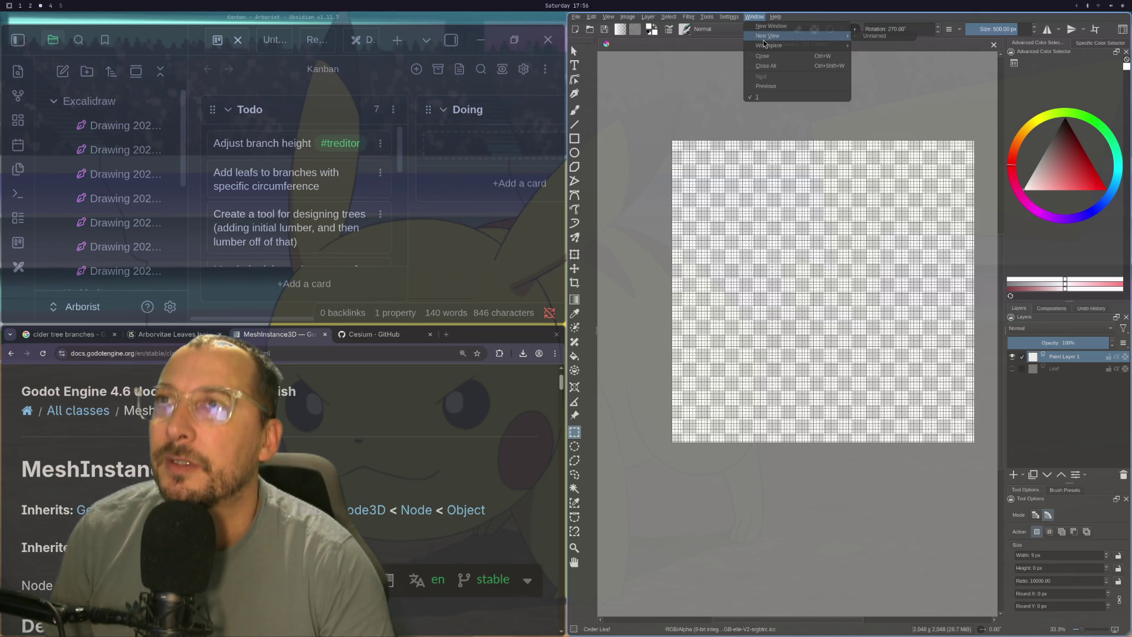
{"action": "mouse_move", "coordinate": [712, 20]}
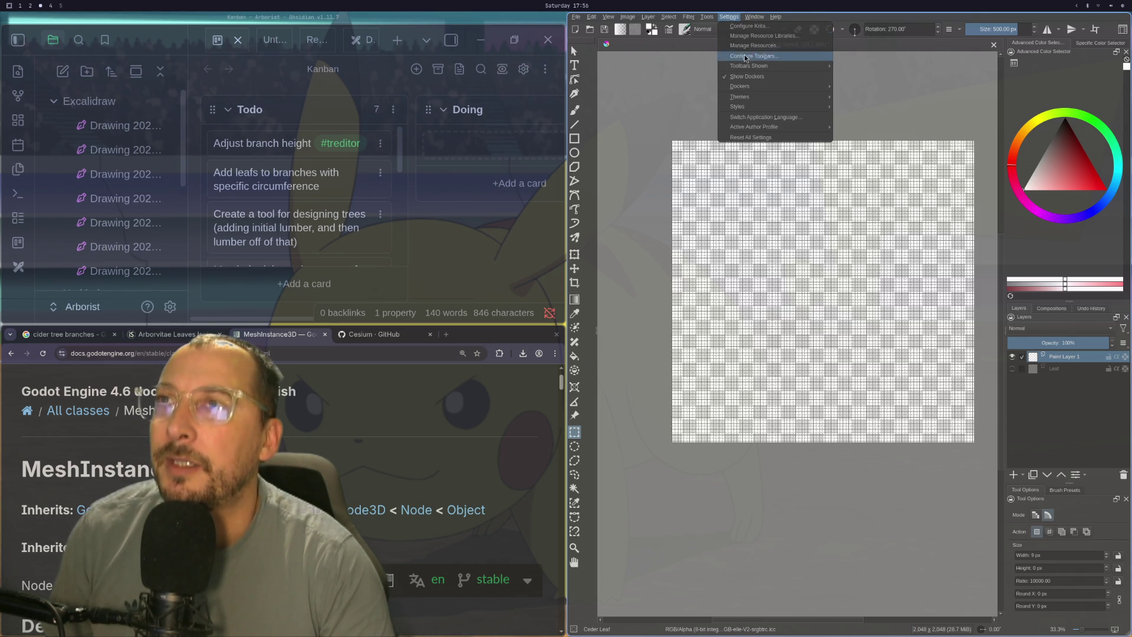
{"action": "mouse_move", "coordinate": [758, 88]}
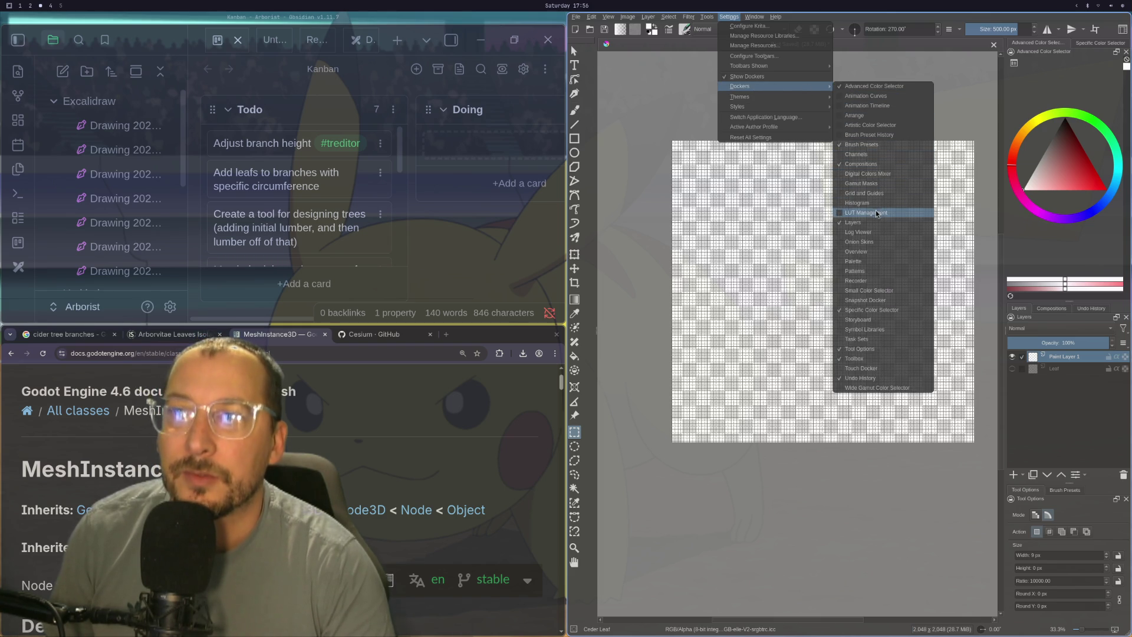
{"action": "left_click", "coordinate": [870, 272]}
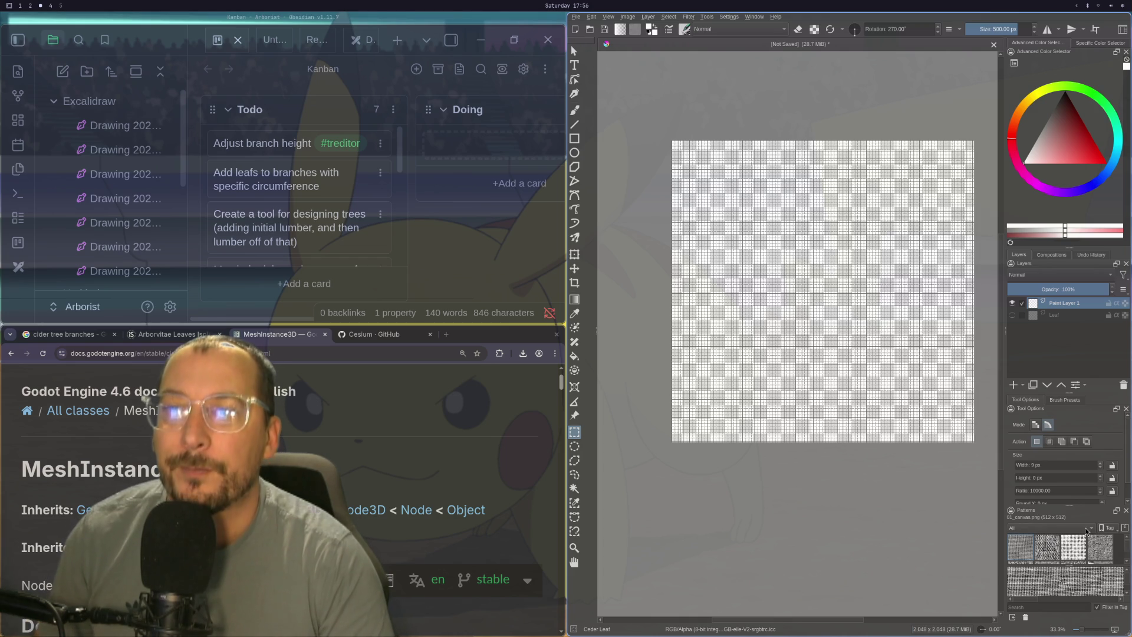
{"action": "left_click", "coordinate": [1126, 511]}
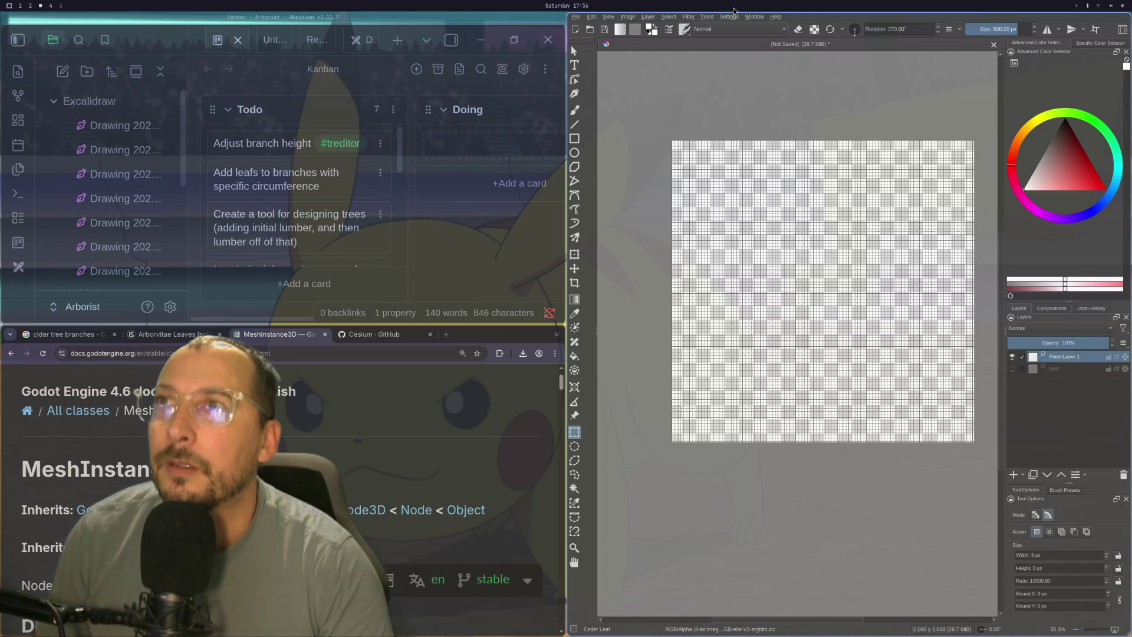
- Show the Grid and Guides docker from the Settings > Dockers list
{"action": "left_click", "coordinate": [729, 16]}
{"action": "mouse_move", "coordinate": [754, 107]}
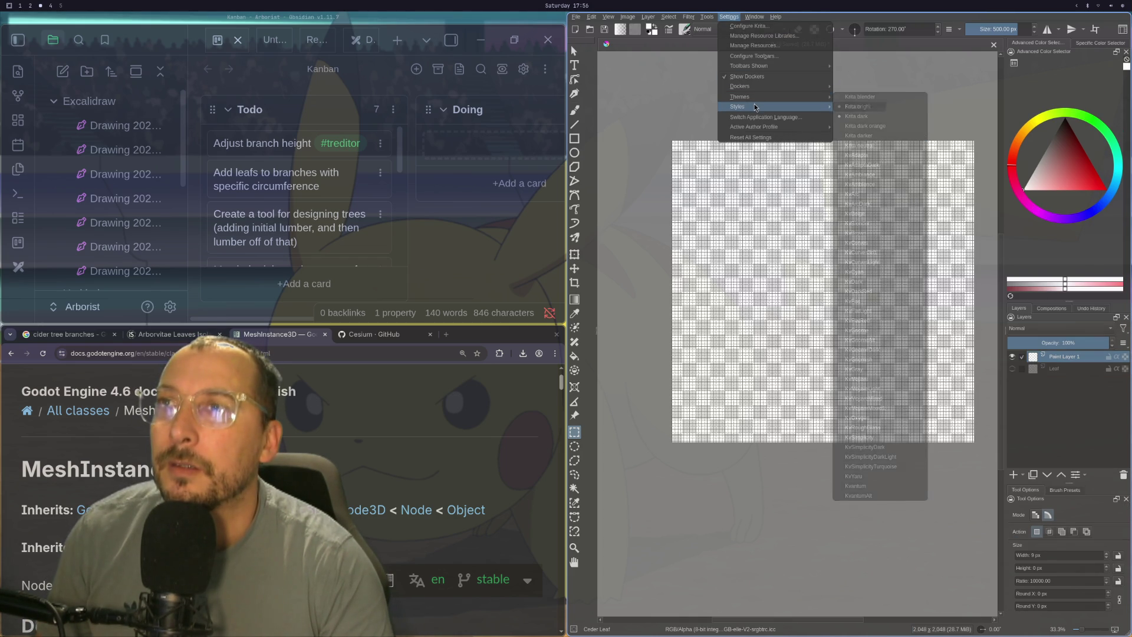
{"action": "mouse_move", "coordinate": [744, 86]}
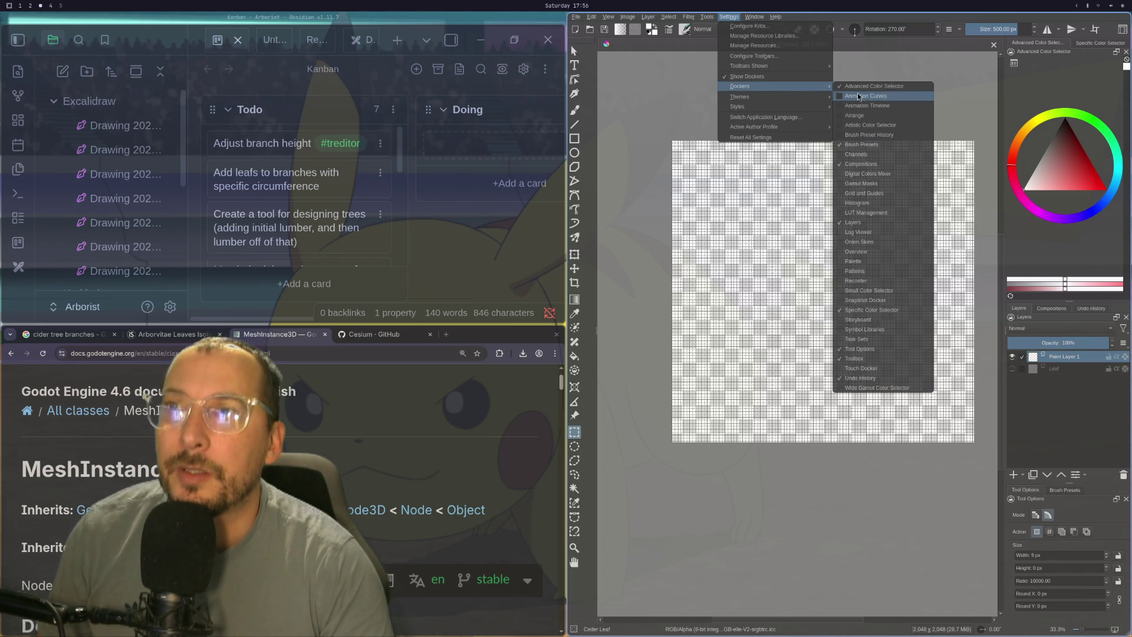
{"action": "left_click", "coordinate": [840, 194]}
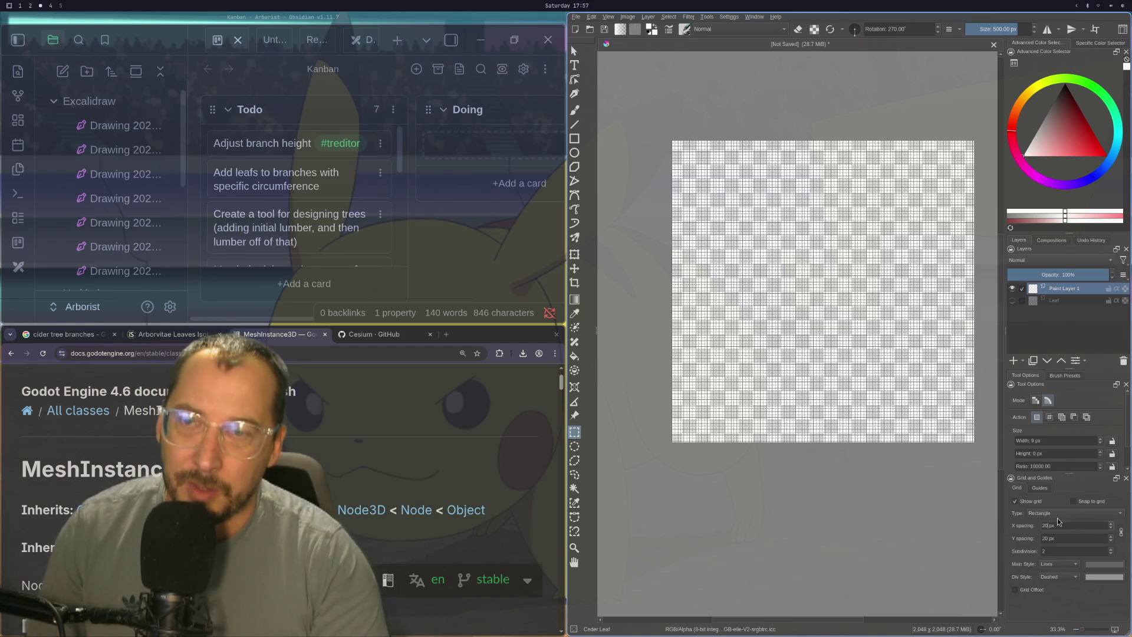
- Set the grid spacing to 128 px and try rectangular selections on the canvas
{"action": "key", "text": "BackSpace"}
{"action": "key", "text": "BackSpace"}
{"action": "type", "text": "128"}
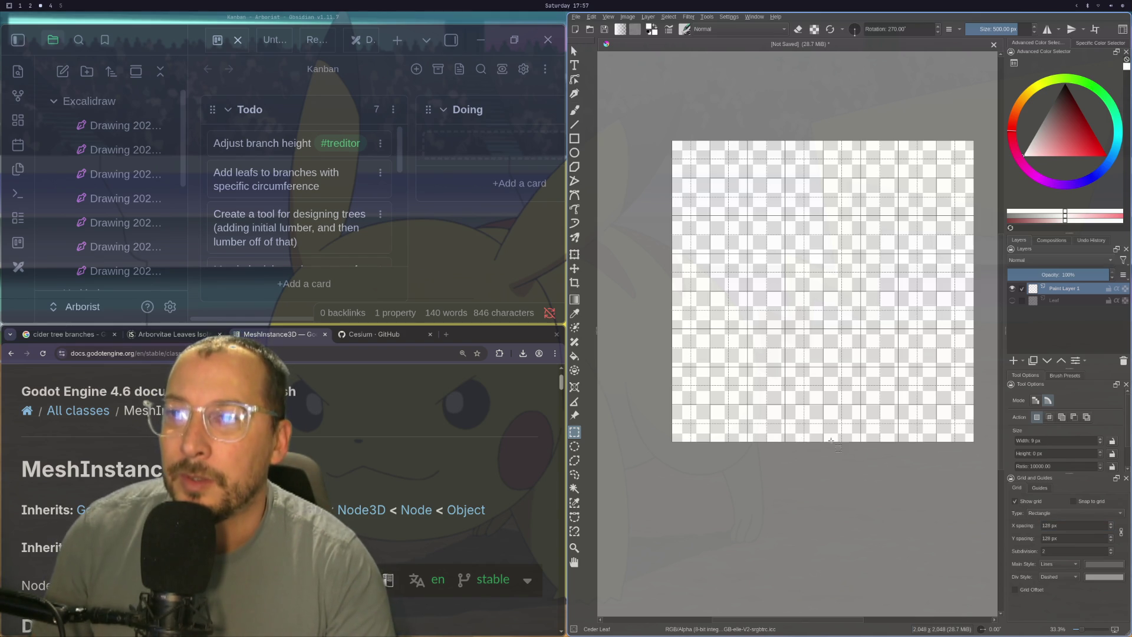
{"action": "left_click_drag", "start_coordinate": [788, 447], "coordinate": [860, 280]}
{"action": "left_click_drag", "start_coordinate": [807, 197], "coordinate": [781, 118]}
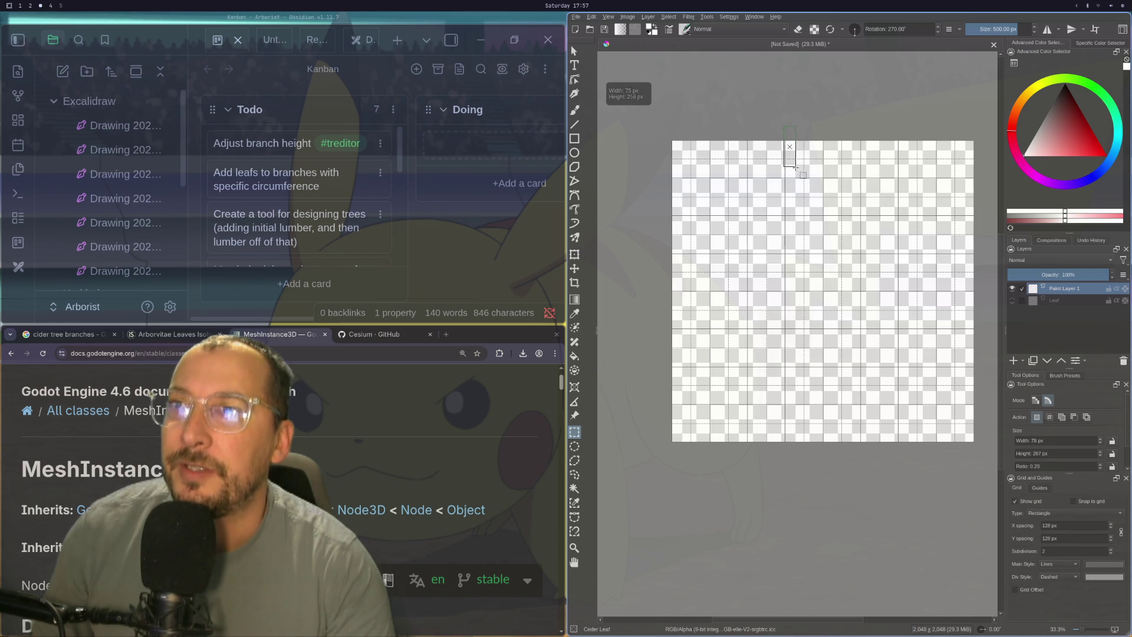
- Turn on Snap To > Snap Grid from the View menu
{"action": "left_click", "coordinate": [619, 18]}
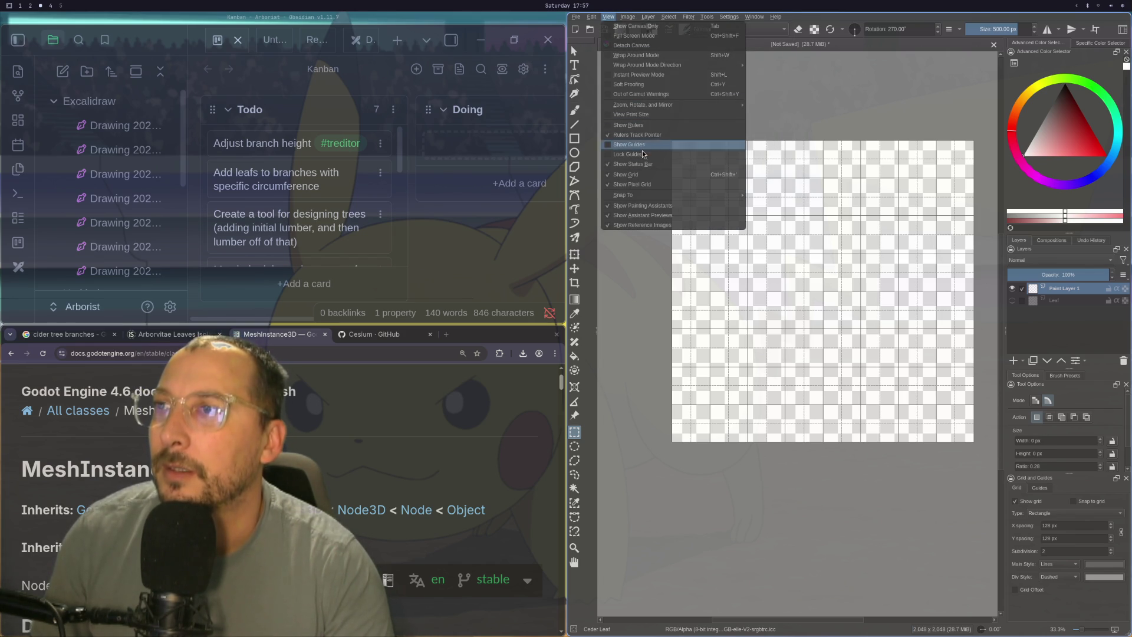
{"action": "mouse_move", "coordinate": [636, 194]}
{"action": "left_click", "coordinate": [759, 206]}
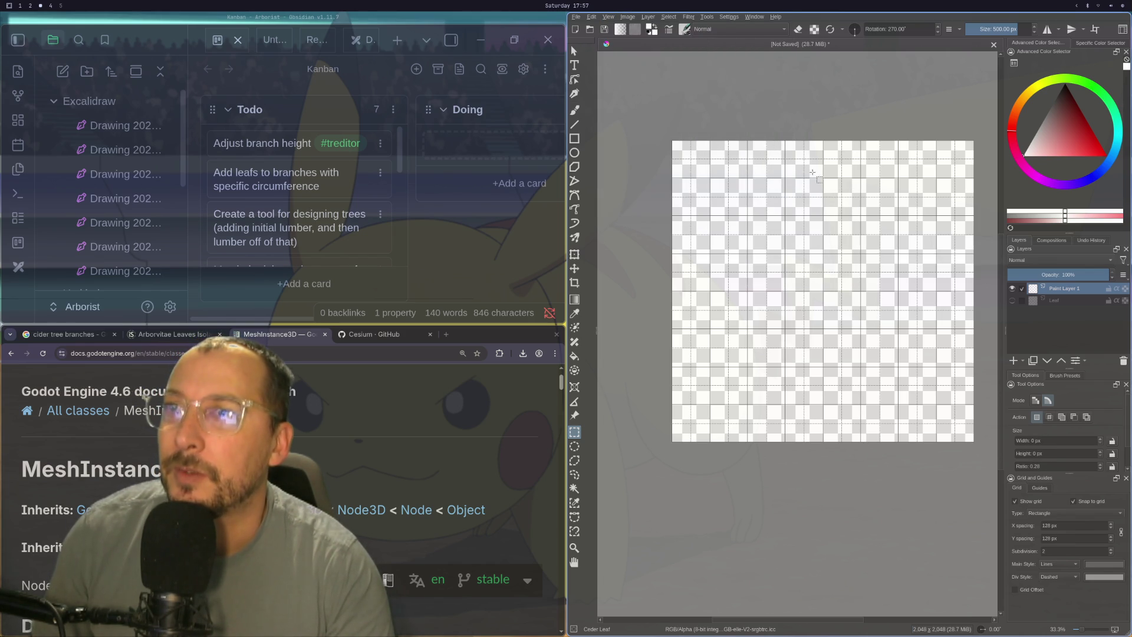
- Fill a tall grid-snapped strip left of centre with near-white, then deselect it
{"action": "mouse_move", "coordinate": [792, 130]}
{"action": "left_mouse_down"}
{"action": "mouse_move", "coordinate": [896, 479]}
{"action": "mouse_move", "coordinate": [862, 482]}
{"action": "left_mouse_up"}
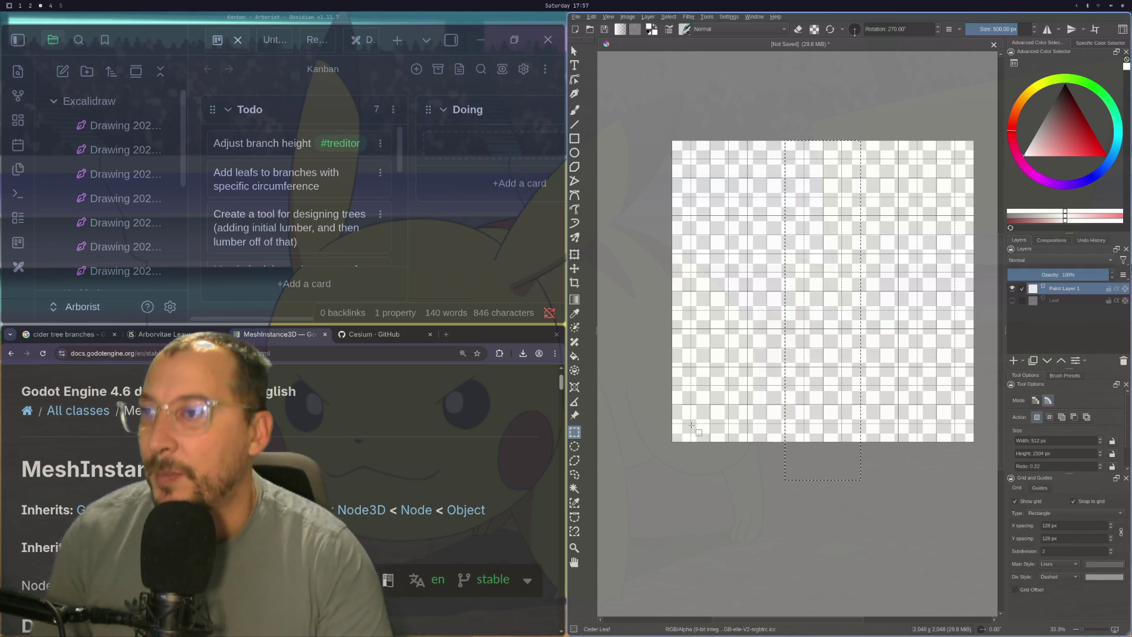
{"action": "left_click", "coordinate": [575, 357]}
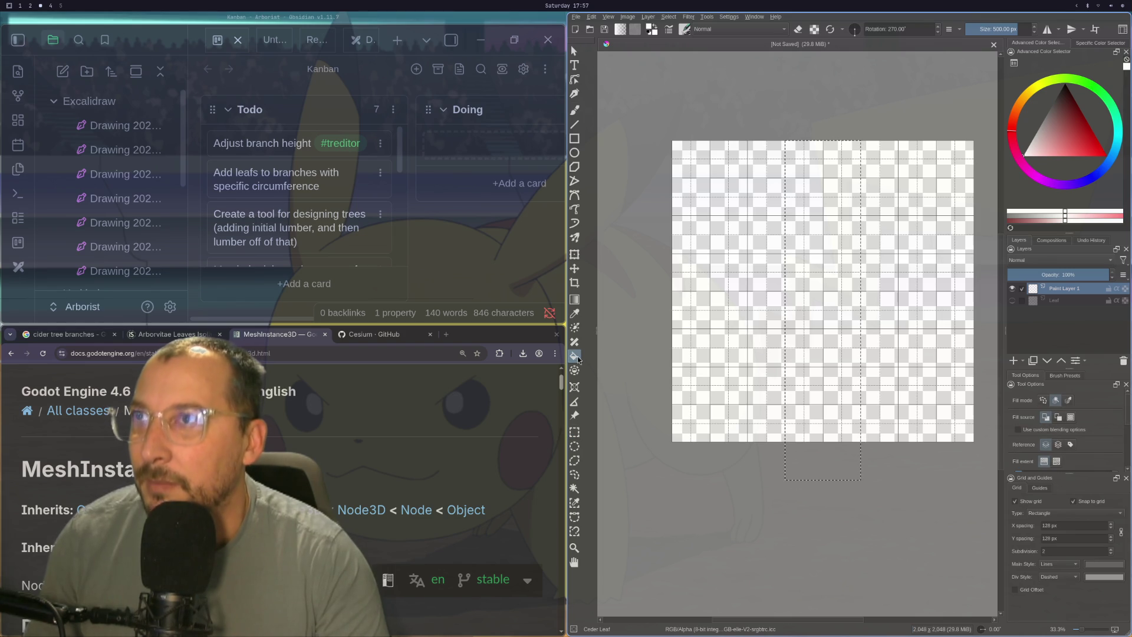
{"action": "left_click", "coordinate": [822, 269]}
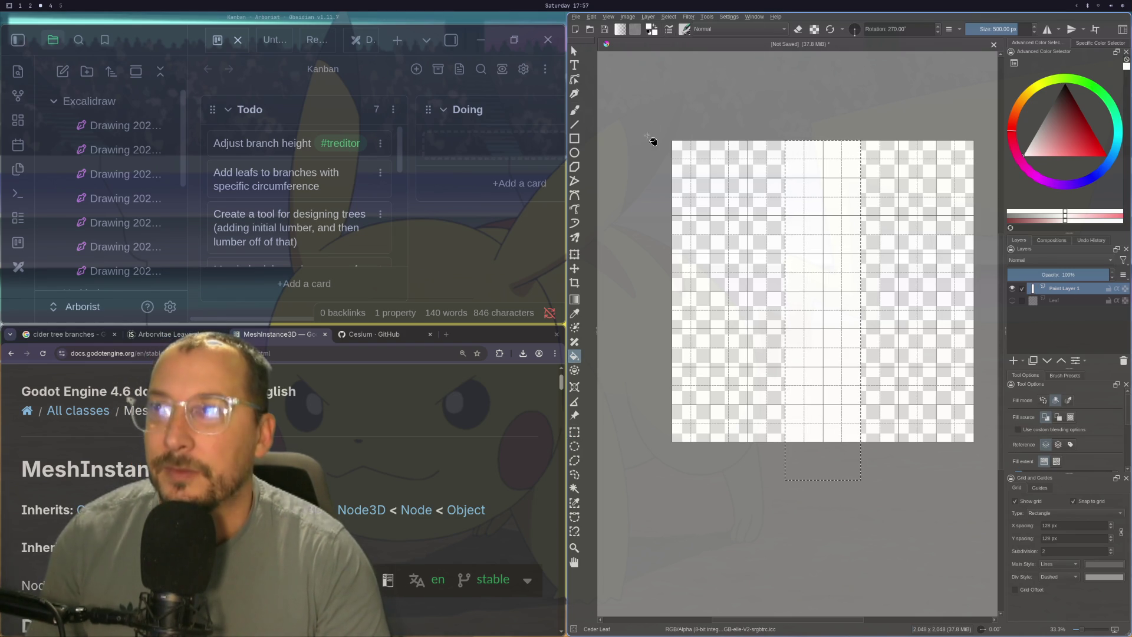
{"action": "left_click", "coordinate": [574, 50]}
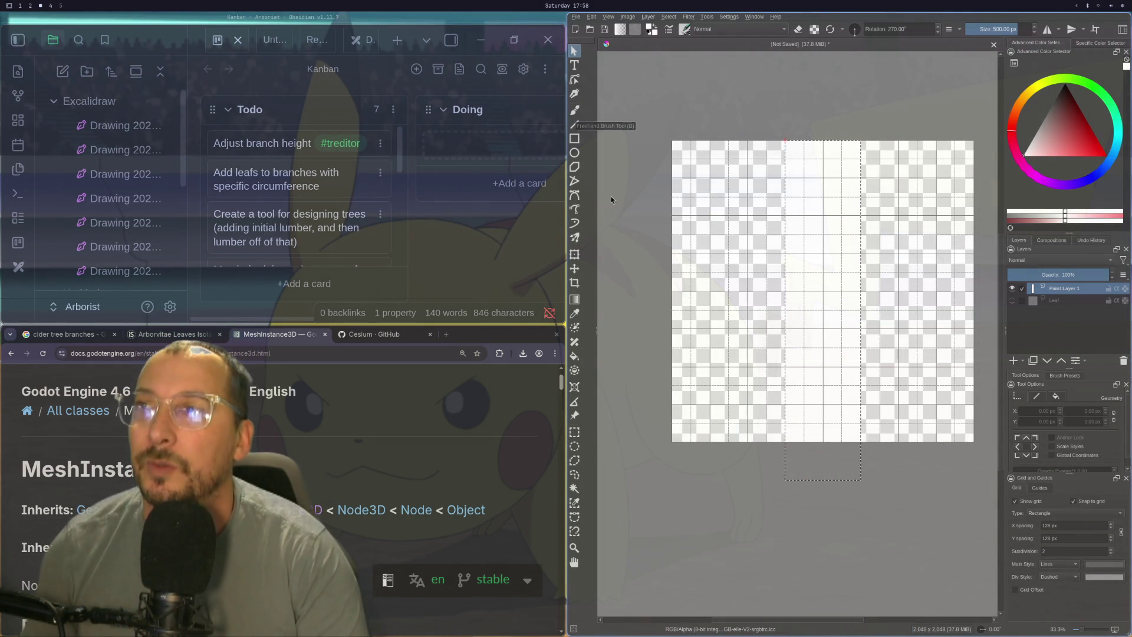
{"action": "left_click", "coordinate": [573, 436]}
{"action": "left_click", "coordinate": [690, 436]}
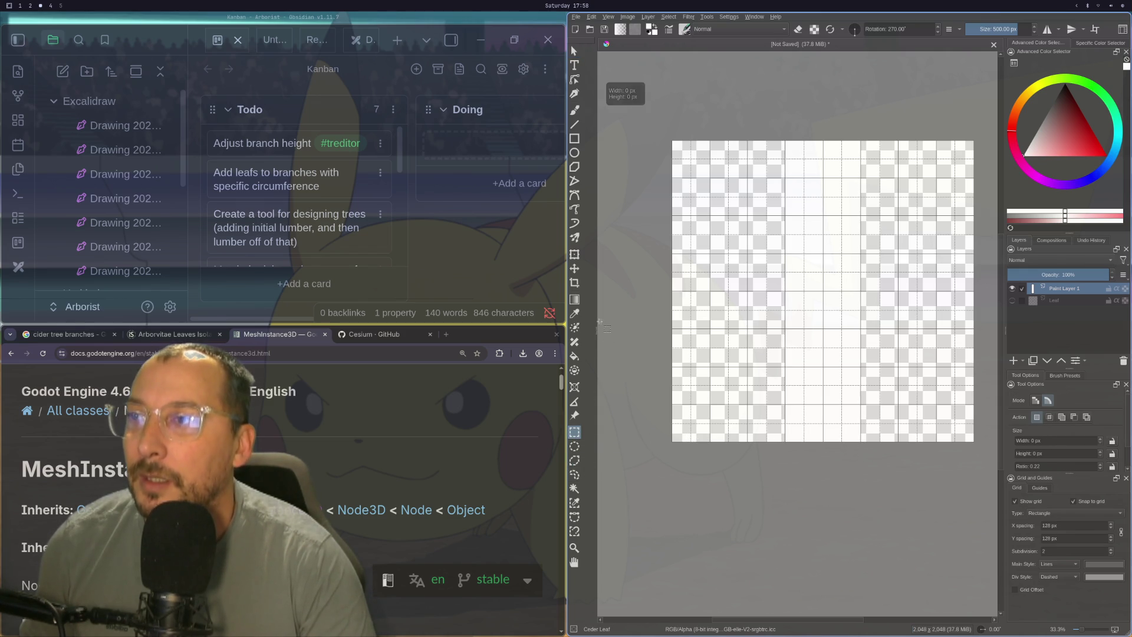
- With the freehand cedar-leaf brush, paint vertical foliage strokes up the left side, undoing failed tries
{"action": "key", "text": "b"}
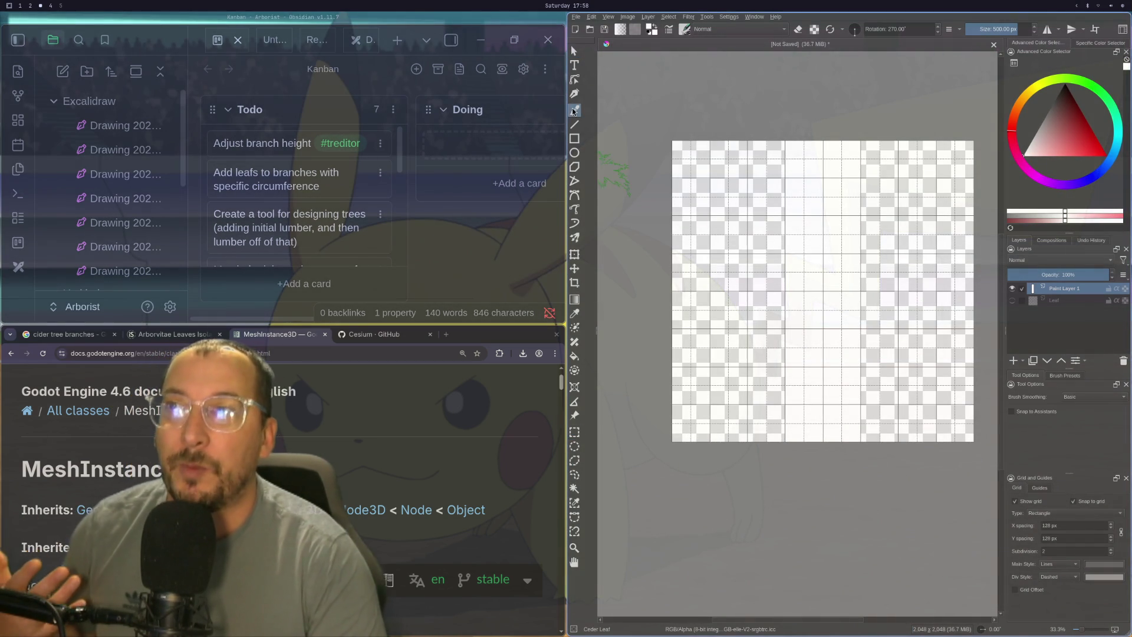
{"action": "left_click", "coordinate": [738, 150]}
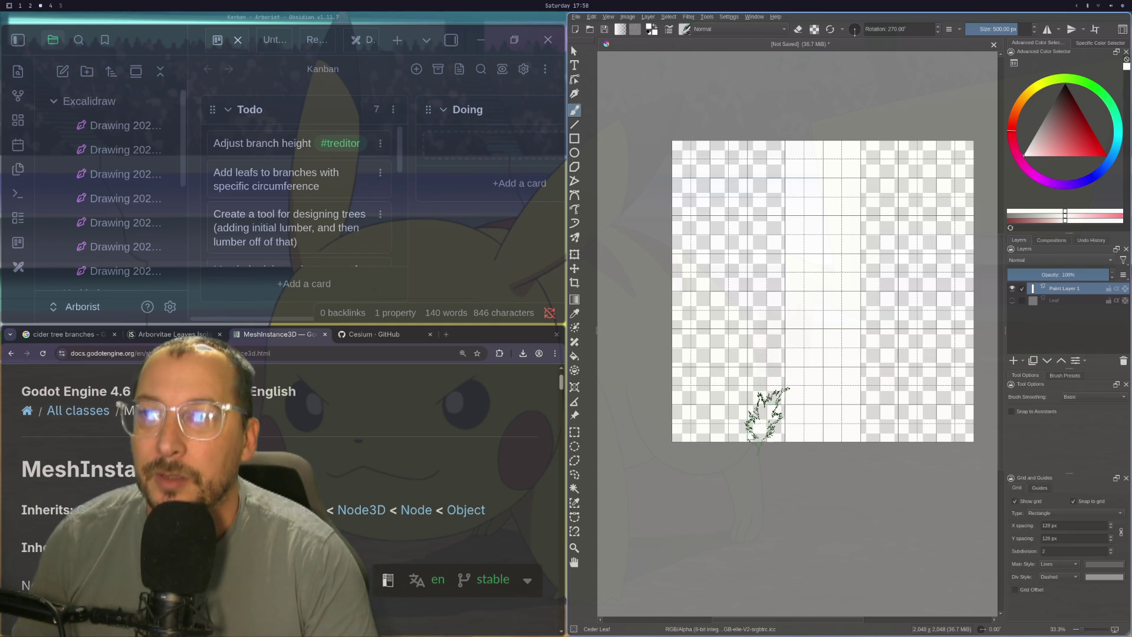
{"action": "left_click", "coordinate": [756, 415]}
{"action": "left_click_drag", "start_coordinate": [756, 415], "coordinate": [742, 171]}
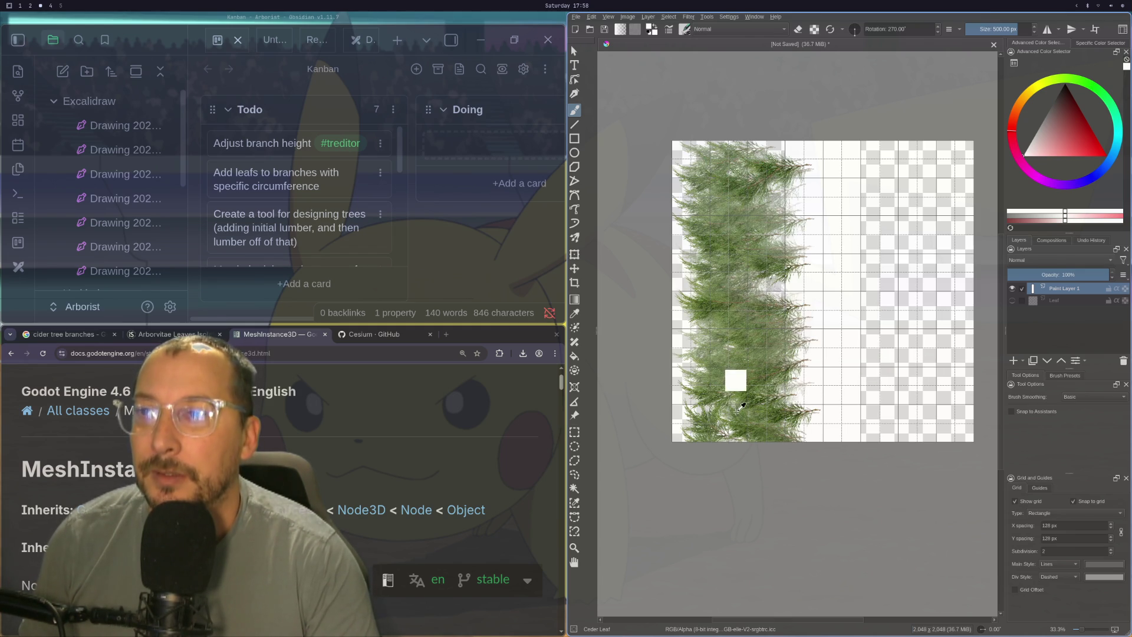
{"action": "key", "text": "ctrl+z"}
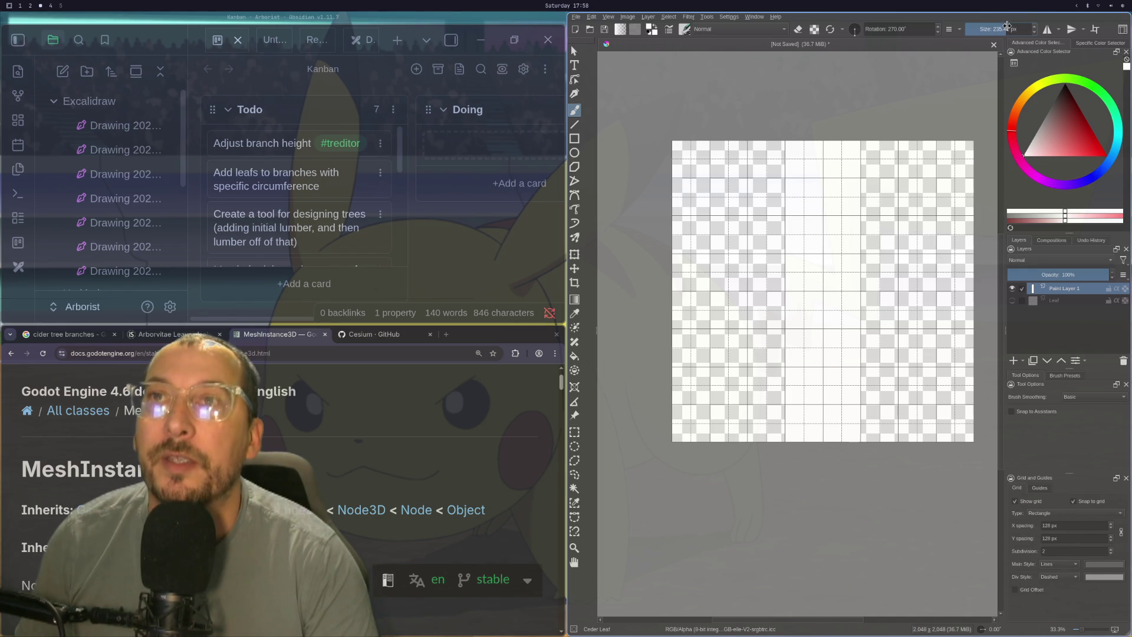
{"action": "left_click_drag", "start_coordinate": [778, 436], "coordinate": [767, 164]}
{"action": "key", "text": "ctrl+z"}
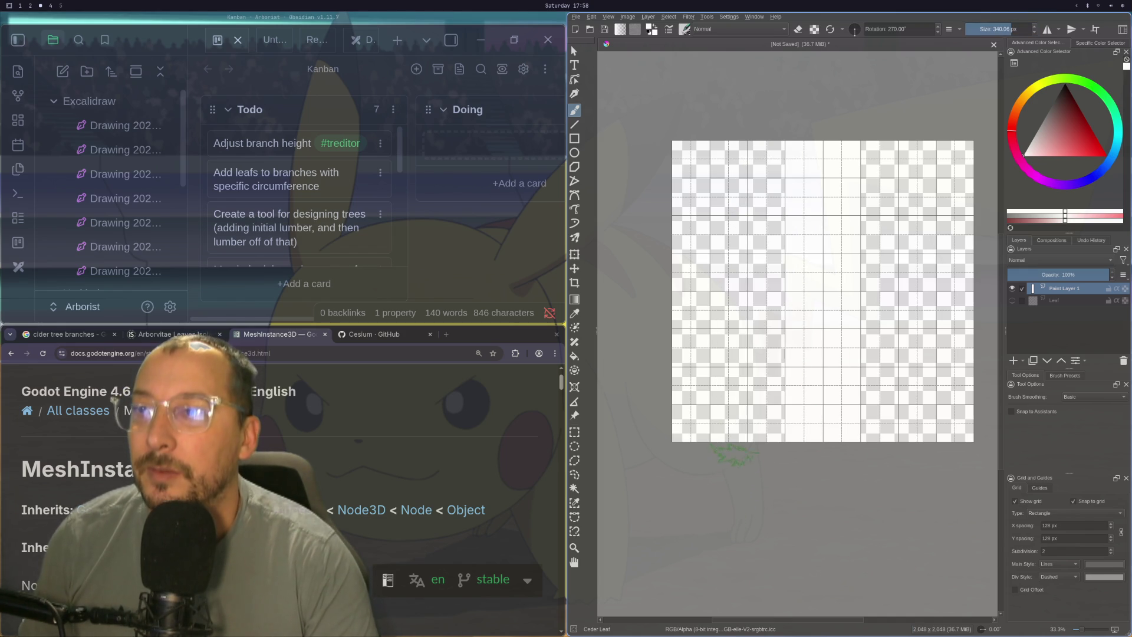
{"action": "mouse_move", "coordinate": [745, 430]}
{"action": "left_mouse_down"}
{"action": "mouse_move", "coordinate": [760, 307]}
{"action": "mouse_move", "coordinate": [745, 424]}
{"action": "mouse_move", "coordinate": [713, 233]}
{"action": "left_mouse_up"}
{"action": "key", "text": "ctrl+z"}
{"action": "key", "text": "ctrl+z"}
{"action": "left_click_drag", "start_coordinate": [731, 422], "coordinate": [741, 165]}
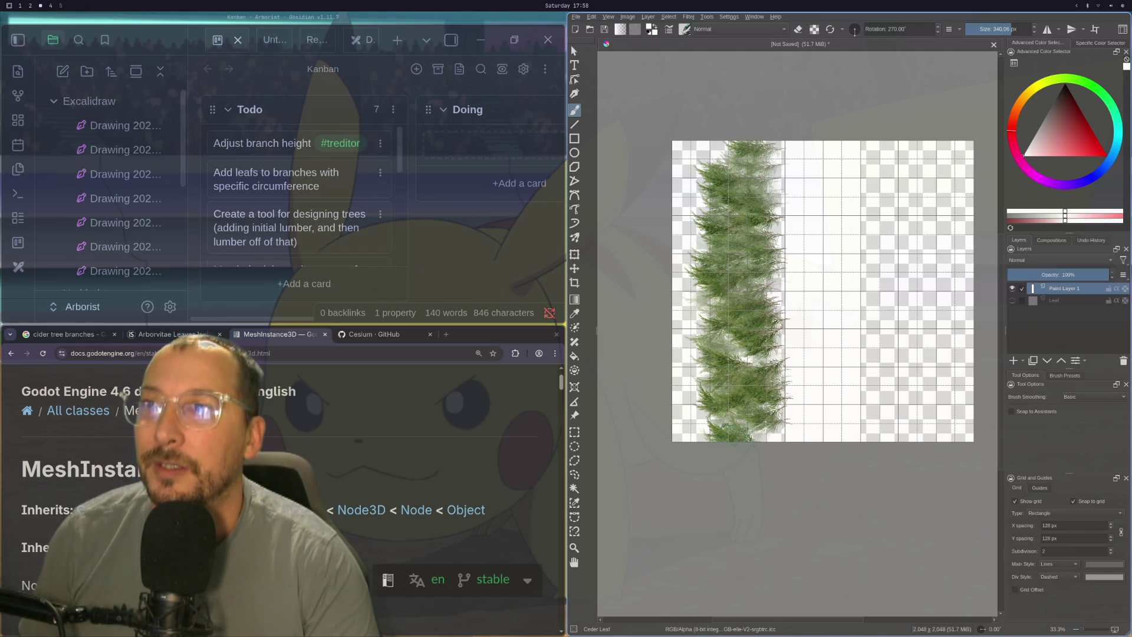
{"action": "key", "text": "ctrl+z"}
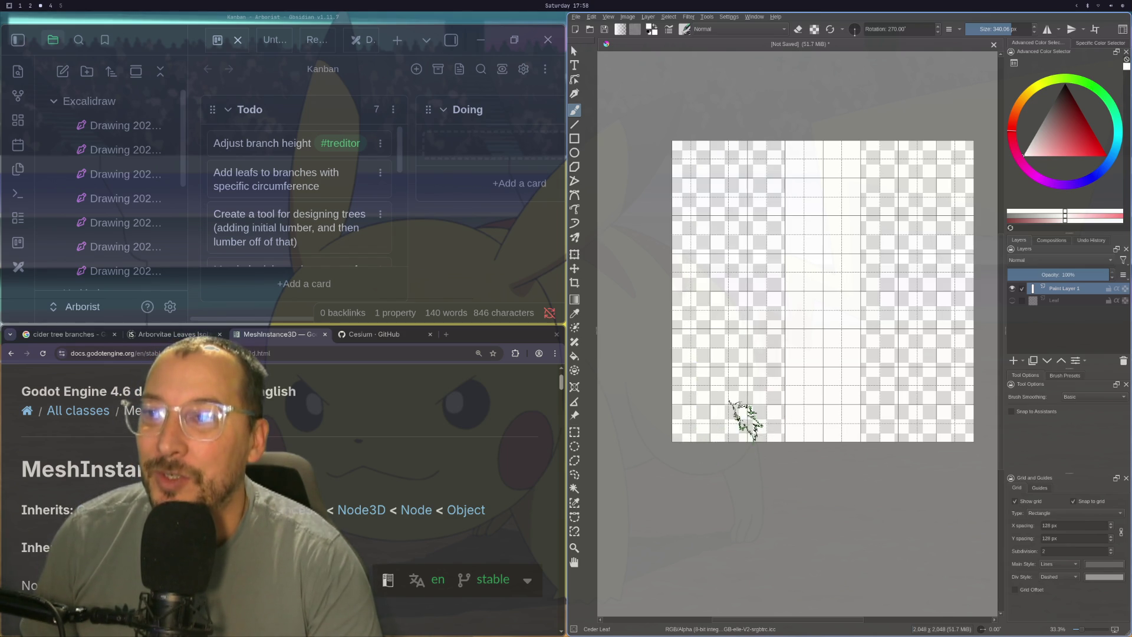
{"action": "mouse_move", "coordinate": [748, 422]}
{"action": "left_mouse_down"}
{"action": "mouse_move", "coordinate": [748, 363]}
{"action": "mouse_move", "coordinate": [720, 298]}
{"action": "mouse_move", "coordinate": [720, 145]}
{"action": "left_mouse_up"}
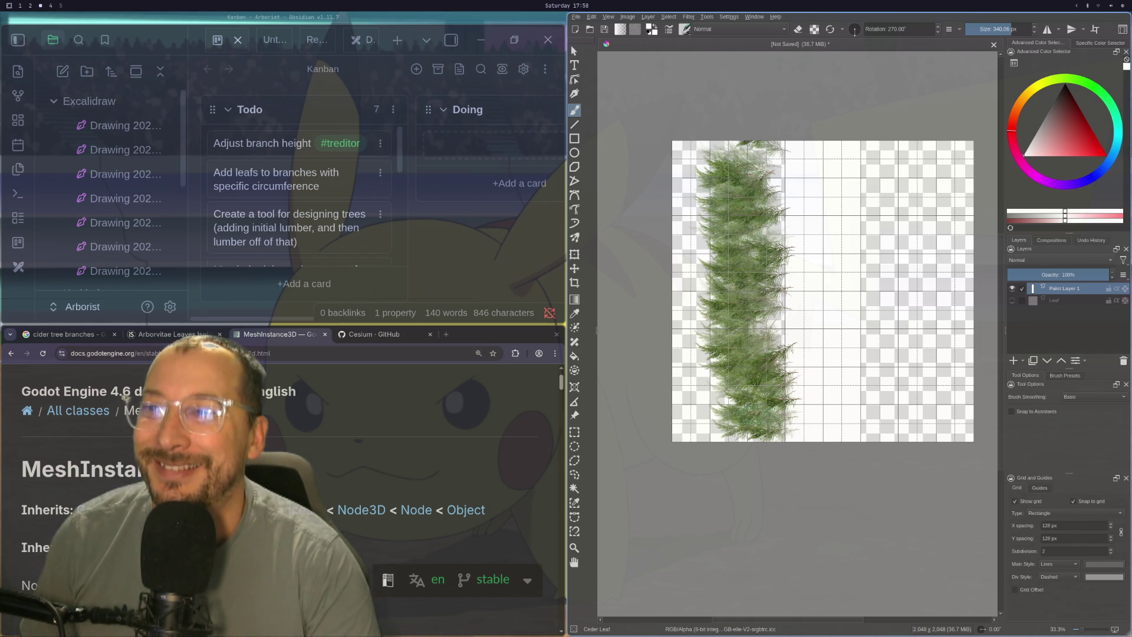
{"action": "left_click_drag", "start_coordinate": [730, 423], "coordinate": [731, 207]}
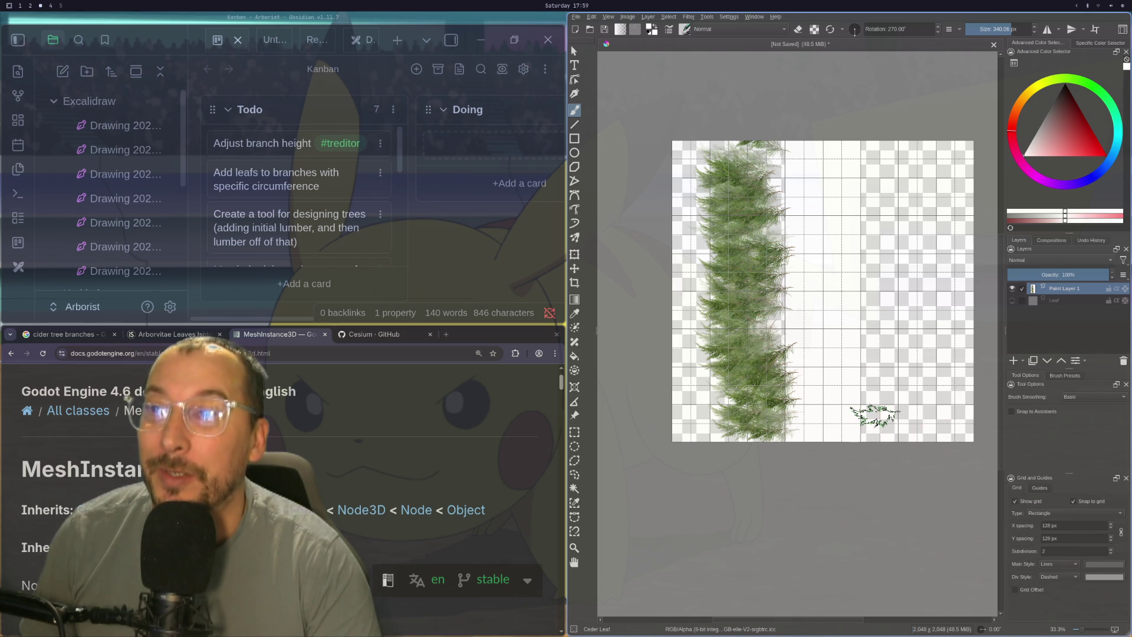
- Repaint cedar foliage columns on the left and right sides, undoing unwanted strokes
{"action": "key", "text": "ctrl+z"}
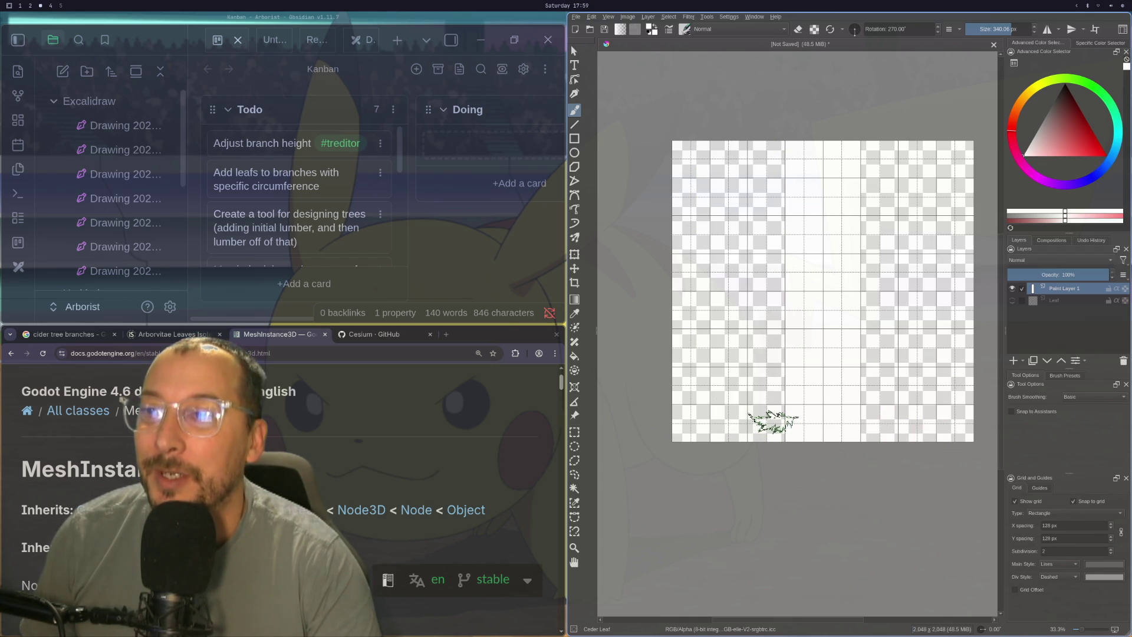
{"action": "left_click_drag", "start_coordinate": [774, 423], "coordinate": [745, 177]}
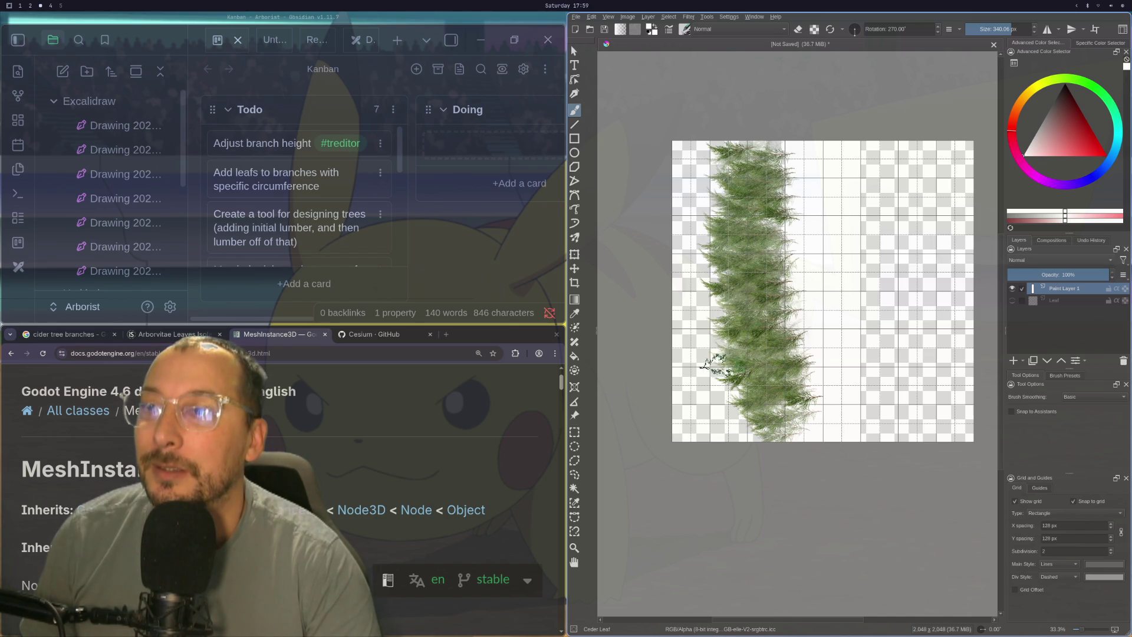
{"action": "left_click_drag", "start_coordinate": [740, 428], "coordinate": [734, 298]}
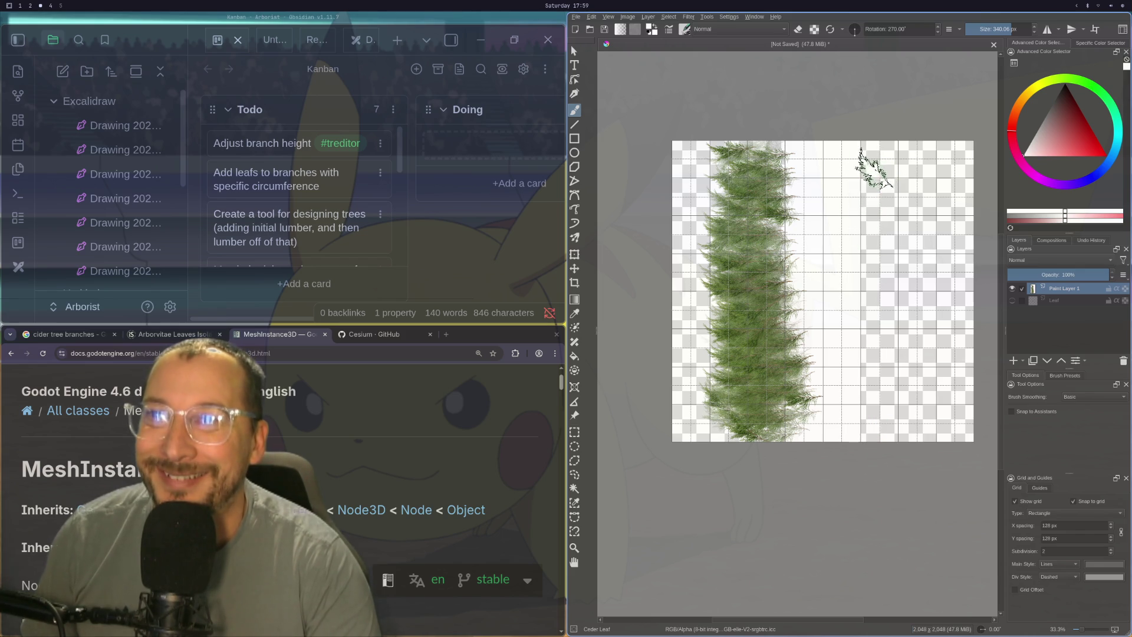
{"action": "left_click_drag", "start_coordinate": [874, 168], "coordinate": [870, 227]}
{"action": "key", "text": "ctrl+z"}
{"action": "left_click_drag", "start_coordinate": [871, 154], "coordinate": [891, 422]}
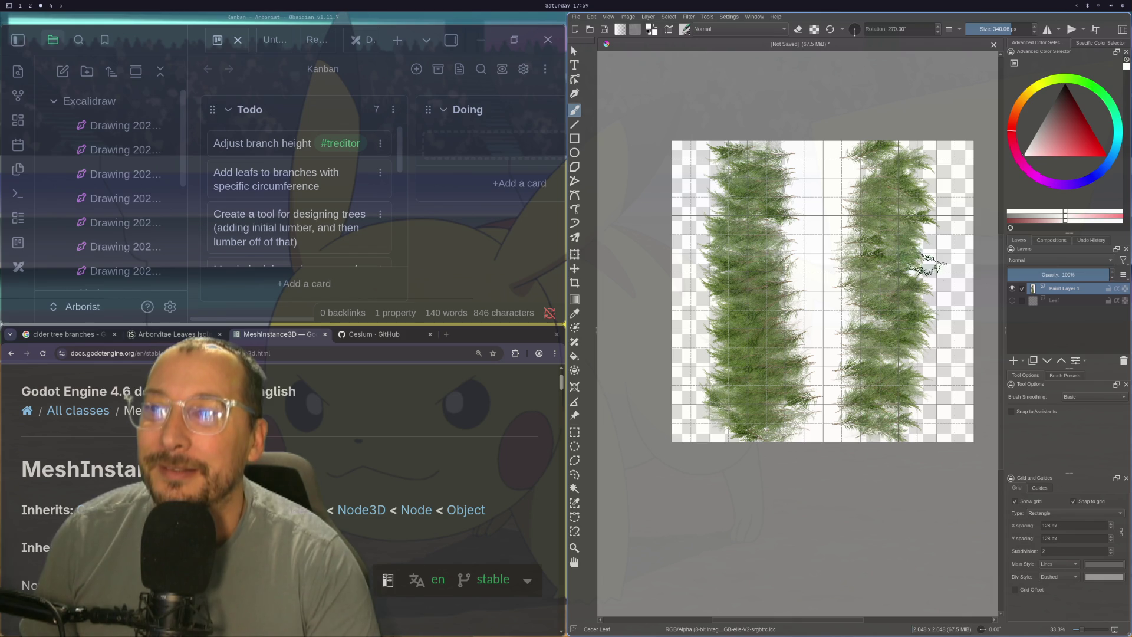
{"action": "left_click_drag", "start_coordinate": [913, 152], "coordinate": [920, 421]}
{"action": "key", "text": "ctrl+z"}
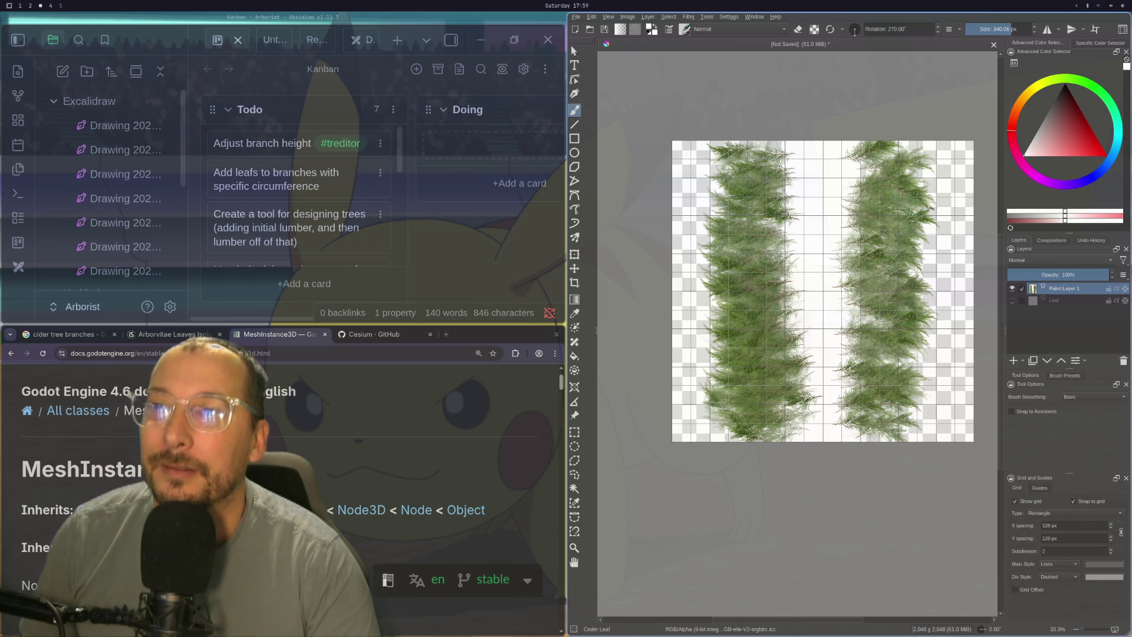
{"action": "left_click_drag", "start_coordinate": [929, 158], "coordinate": [913, 445]}
{"action": "key", "text": "ctrl+z"}
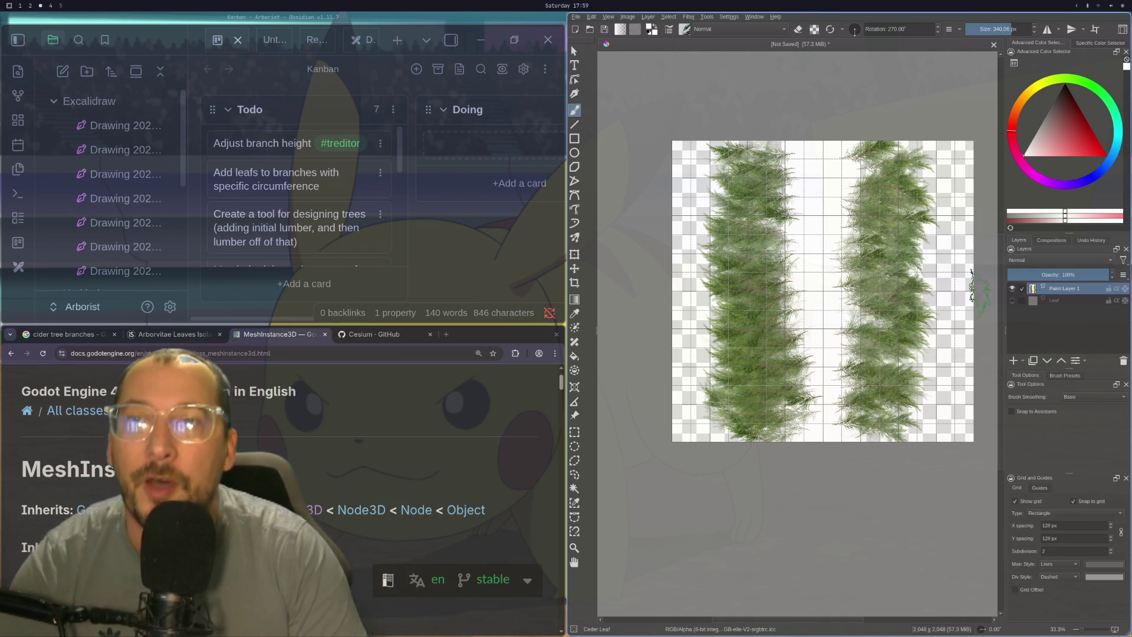
- Delete both foliage columns and undo two further test strokes, leaving the canvas empty
{"action": "key", "text": "Delete"}
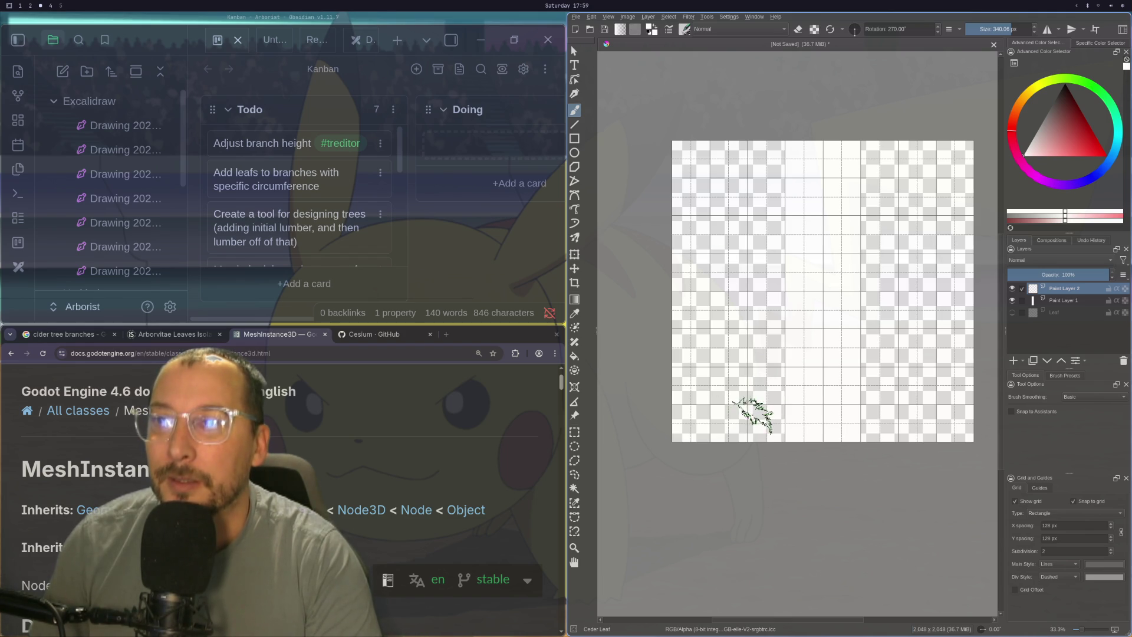
{"action": "left_click_drag", "start_coordinate": [755, 415], "coordinate": [760, 199]}
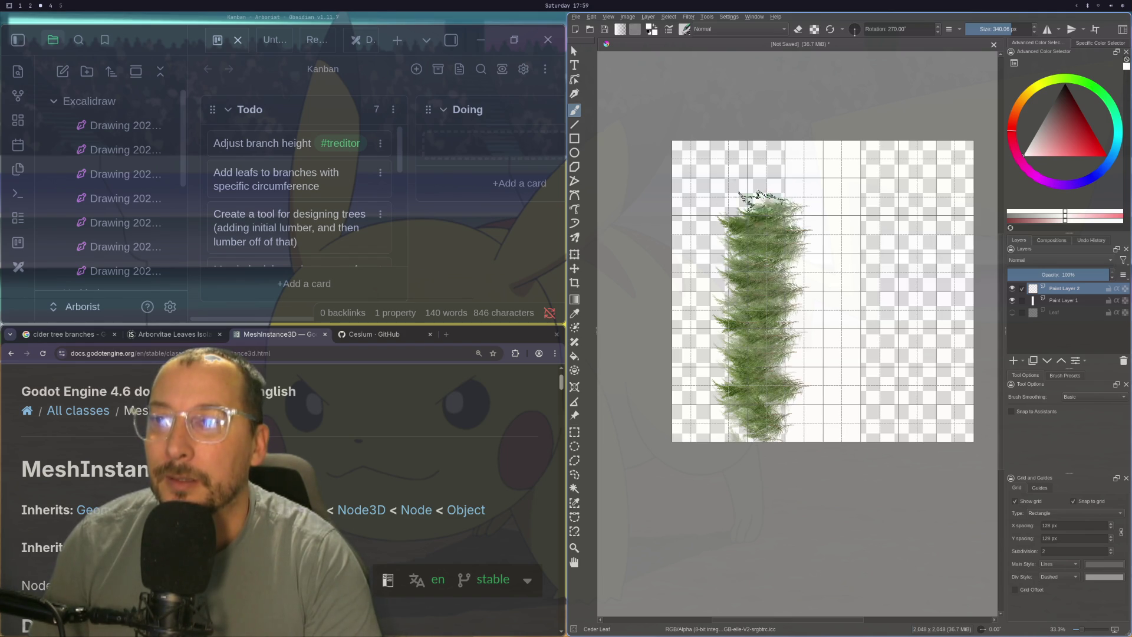
{"action": "key", "text": "ctrl+z"}
{"action": "left_click_drag", "start_coordinate": [731, 421], "coordinate": [760, 156]}
{"action": "key", "text": "ctrl+z"}
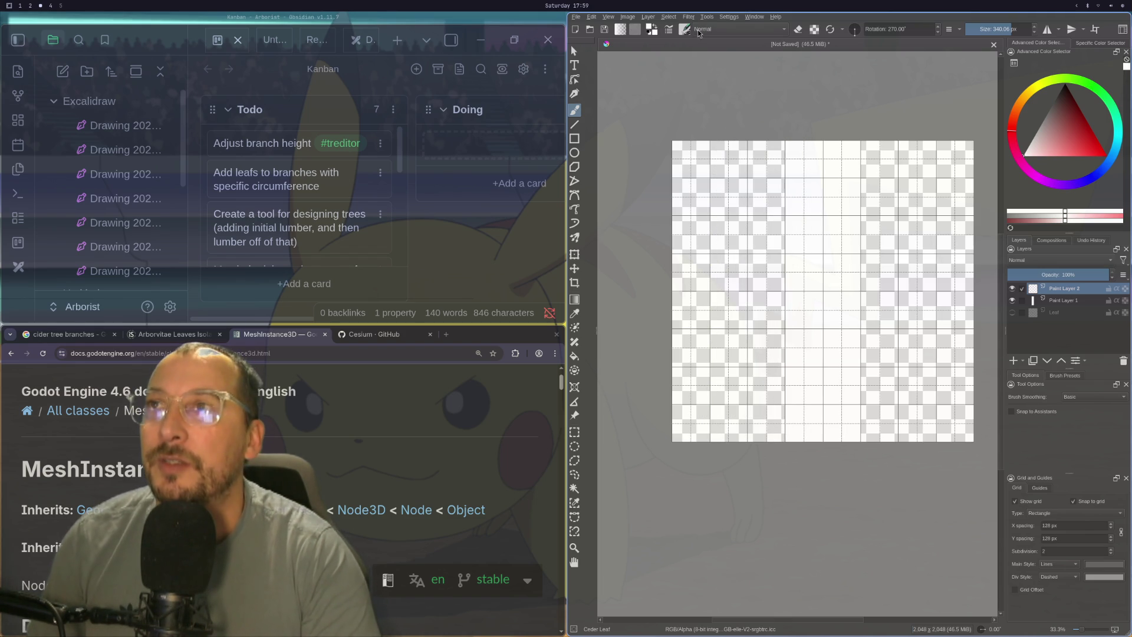
{"action": "left_click", "coordinate": [684, 30]}
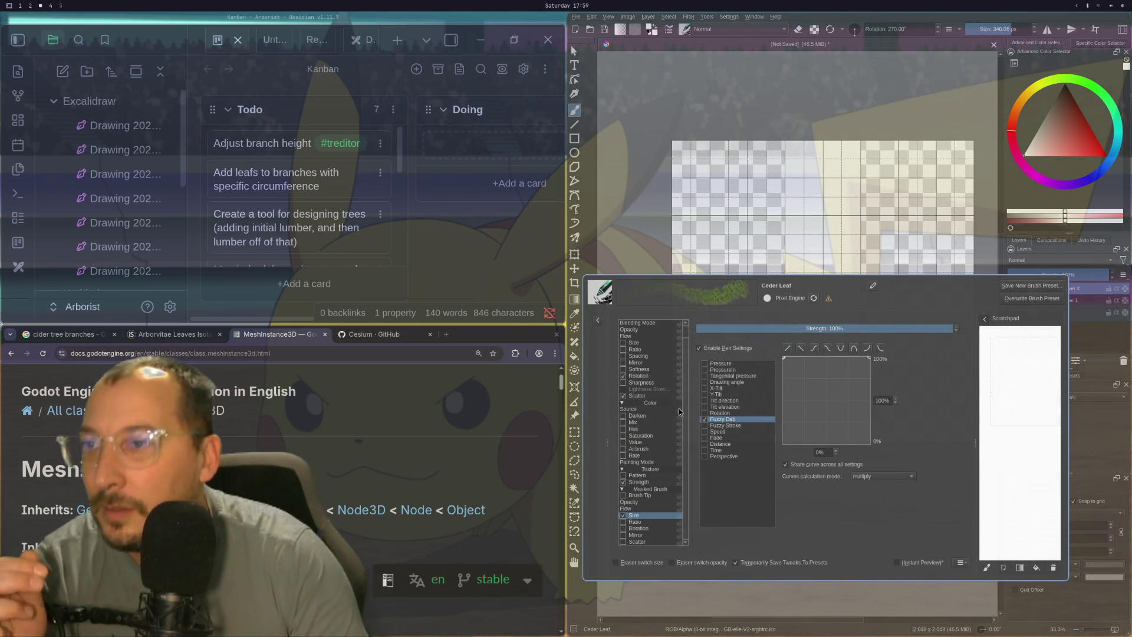
- Flatten the Size > Fuzzy Dab curve near 0%, checking it with undone test strokes
{"action": "scroll", "coordinate": [677, 409], "scroll_direction": "down", "scroll_amount": 1}
{"action": "left_click_drag", "start_coordinate": [783, 359], "coordinate": [763, 408]}
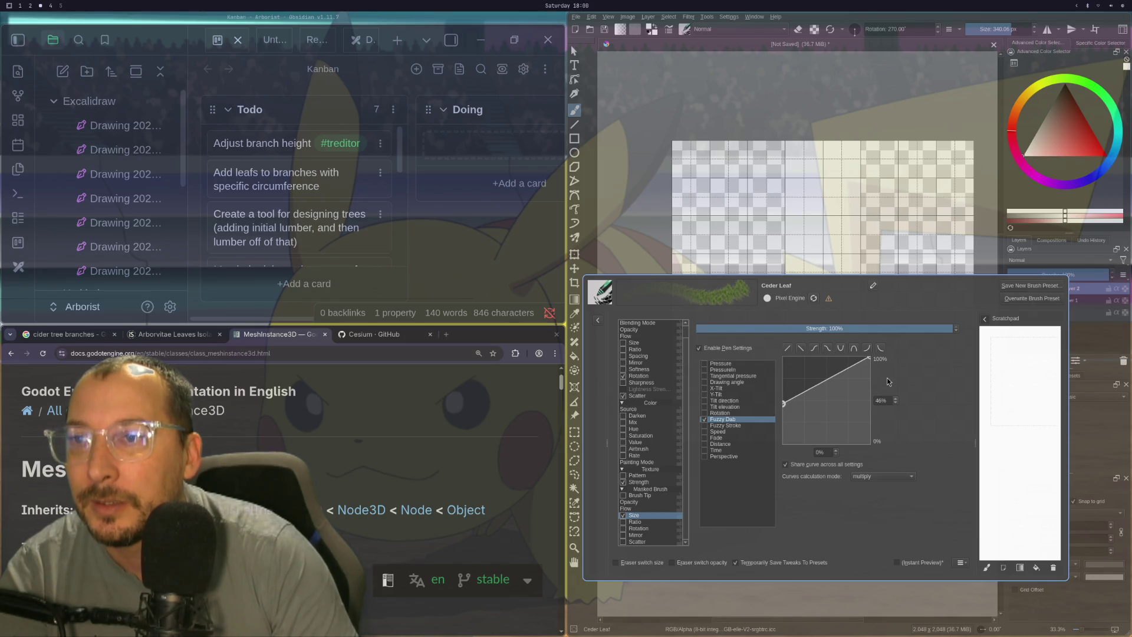
{"action": "mouse_move", "coordinate": [870, 357]}
{"action": "left_mouse_down"}
{"action": "mouse_move", "coordinate": [876, 395]}
{"action": "mouse_move", "coordinate": [909, 409]}
{"action": "left_mouse_up"}
{"action": "mouse_move", "coordinate": [693, 259]}
{"action": "left_mouse_down"}
{"action": "mouse_move", "coordinate": [734, 162]}
{"action": "mouse_move", "coordinate": [778, 203]}
{"action": "left_mouse_up"}
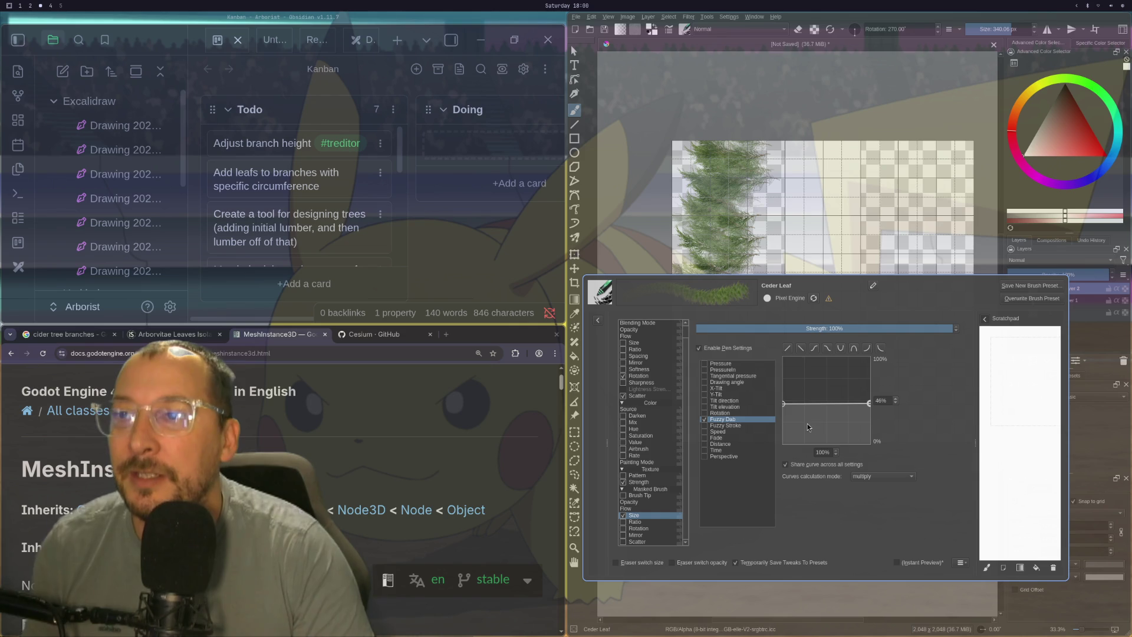
{"action": "left_click_drag", "start_coordinate": [783, 403], "coordinate": [772, 438]}
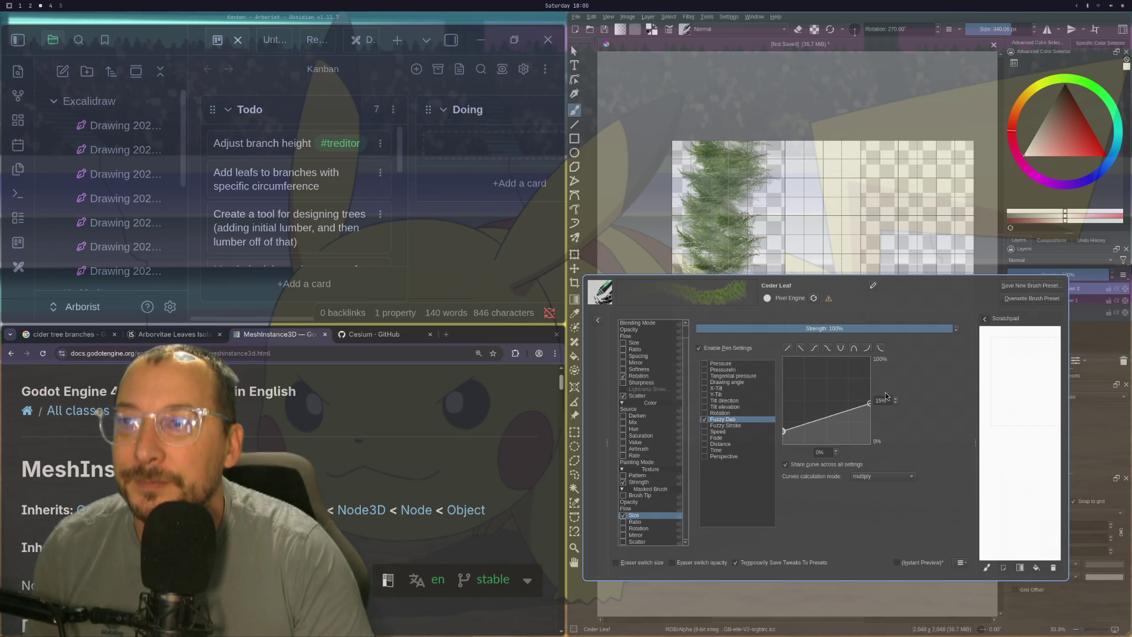
{"action": "left_click_drag", "start_coordinate": [869, 401], "coordinate": [873, 428]}
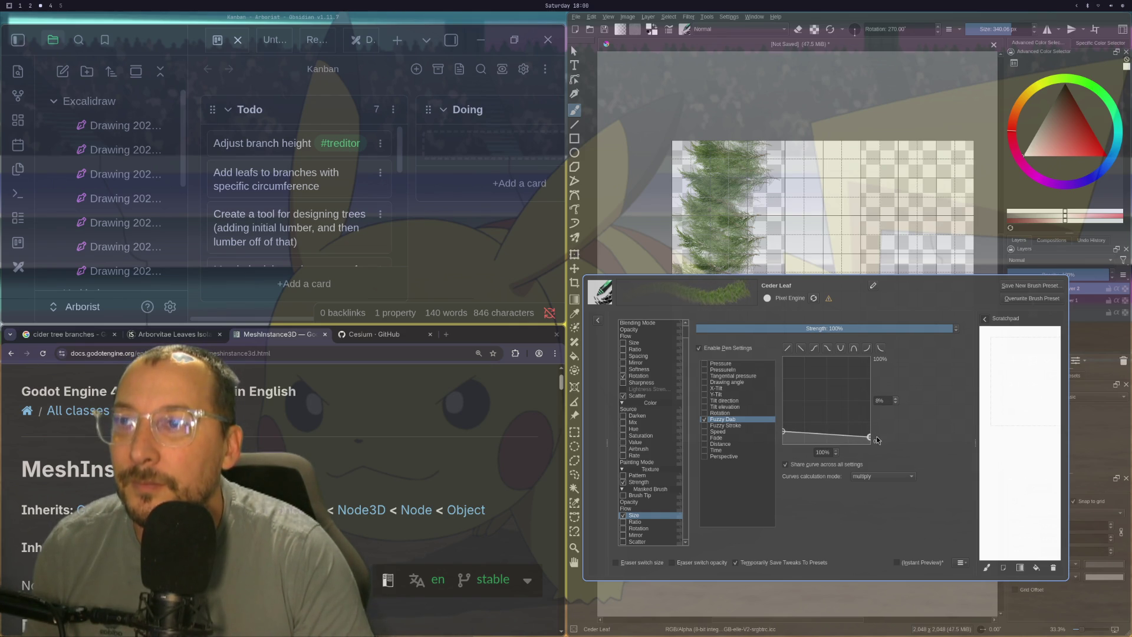
{"action": "key", "text": "ctrl+z"}
{"action": "left_click_drag", "start_coordinate": [736, 276], "coordinate": [749, 139]}
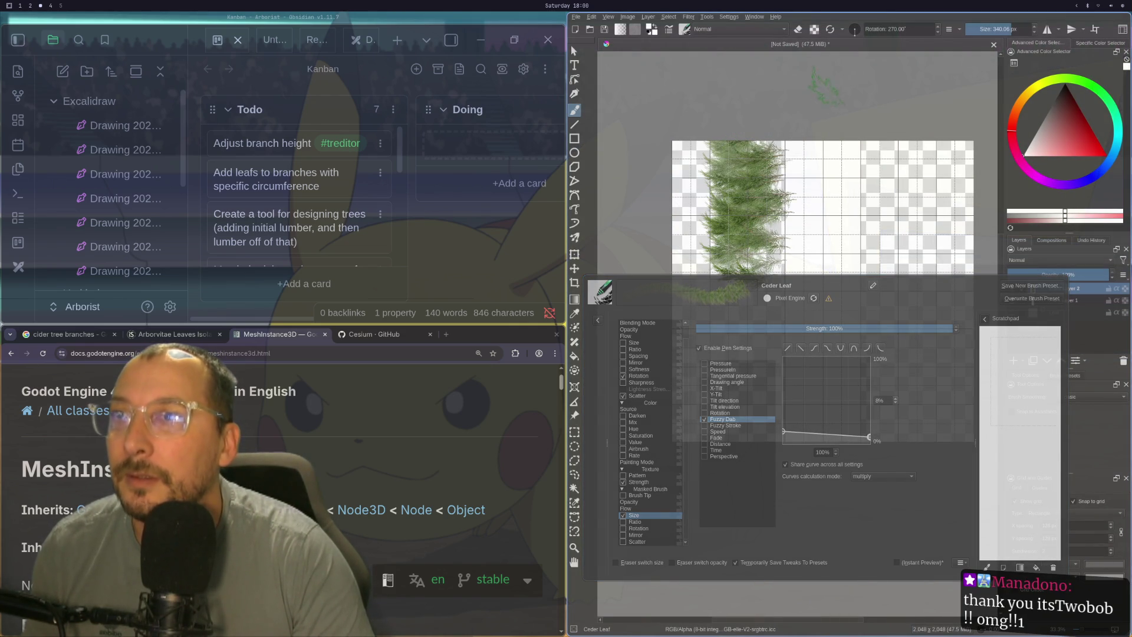
{"action": "key", "text": "ctrl+z"}
{"action": "key", "text": "ctrl+z"}
{"action": "key", "text": "ctrl+z"}
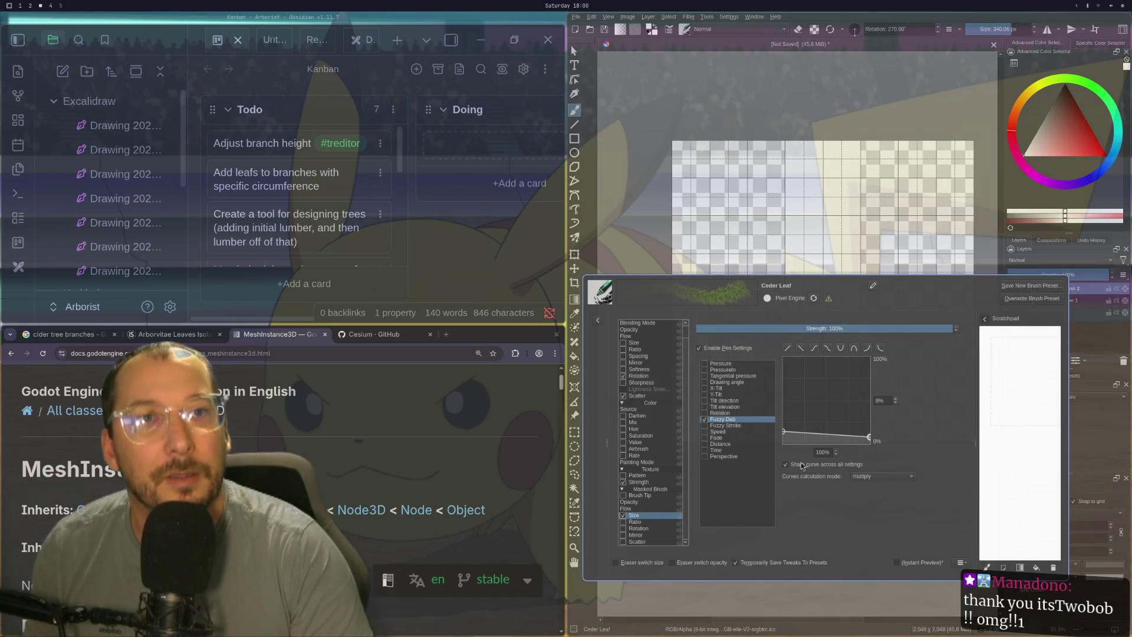
- Enable Scatter and lower its Pressure curve's right end to about 70%
{"action": "scroll", "coordinate": [637, 485], "scroll_direction": "up", "scroll_amount": 1}
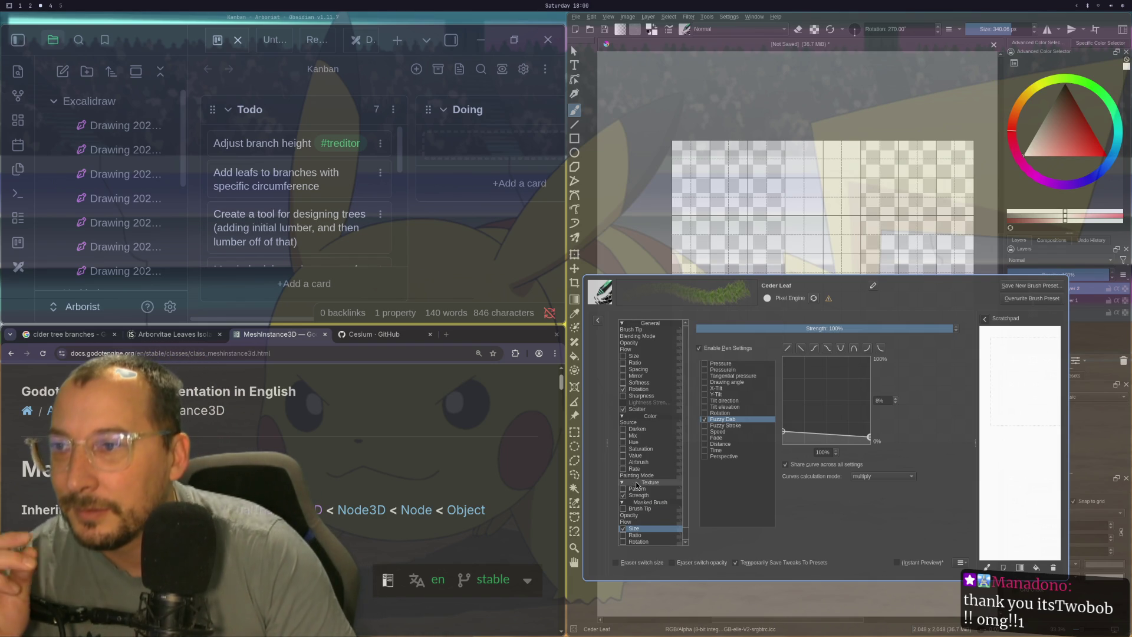
{"action": "left_click", "coordinate": [642, 404]}
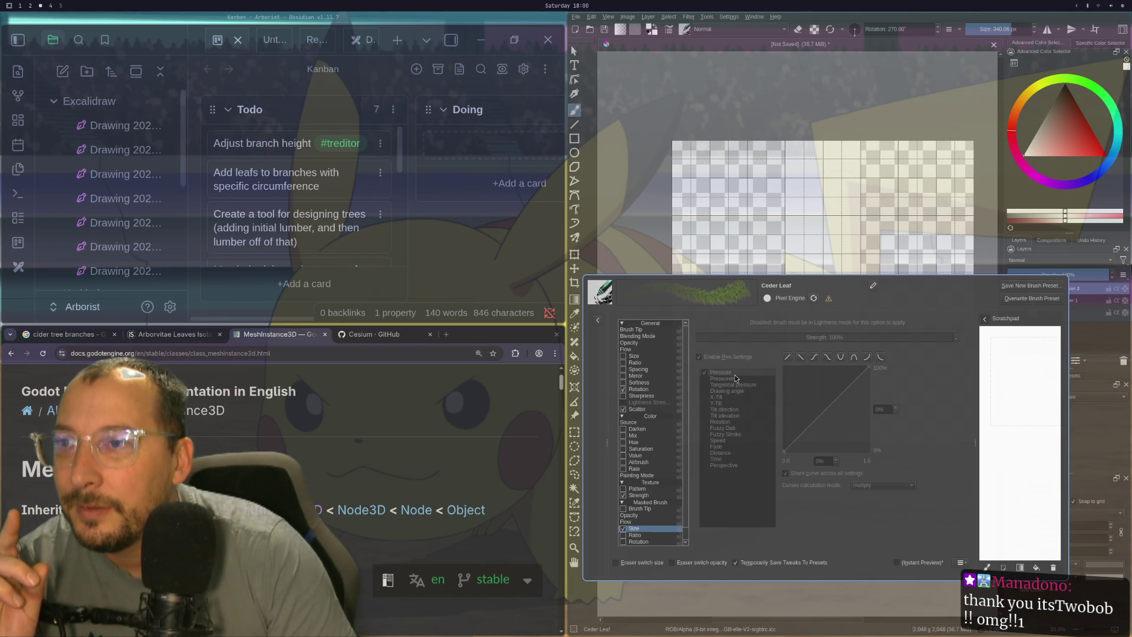
{"action": "left_click", "coordinate": [642, 416]}
{"action": "left_click", "coordinate": [648, 410]}
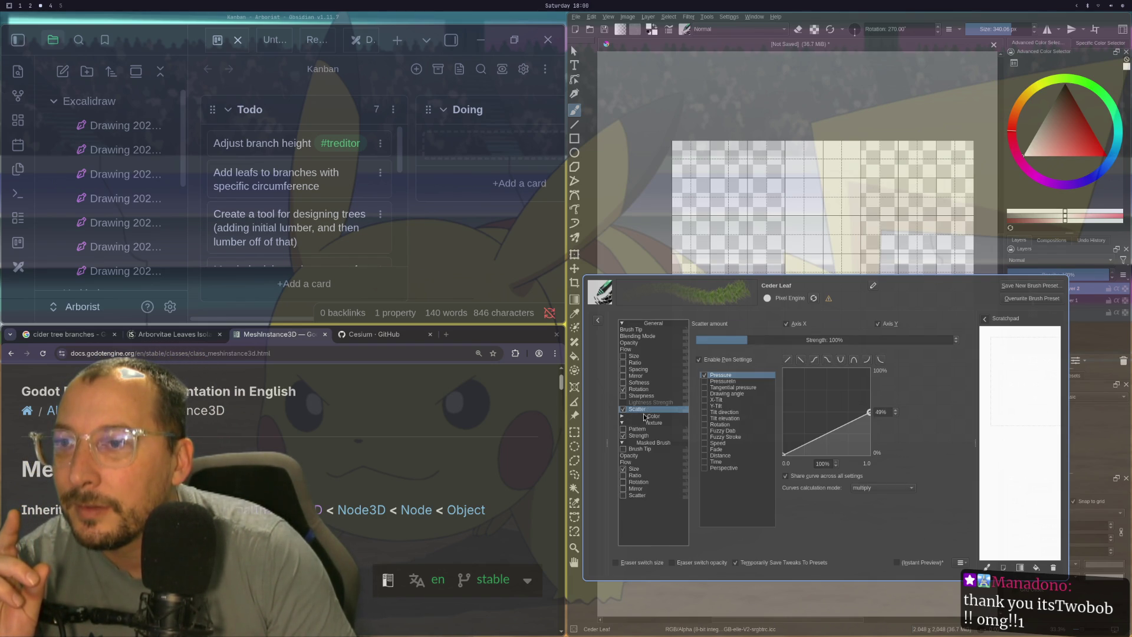
{"action": "left_click", "coordinate": [644, 416]}
{"action": "mouse_move", "coordinate": [868, 415]}
{"action": "left_mouse_down"}
{"action": "mouse_move", "coordinate": [885, 452]}
{"action": "mouse_move", "coordinate": [899, 398]}
{"action": "left_mouse_up"}
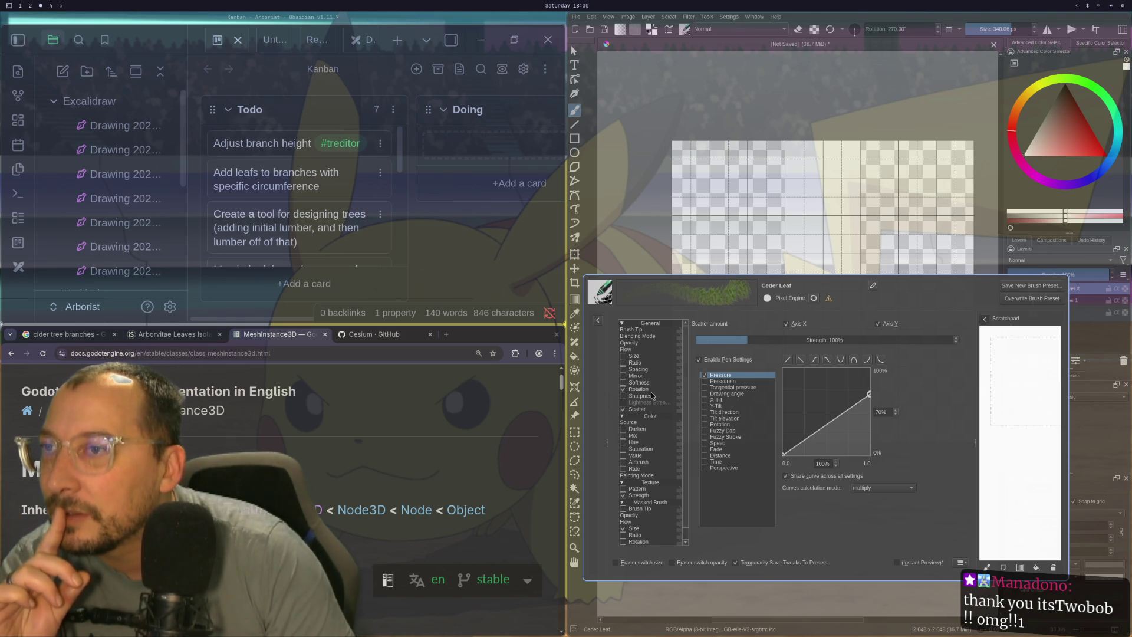
{"action": "scroll", "coordinate": [652, 395], "scroll_direction": "down", "scroll_amount": 1}
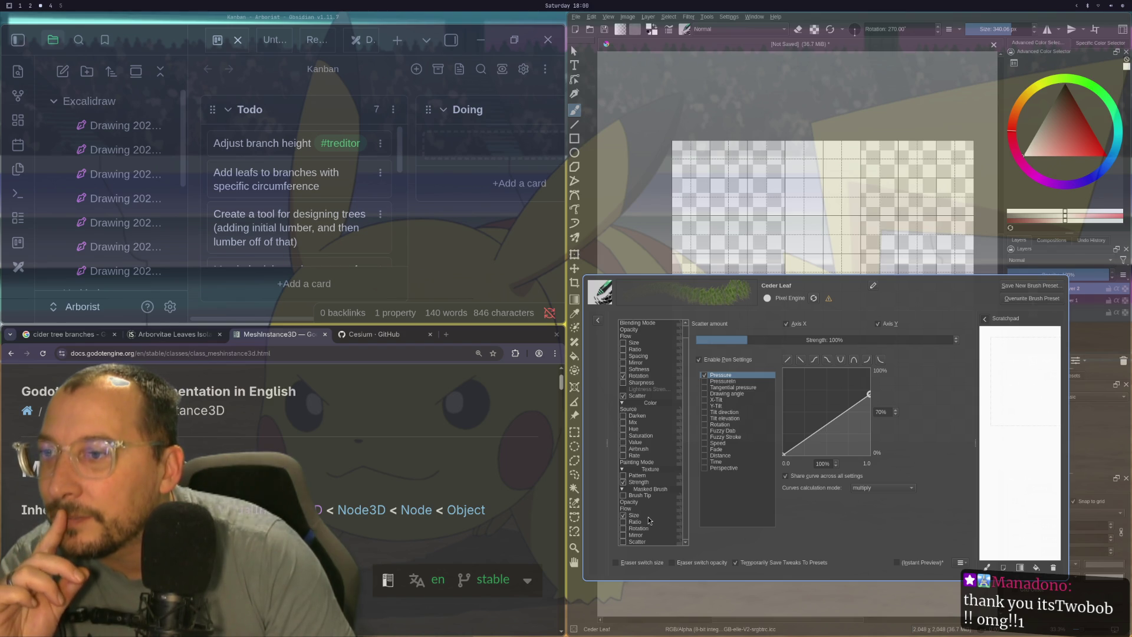
- Drop the Texture Strength pressure curve's right point to about 1% and test it
{"action": "left_click", "coordinate": [652, 482]}
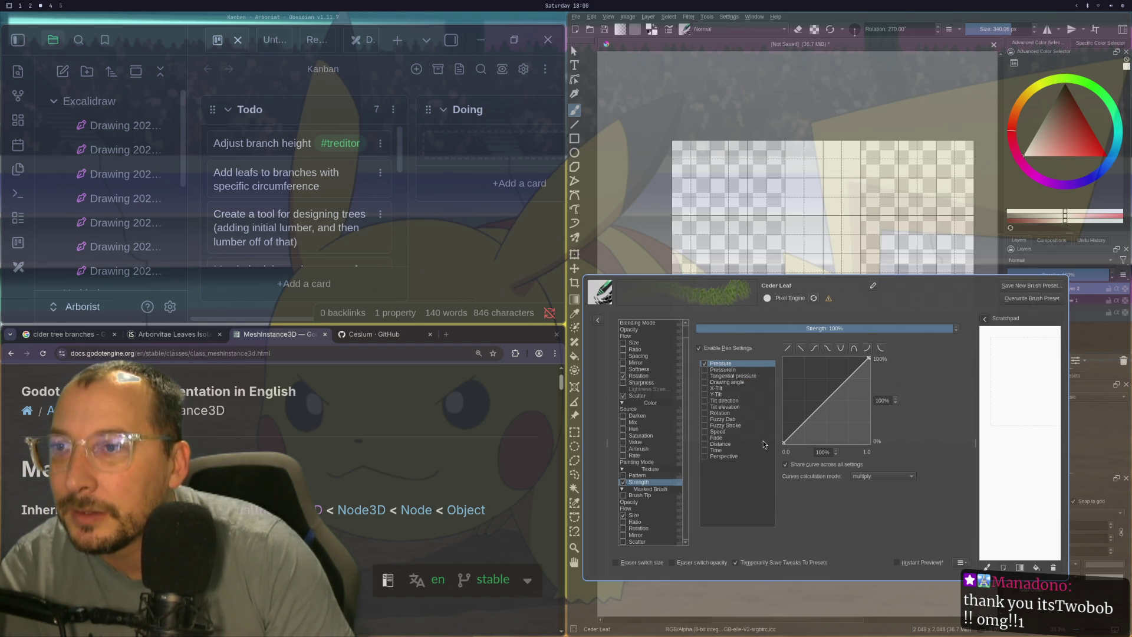
{"action": "mouse_move", "coordinate": [873, 358]}
{"action": "left_mouse_down"}
{"action": "mouse_move", "coordinate": [875, 411]}
{"action": "mouse_move", "coordinate": [896, 441]}
{"action": "left_mouse_up"}
{"action": "mouse_move", "coordinate": [772, 285]}
{"action": "left_mouse_down"}
{"action": "mouse_move", "coordinate": [760, 148]}
{"action": "mouse_move", "coordinate": [772, 144]}
{"action": "left_mouse_up"}
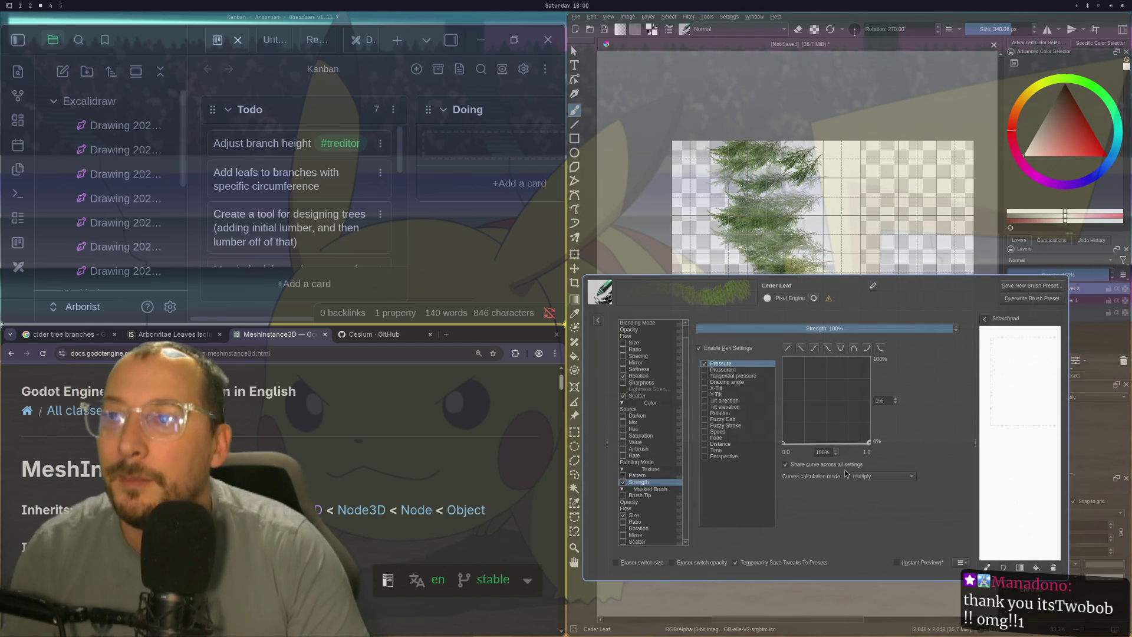
{"action": "mouse_move", "coordinate": [736, 236]}
{"action": "left_mouse_down"}
{"action": "mouse_move", "coordinate": [713, 148]}
{"action": "mouse_move", "coordinate": [742, 177]}
{"action": "left_mouse_up"}
{"action": "key", "text": "Delete"}
{"action": "left_click", "coordinate": [737, 284]}
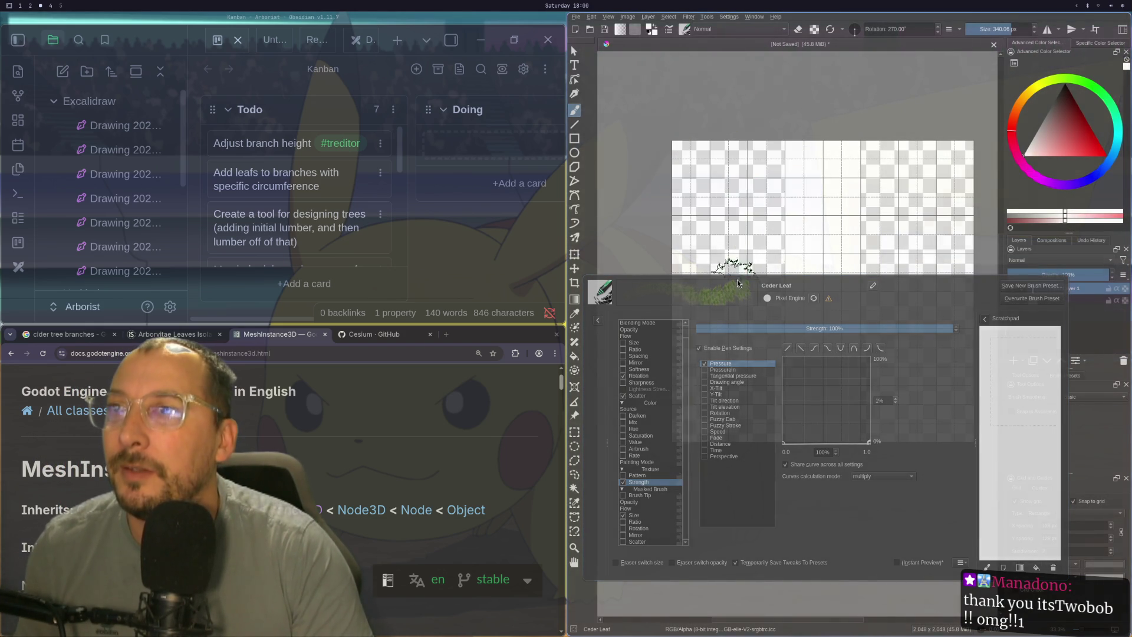
- Paint tree and right-side leaf test strokes, undoing them all until the canvas is empty
{"action": "mouse_move", "coordinate": [745, 268]}
{"action": "left_mouse_down"}
{"action": "mouse_move", "coordinate": [766, 177]}
{"action": "mouse_move", "coordinate": [761, 144]}
{"action": "mouse_move", "coordinate": [789, 145]}
{"action": "left_mouse_up"}
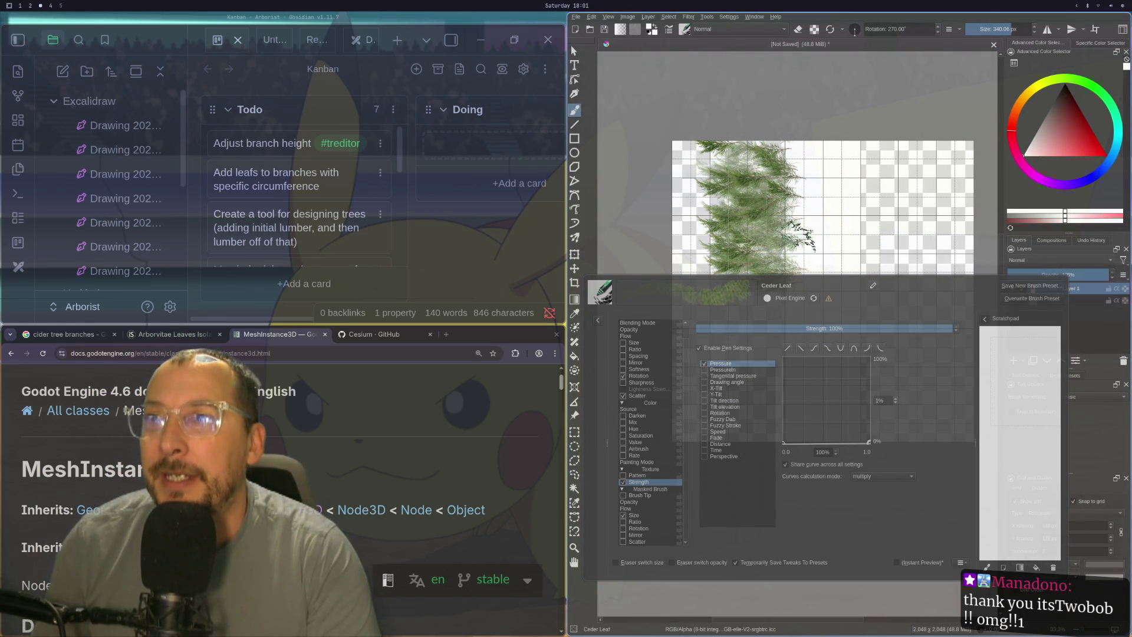
{"action": "key", "text": "ctrl+z"}
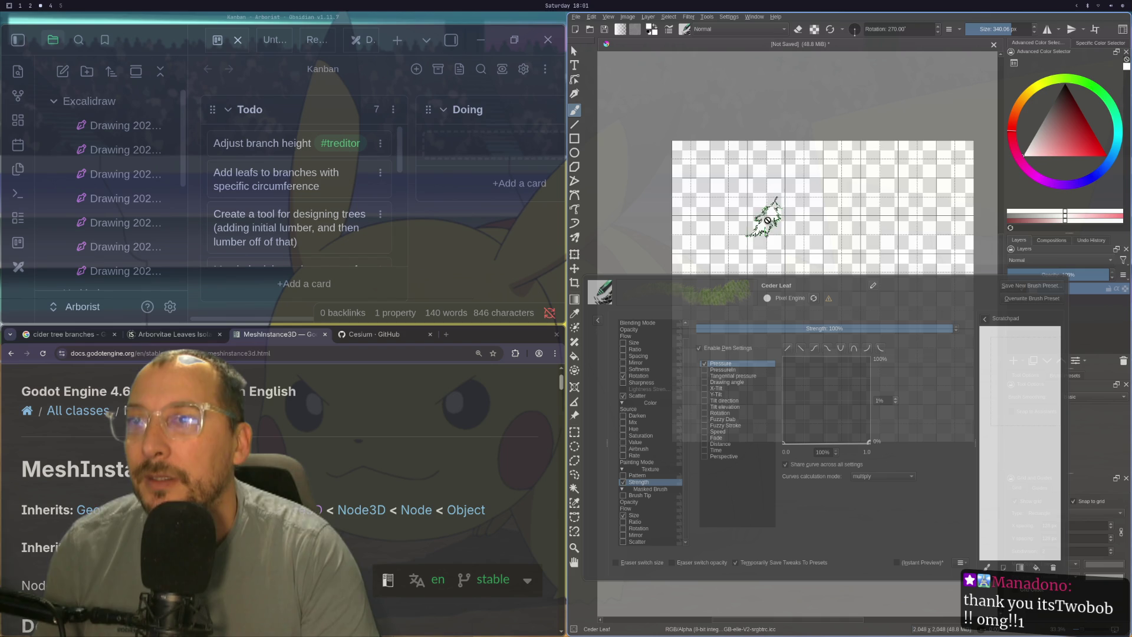
{"action": "key", "text": "ctrl+shift+z"}
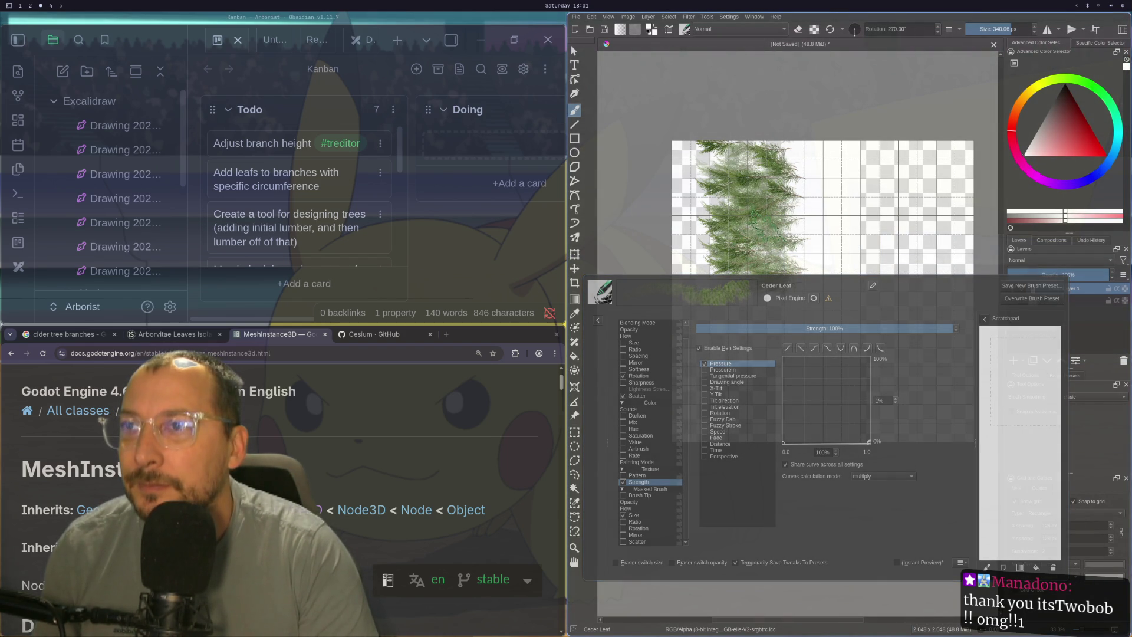
{"action": "mouse_move", "coordinate": [748, 158]}
{"action": "left_mouse_down"}
{"action": "mouse_move", "coordinate": [760, 212]}
{"action": "mouse_move", "coordinate": [743, 259]}
{"action": "left_mouse_up"}
{"action": "key", "text": "ctrl+z"}
{"action": "left_click_drag", "start_coordinate": [867, 170], "coordinate": [884, 324]}
{"action": "key", "text": "ctrl+z"}
{"action": "mouse_move", "coordinate": [908, 145]}
{"action": "left_mouse_down"}
{"action": "mouse_move", "coordinate": [917, 239]}
{"action": "mouse_move", "coordinate": [899, 330]}
{"action": "mouse_move", "coordinate": [923, 425]}
{"action": "left_mouse_up"}
{"action": "key", "text": "ctrl+z"}
{"action": "left_click_drag", "start_coordinate": [899, 146], "coordinate": [903, 421]}
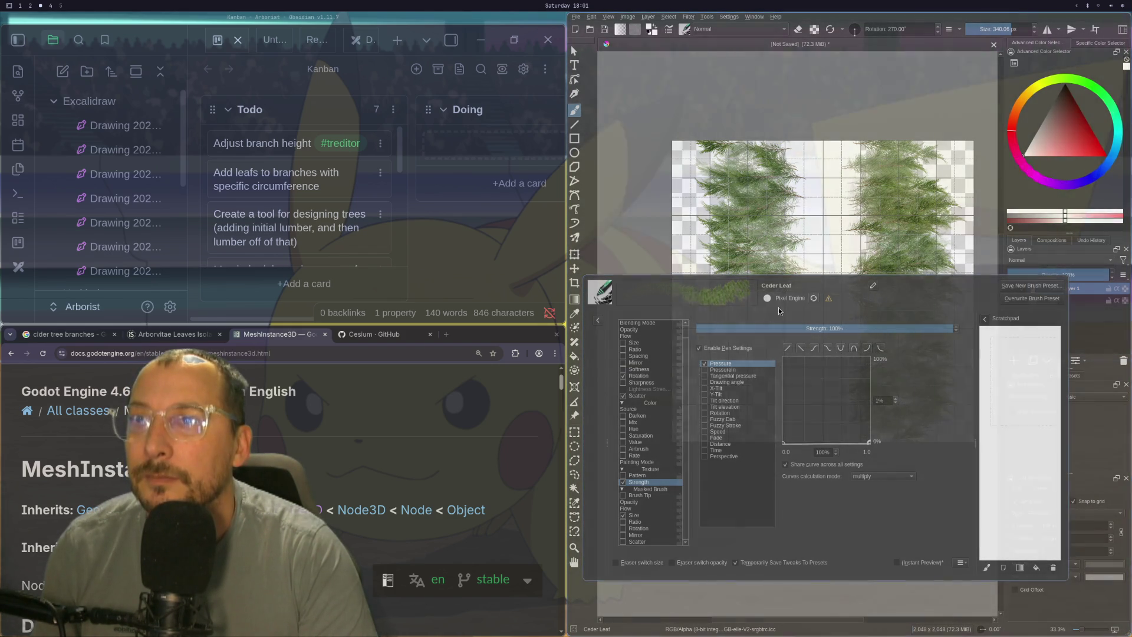
{"action": "key", "text": "ctrl+z"}
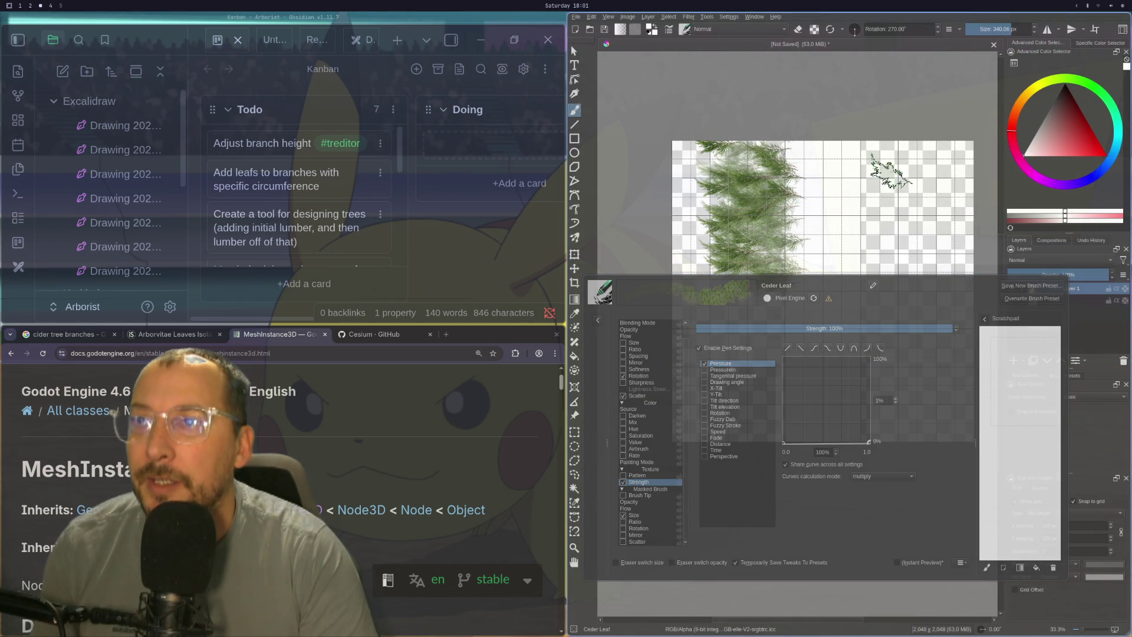
{"action": "key", "text": "ctrl+z"}
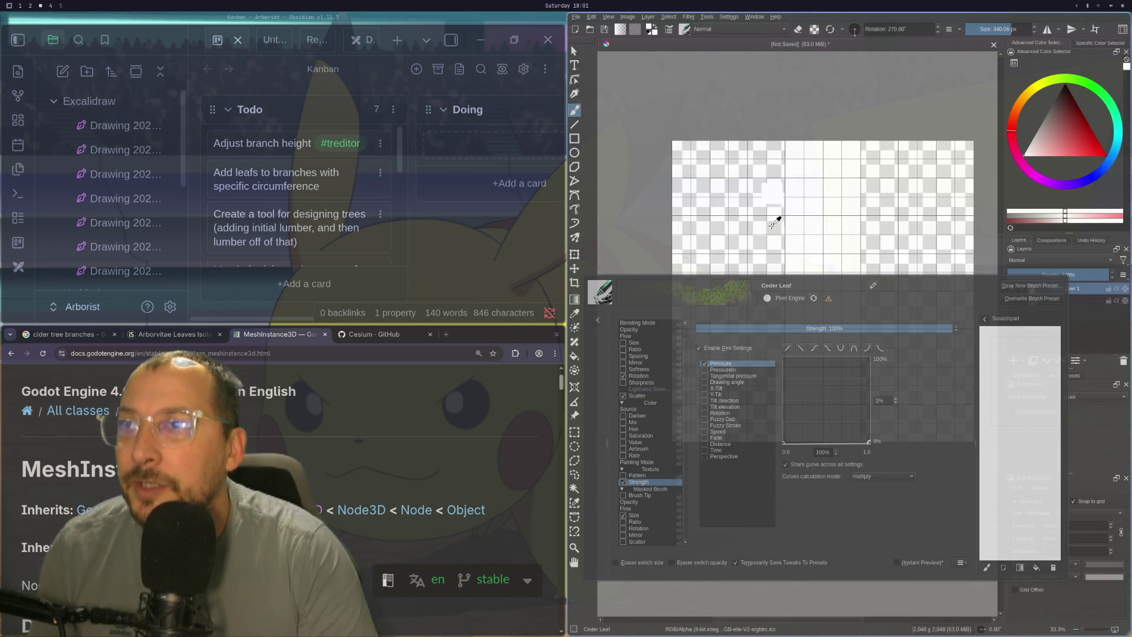
{"action": "scroll", "coordinate": [644, 356], "scroll_direction": "up", "scroll_amount": 1}
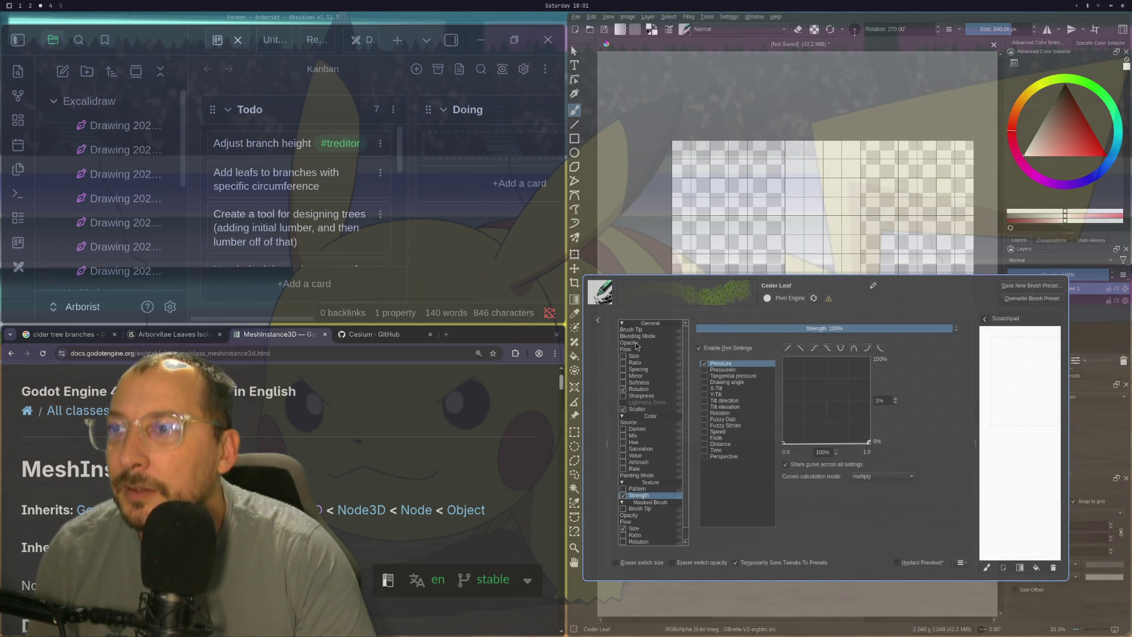
- Look through the Flow, Rotation, Ratio and Spacing settings, testing and undoing a stroke
{"action": "left_click", "coordinate": [626, 349]}
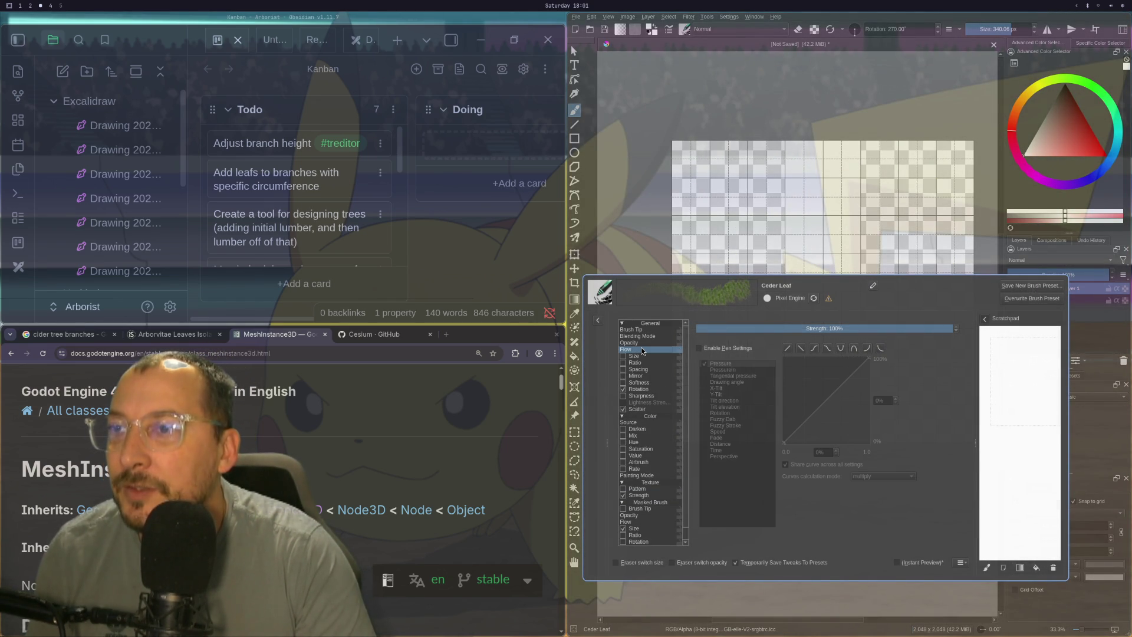
{"action": "left_click", "coordinate": [639, 390]}
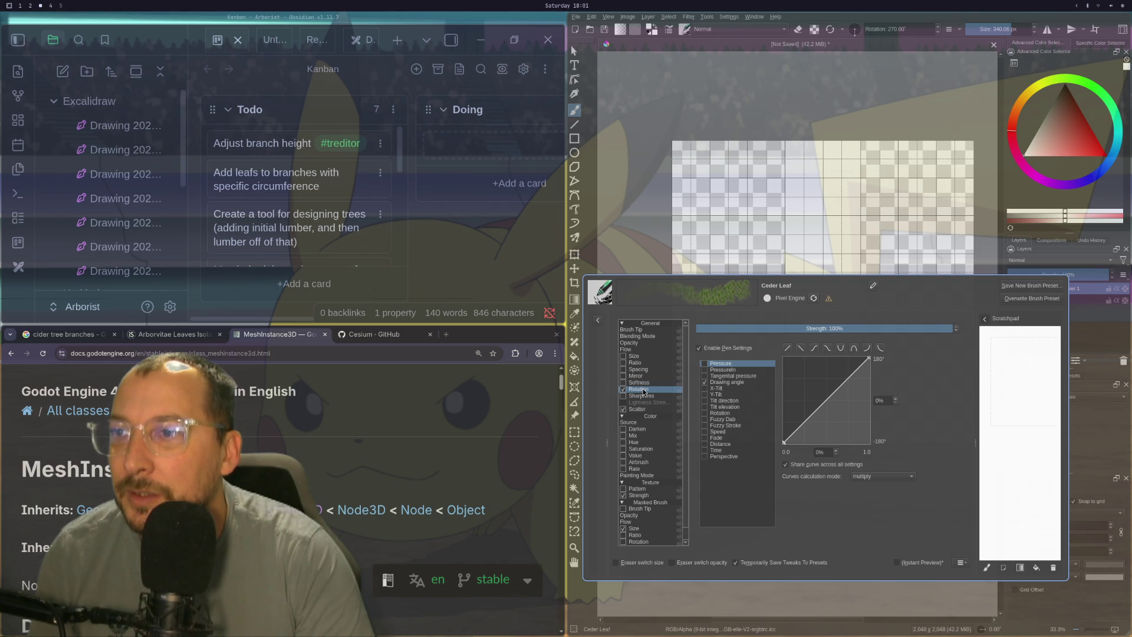
{"action": "left_click", "coordinate": [646, 363]}
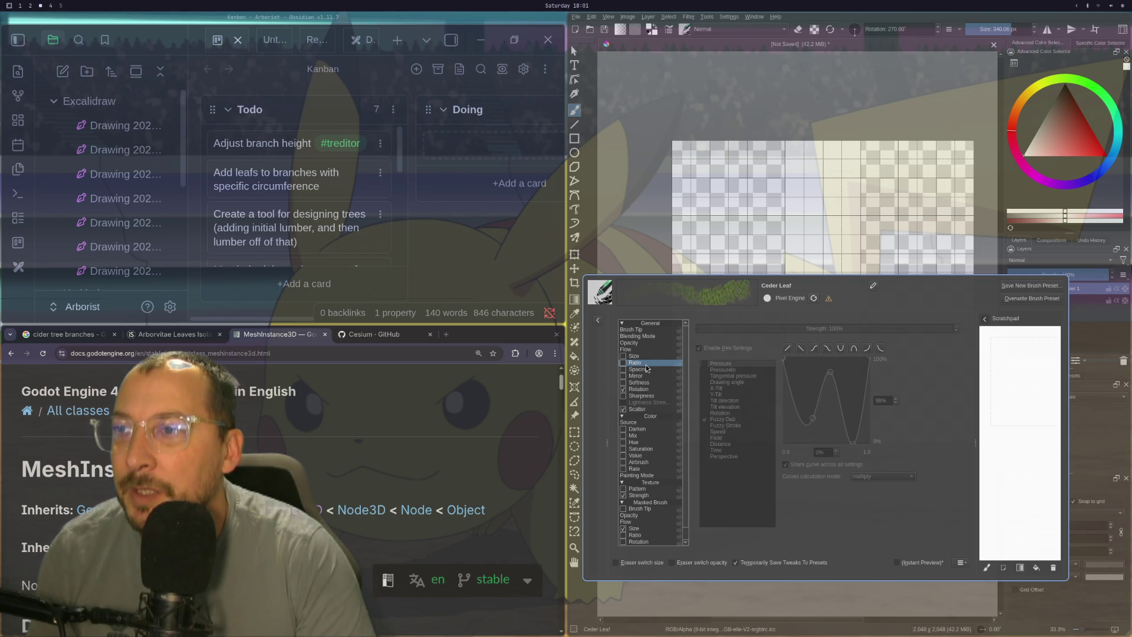
{"action": "left_click", "coordinate": [638, 370]}
{"action": "mouse_move", "coordinate": [746, 259]}
{"action": "left_mouse_down"}
{"action": "mouse_move", "coordinate": [743, 177]}
{"action": "mouse_move", "coordinate": [784, 156]}
{"action": "mouse_move", "coordinate": [825, 165]}
{"action": "mouse_move", "coordinate": [737, 212]}
{"action": "mouse_move", "coordinate": [767, 259]}
{"action": "left_mouse_up"}
{"action": "key", "text": "ctrl+z"}
{"action": "key", "text": "ctrl+z"}
{"action": "key", "text": "ctrl+z"}
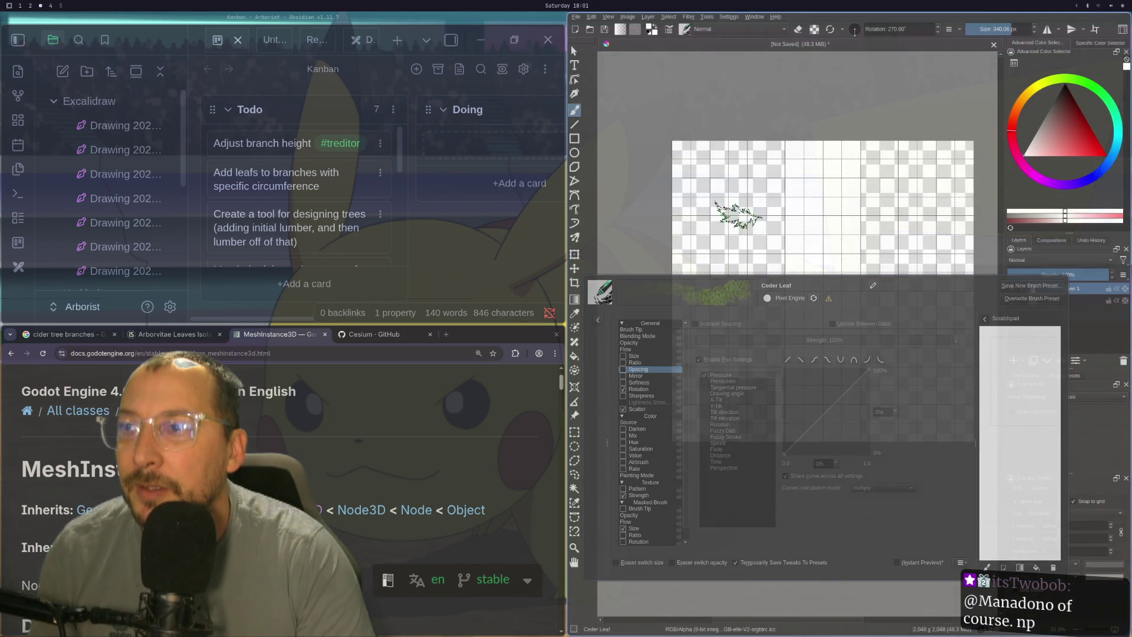
- Drive Rotation with the Drawing angle sensor and bend its curve
{"action": "left_click", "coordinate": [648, 390]}
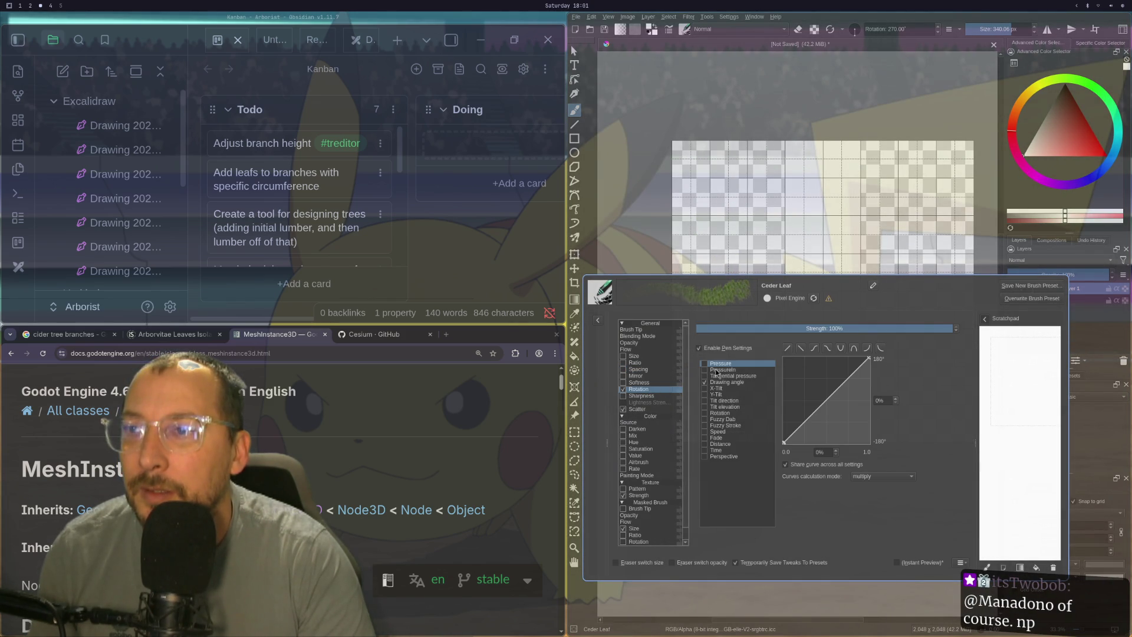
{"action": "left_click", "coordinate": [732, 378]}
{"action": "left_click", "coordinate": [726, 383]}
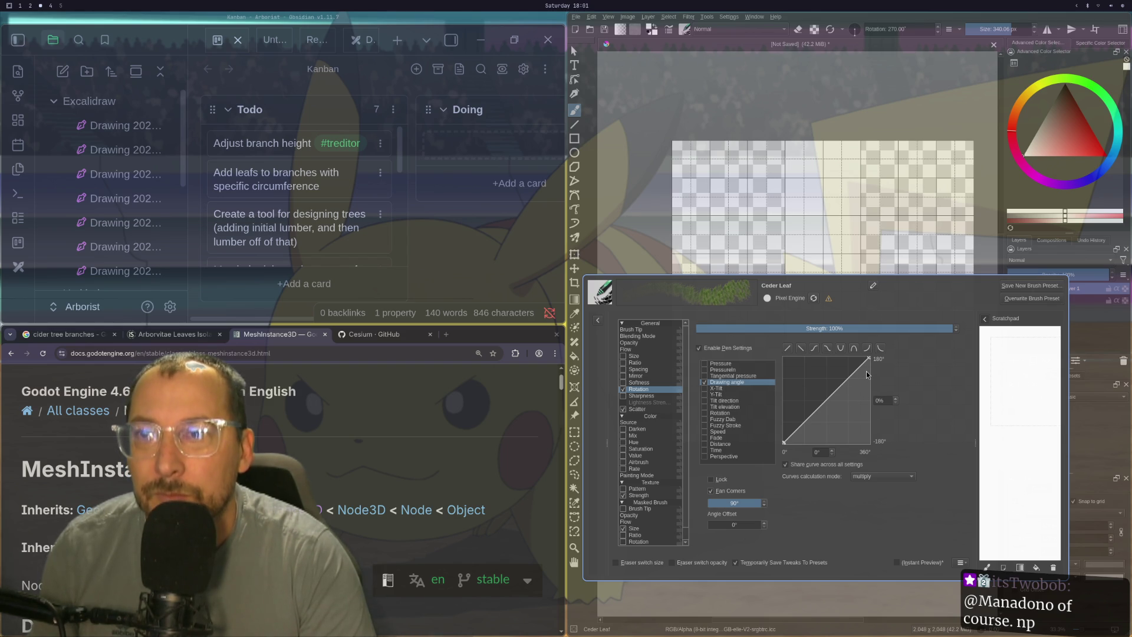
{"action": "mouse_move", "coordinate": [859, 366]}
{"action": "left_mouse_down"}
{"action": "mouse_move", "coordinate": [844, 409]}
{"action": "mouse_move", "coordinate": [797, 377]}
{"action": "mouse_move", "coordinate": [832, 399]}
{"action": "left_mouse_up"}
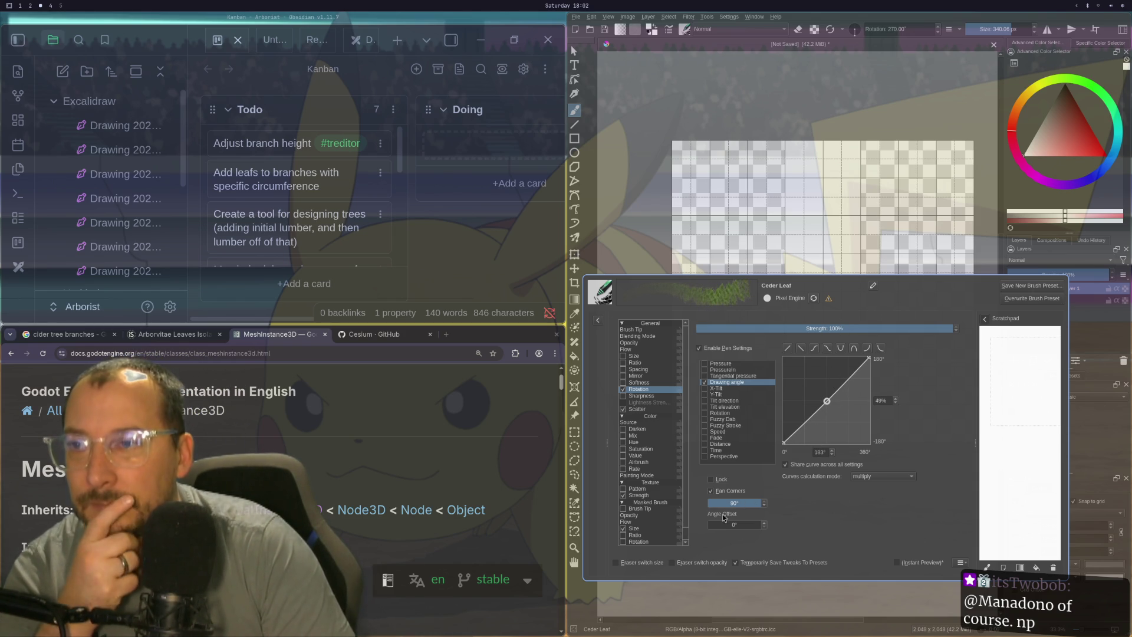
- Reduce the Scatter amount at full pressure in two curve adjustments
{"action": "left_click", "coordinate": [638, 410]}
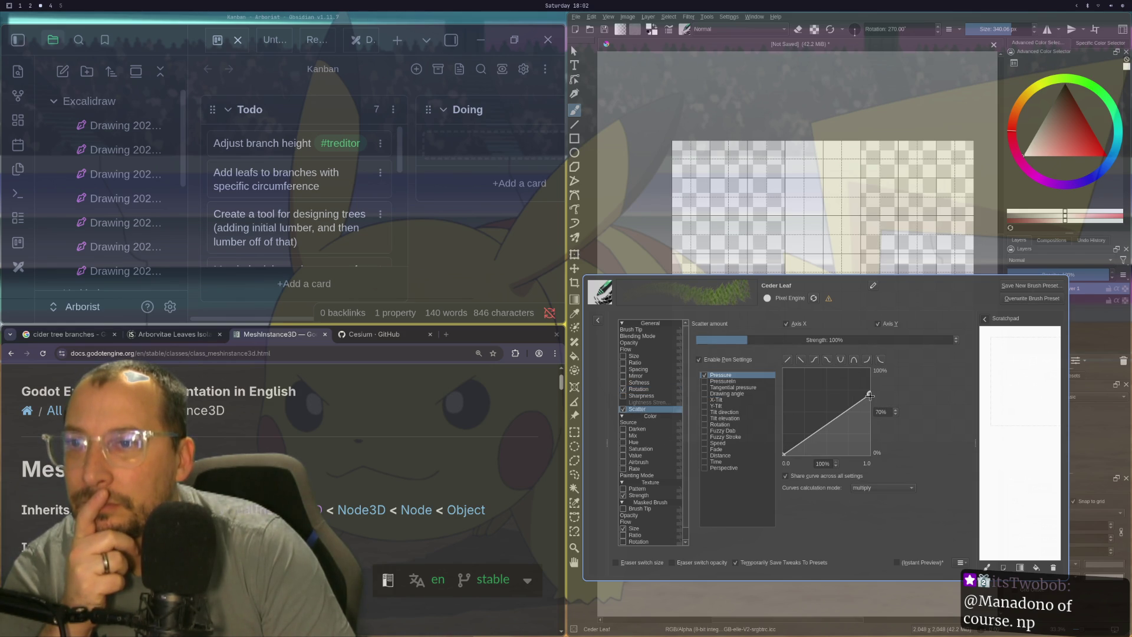
{"action": "mouse_move", "coordinate": [880, 400]}
{"action": "left_mouse_down"}
{"action": "mouse_move", "coordinate": [888, 449]}
{"action": "mouse_move", "coordinate": [901, 386]}
{"action": "mouse_move", "coordinate": [898, 398]}
{"action": "left_mouse_up"}
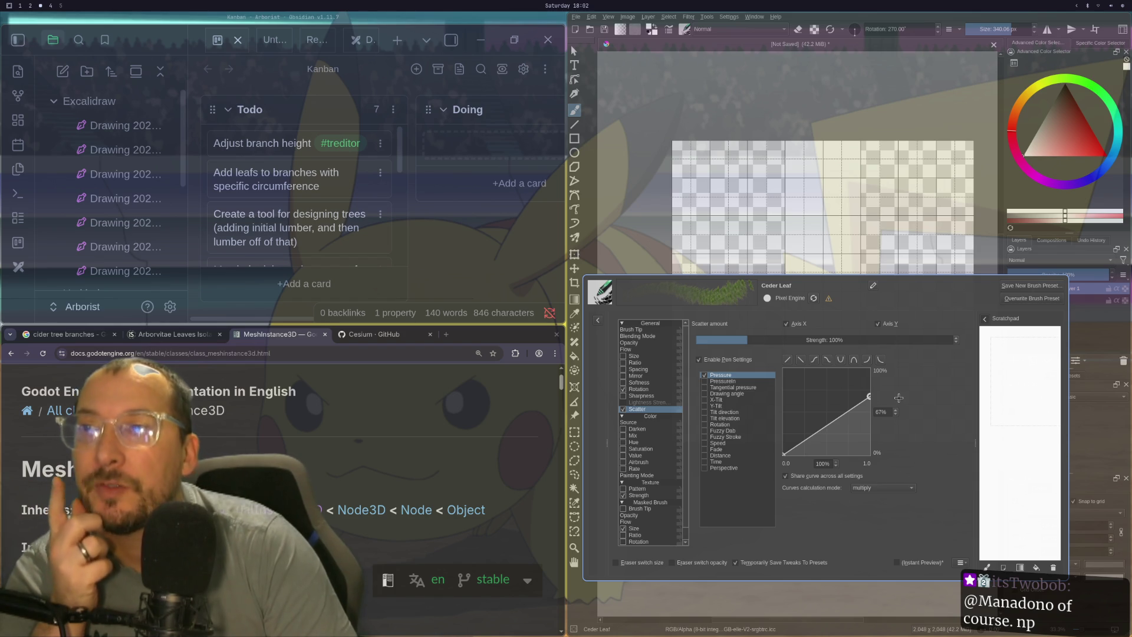
{"action": "left_click_drag", "start_coordinate": [899, 398], "coordinate": [903, 422]}
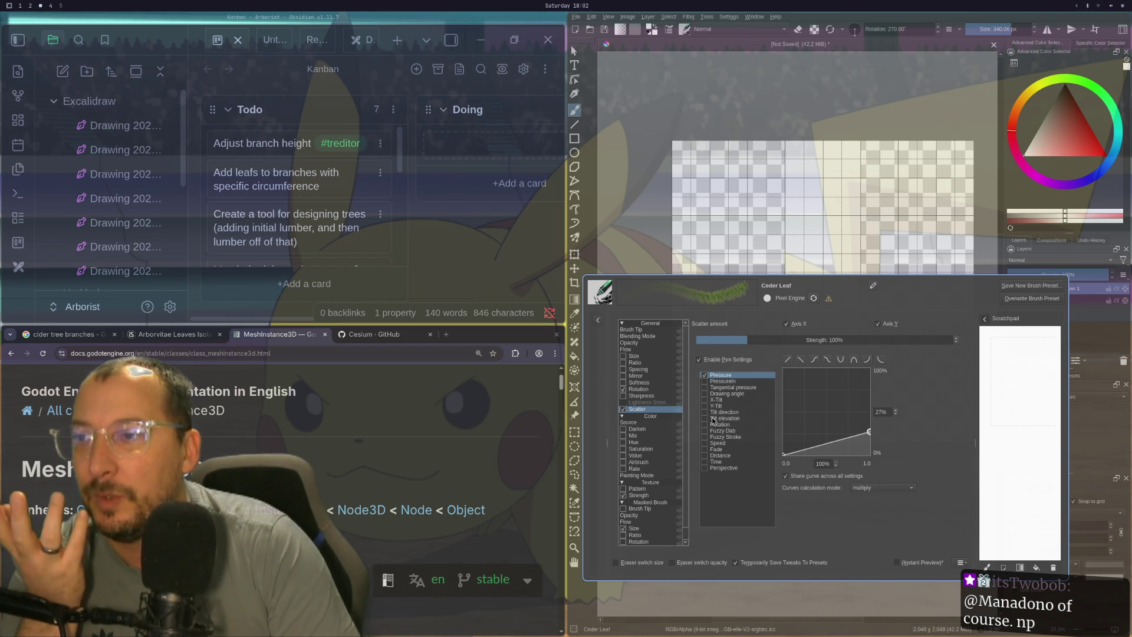
- Drop the Size curve's low end to 0%, keep strength near full, and apply the S-curve preset
{"action": "scroll", "coordinate": [648, 482], "scroll_direction": "down", "scroll_amount": 1}
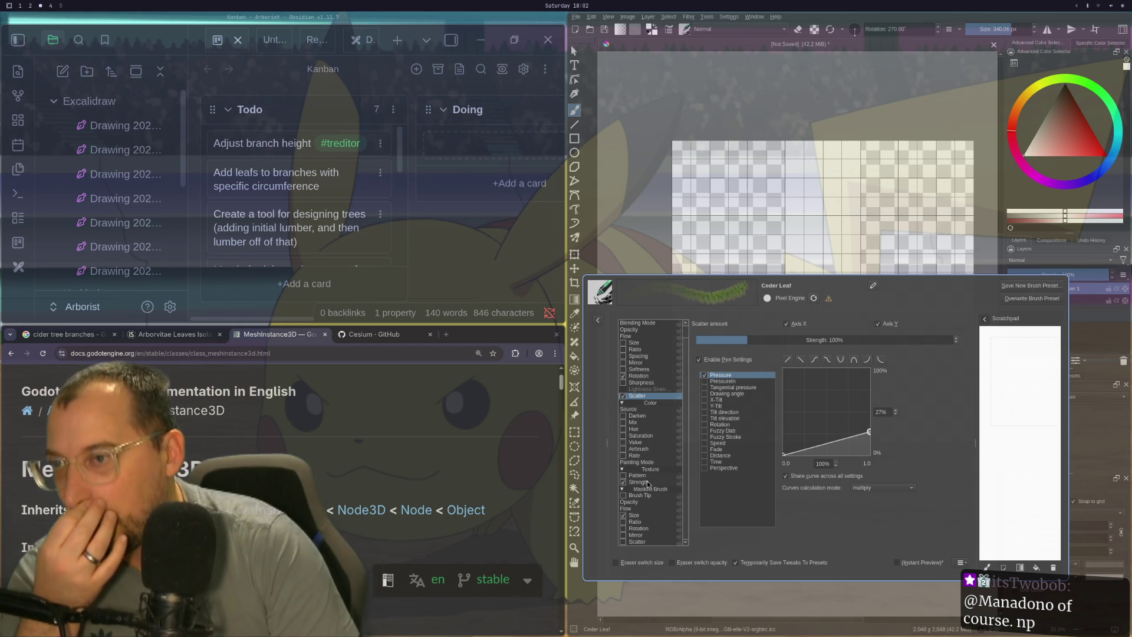
{"action": "left_click", "coordinate": [653, 516]}
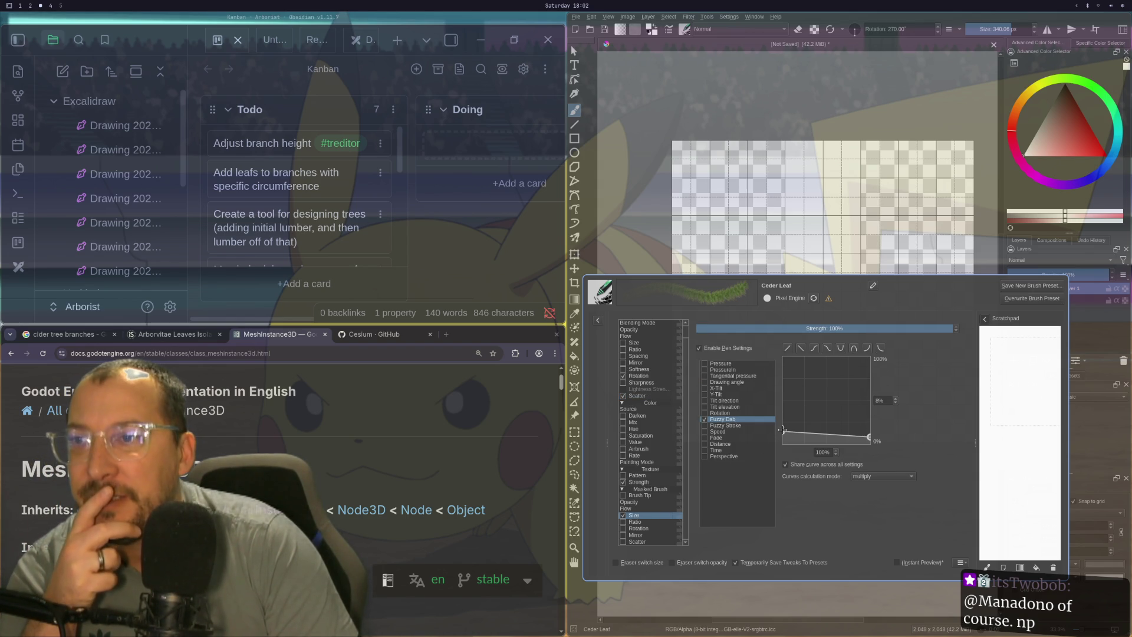
{"action": "mouse_move", "coordinate": [786, 433]}
{"action": "left_mouse_down"}
{"action": "mouse_move", "coordinate": [778, 445]}
{"action": "mouse_move", "coordinate": [782, 380]}
{"action": "mouse_move", "coordinate": [884, 382]}
{"action": "mouse_move", "coordinate": [731, 409]}
{"action": "mouse_move", "coordinate": [728, 438]}
{"action": "left_mouse_up"}
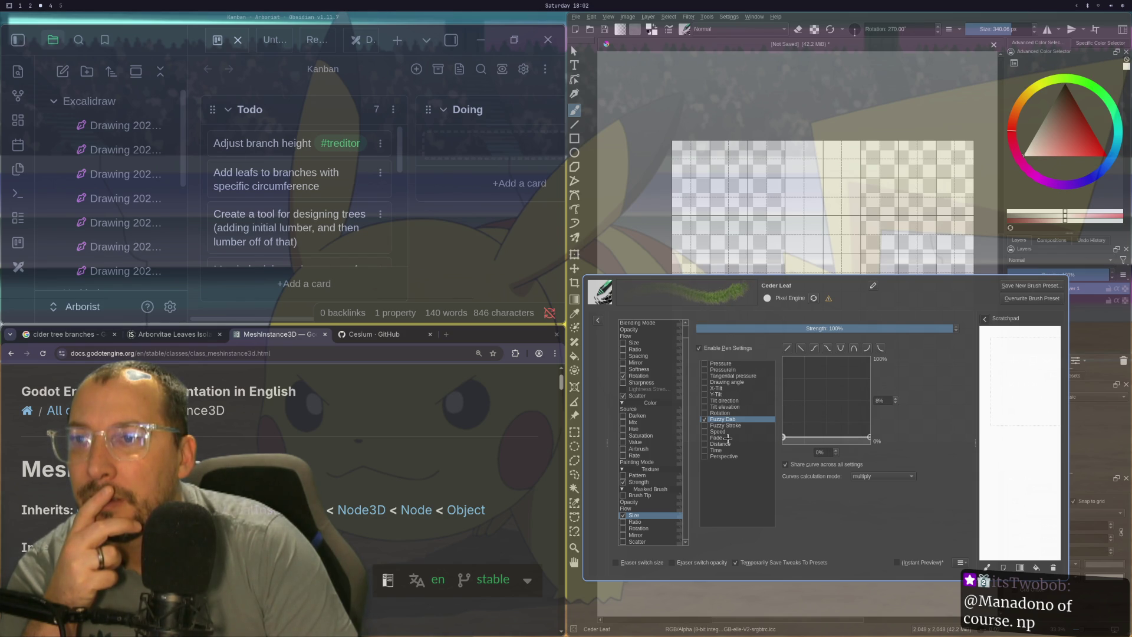
{"action": "left_click", "coordinate": [845, 324]}
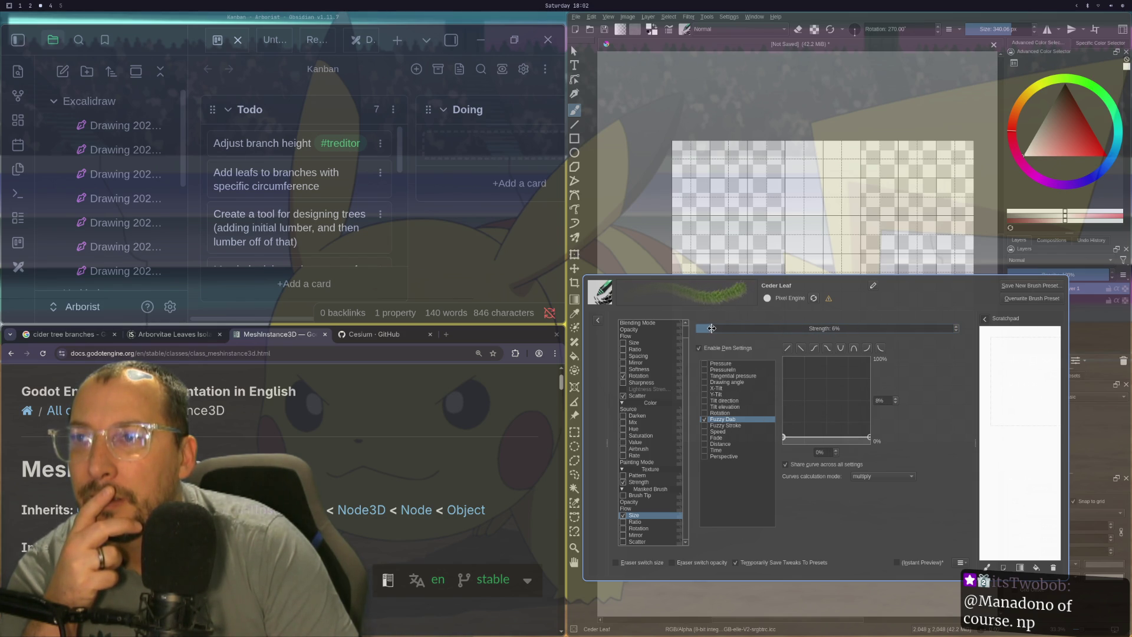
{"action": "left_click_drag", "start_coordinate": [712, 327], "coordinate": [940, 340]}
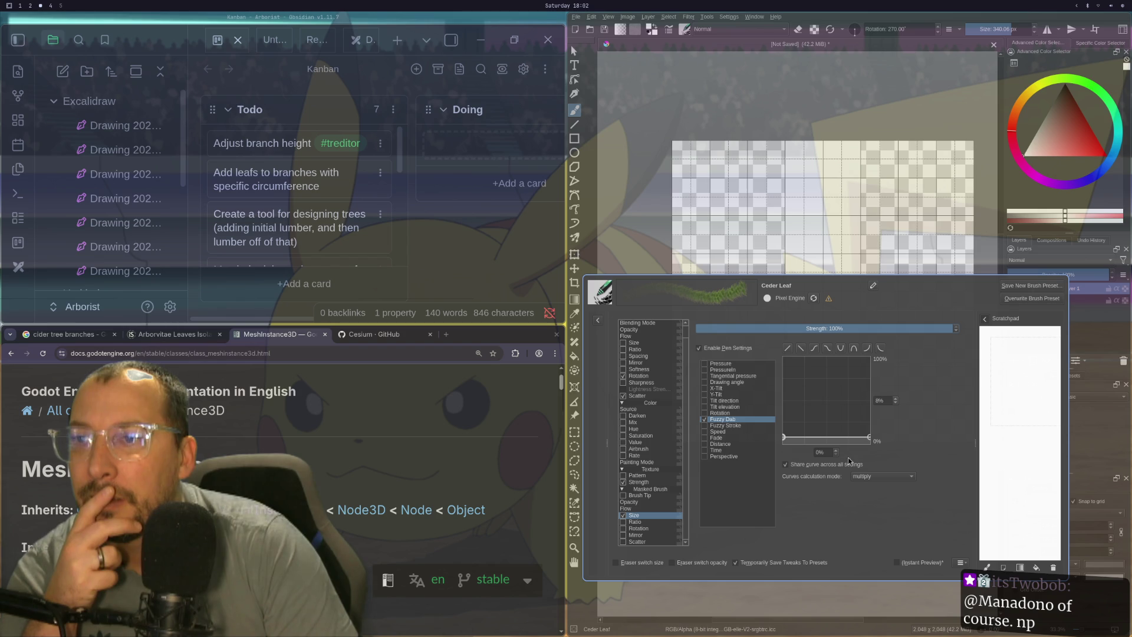
{"action": "left_click", "coordinate": [813, 349]}
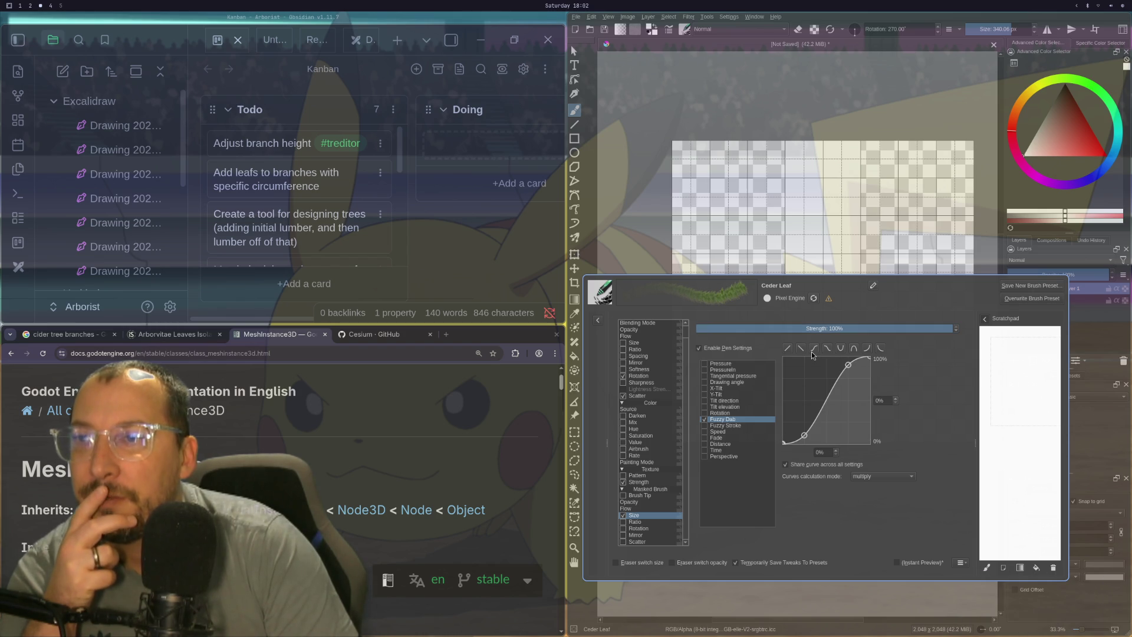
- Test the S-curve and reverse-S size presets with vertical strokes, undoing each one
{"action": "left_click_drag", "start_coordinate": [767, 272], "coordinate": [734, 139]}
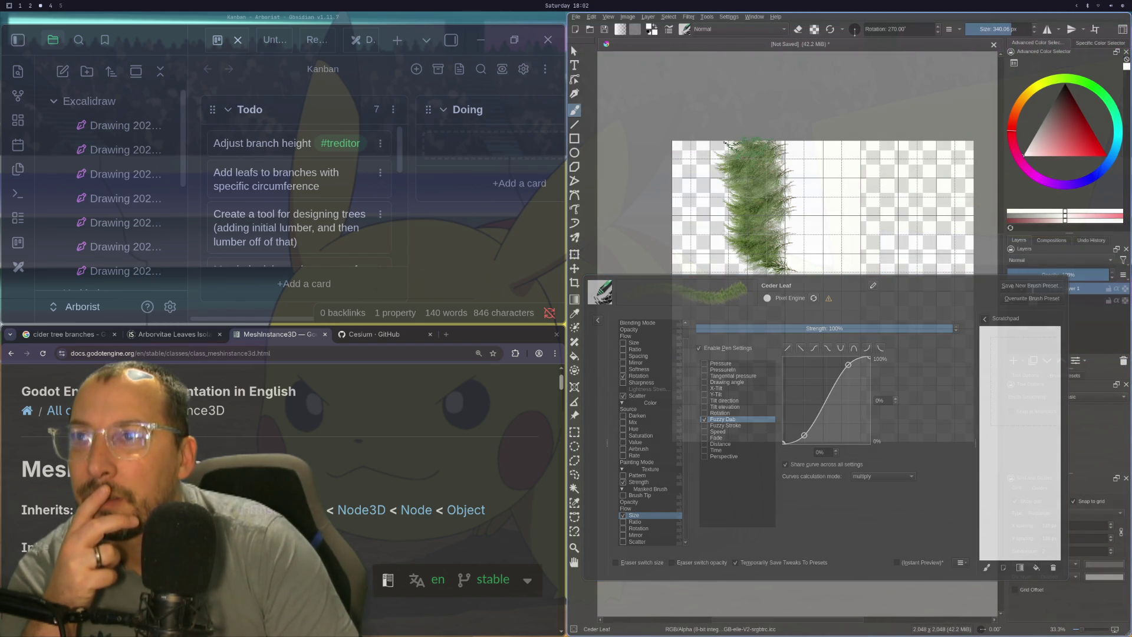
{"action": "key", "text": "ctrl+z"}
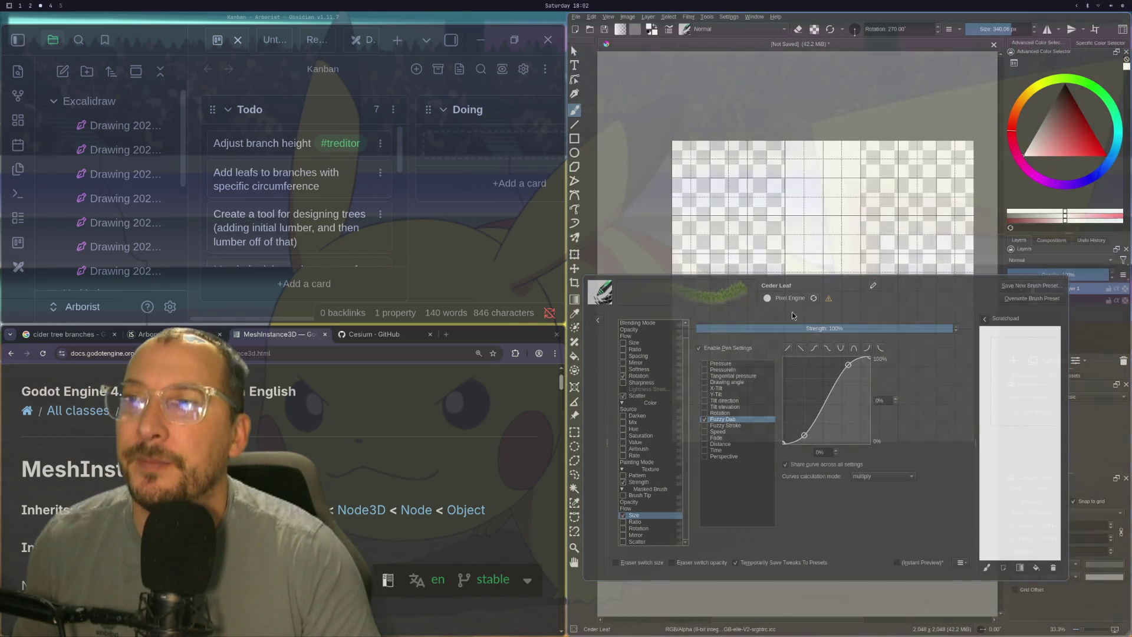
{"action": "key", "text": "ctrl+shift+z"}
{"action": "key", "text": "ctrl+z"}
{"action": "left_click_drag", "start_coordinate": [760, 270], "coordinate": [737, 135]}
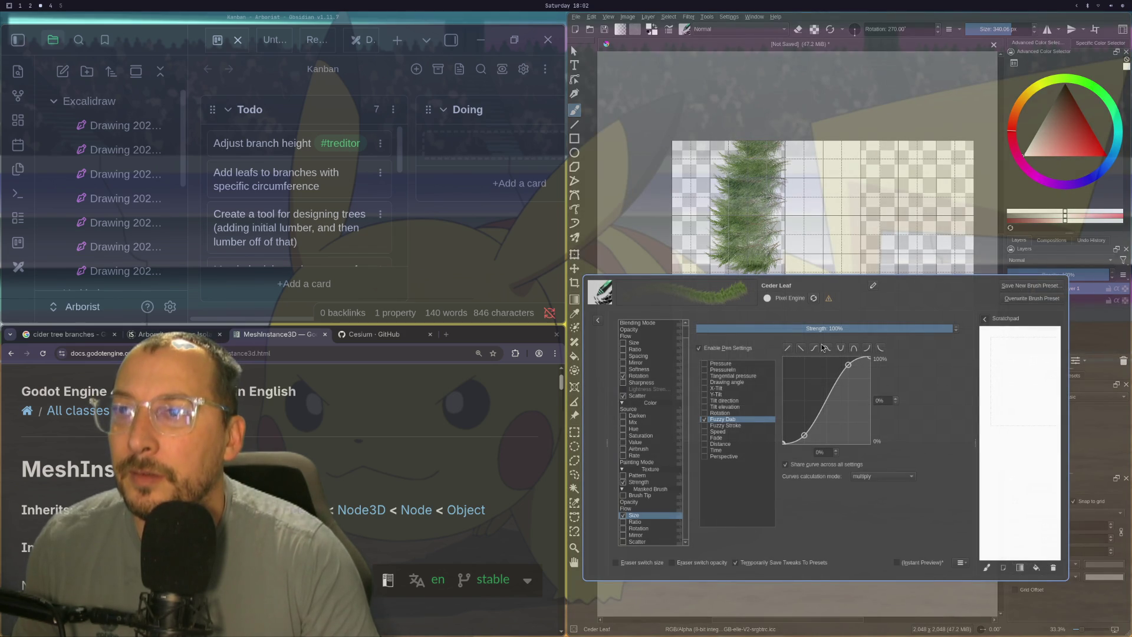
{"action": "left_click", "coordinate": [823, 348]}
{"action": "key", "text": "ctrl+z"}
{"action": "left_click_drag", "start_coordinate": [766, 273], "coordinate": [757, 143]}
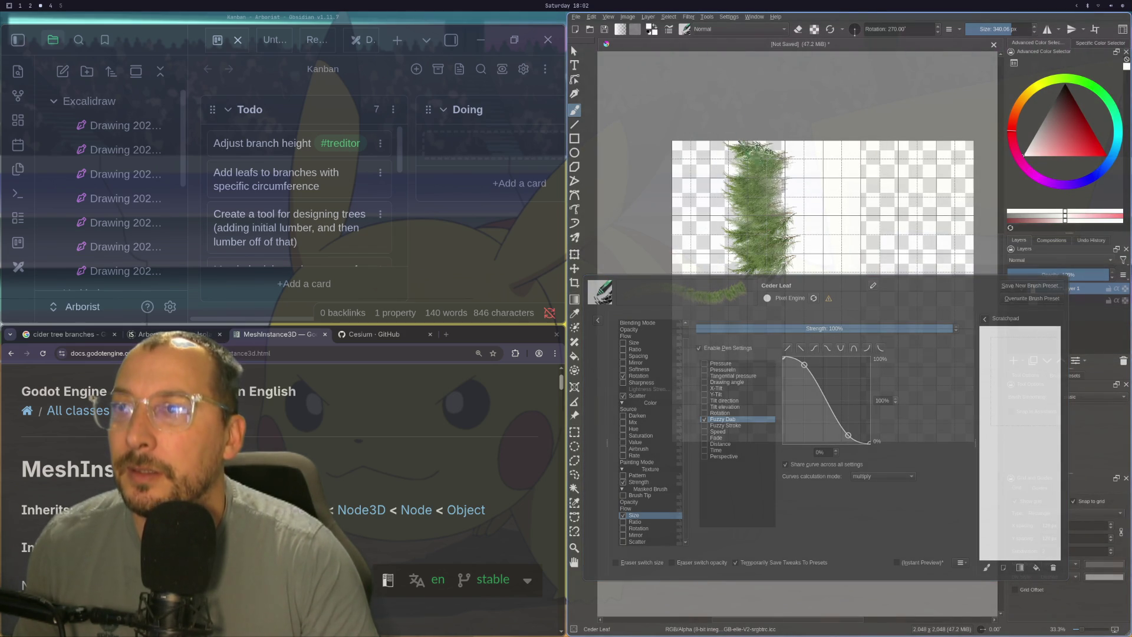
{"action": "key", "text": "ctrl+z"}
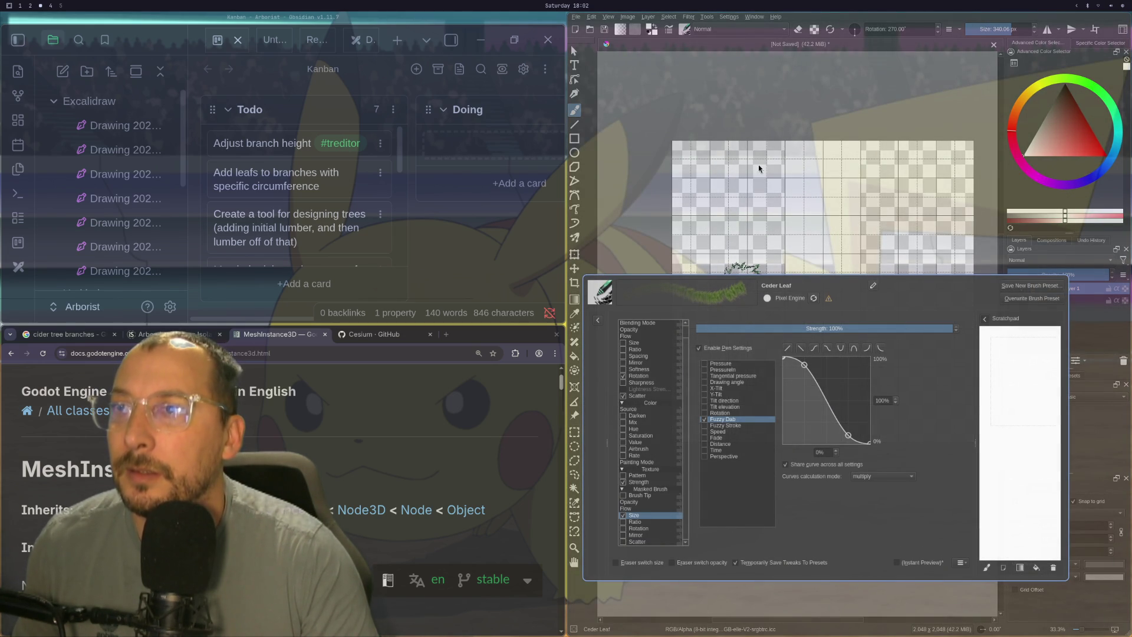
{"action": "left_click_drag", "start_coordinate": [743, 260], "coordinate": [749, 118]}
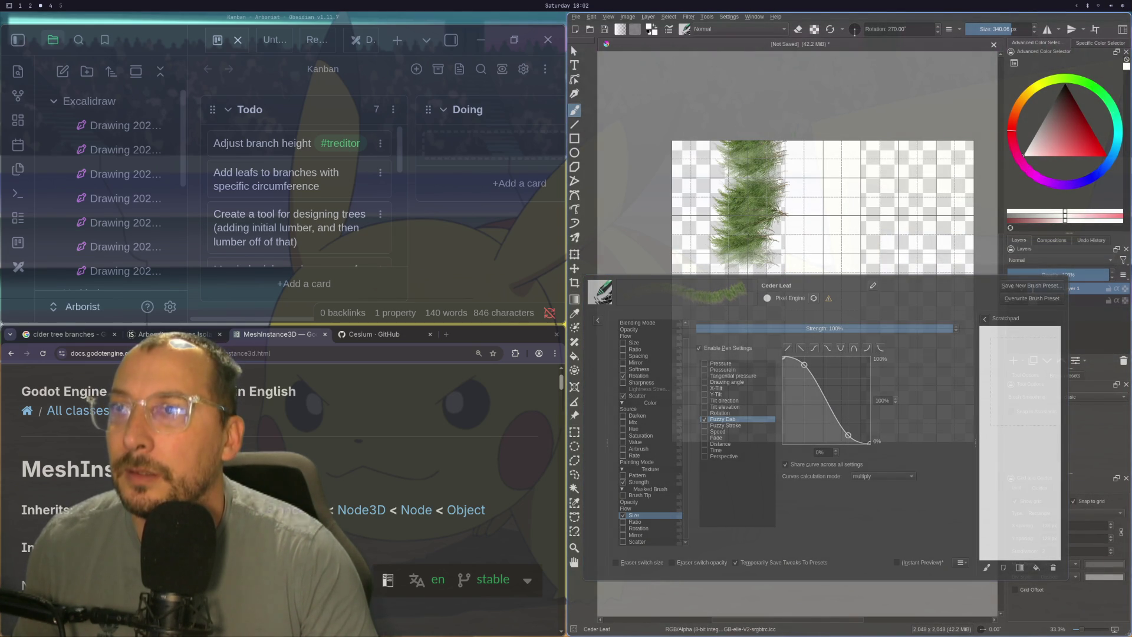
{"action": "key", "text": "ctrl+z"}
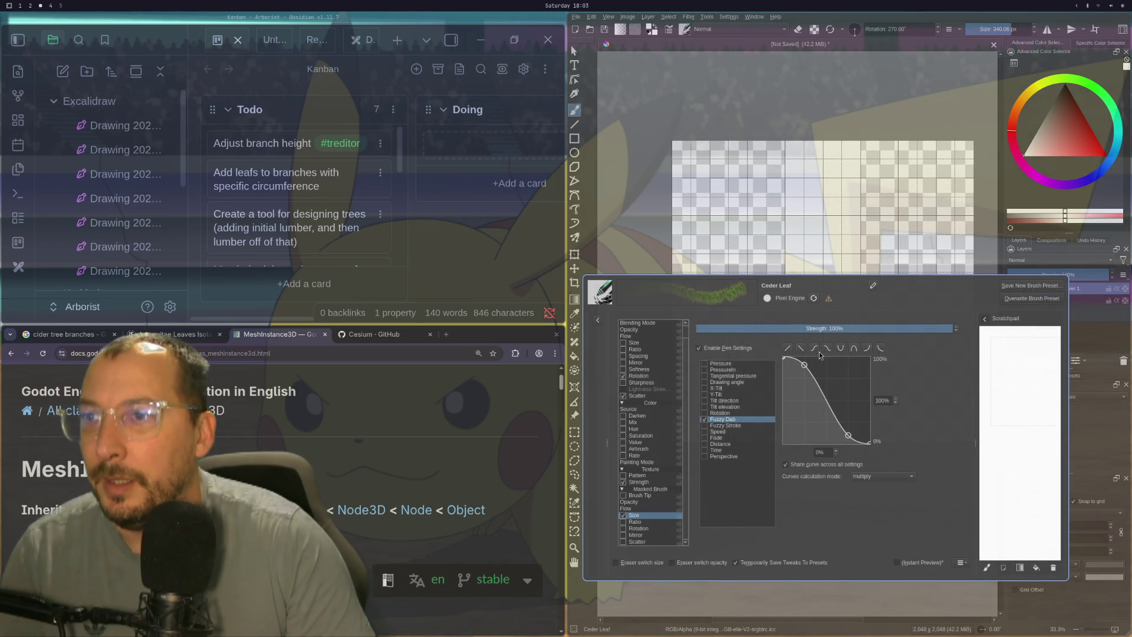
- Compare straight descending and ascending size curves, keeping ascending and clearing the test strokes
{"action": "left_click", "coordinate": [801, 348]}
{"action": "mouse_move", "coordinate": [758, 248]}
{"action": "left_mouse_down"}
{"action": "mouse_move", "coordinate": [761, 147]}
{"action": "mouse_move", "coordinate": [796, 141]}
{"action": "left_mouse_up"}
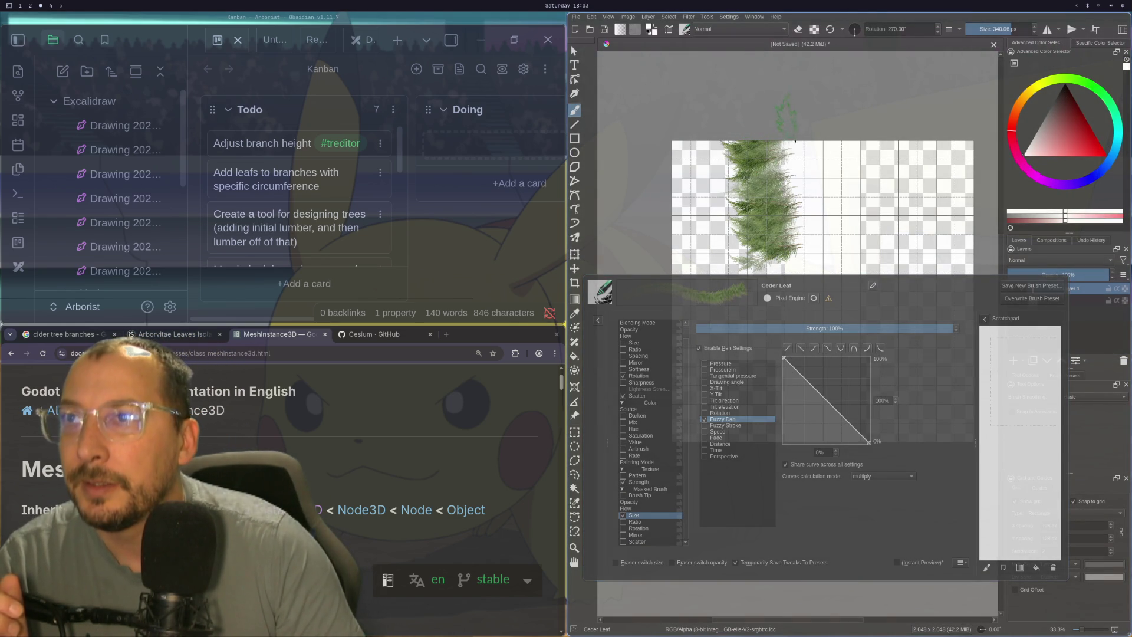
{"action": "left_click", "coordinate": [788, 348]}
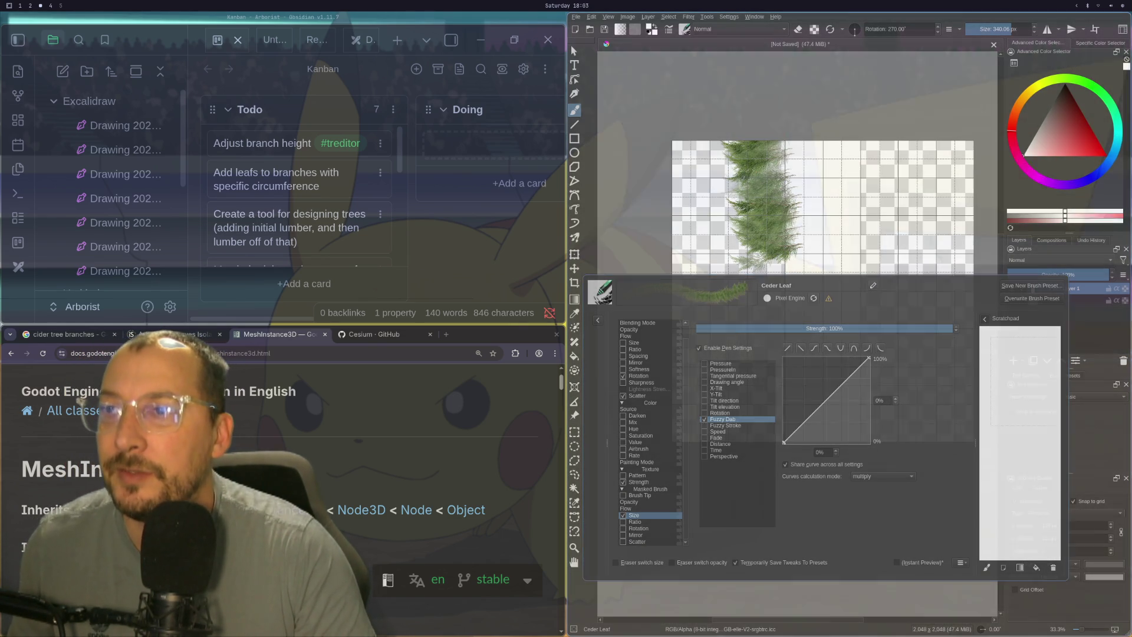
{"action": "key", "text": "ctrl+z"}
{"action": "left_click_drag", "start_coordinate": [755, 253], "coordinate": [760, 144]}
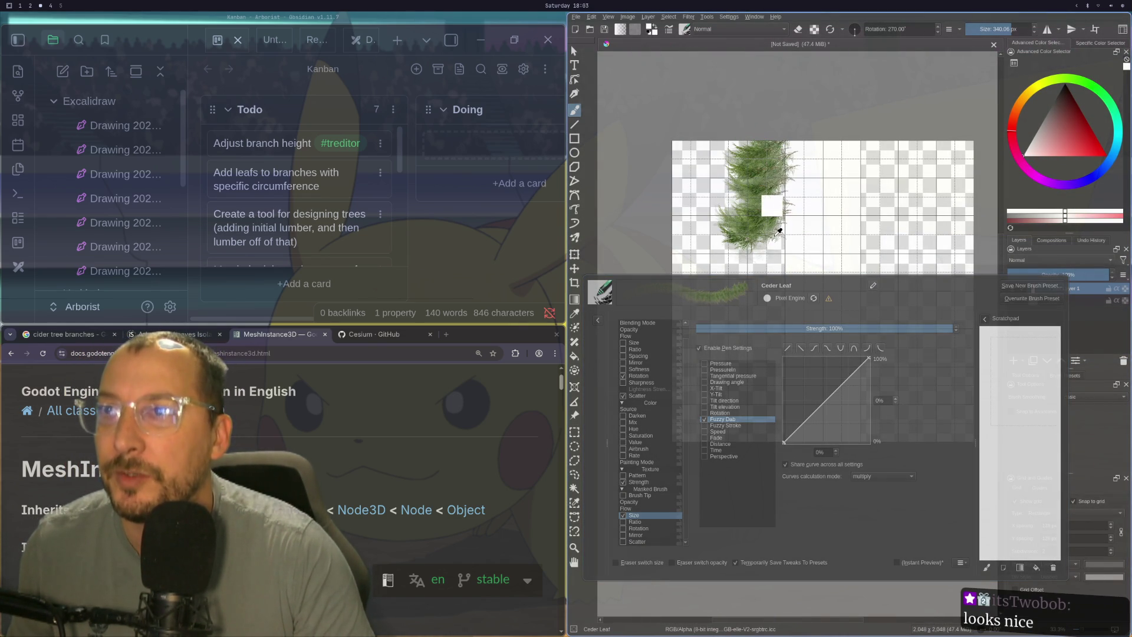
{"action": "key", "text": "ctrl+z"}
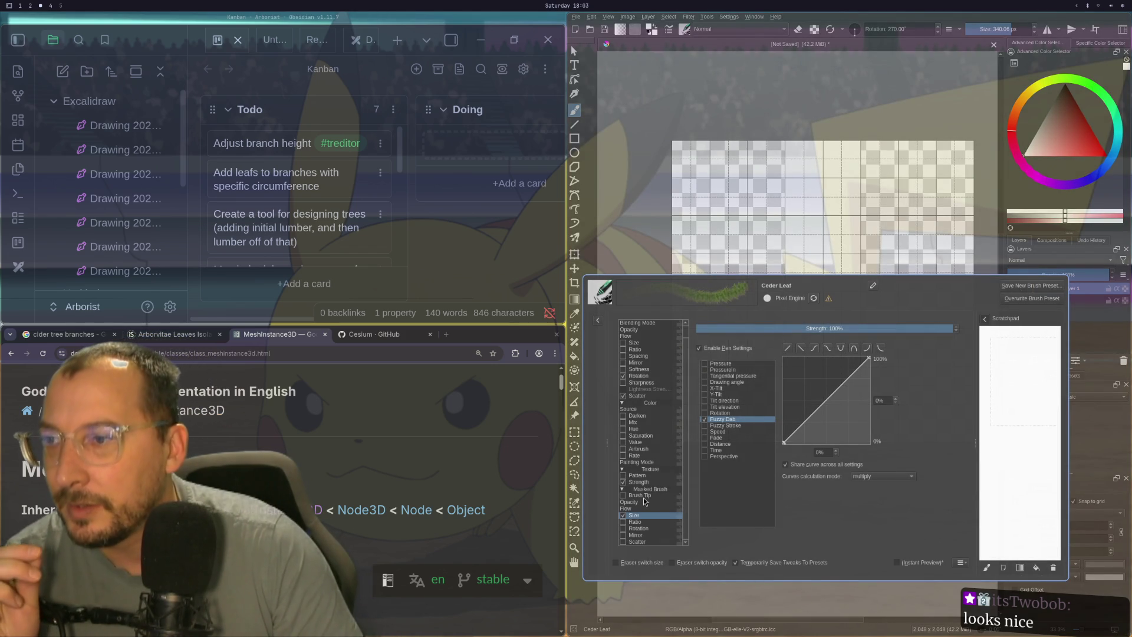
{"action": "left_click", "coordinate": [649, 482]}
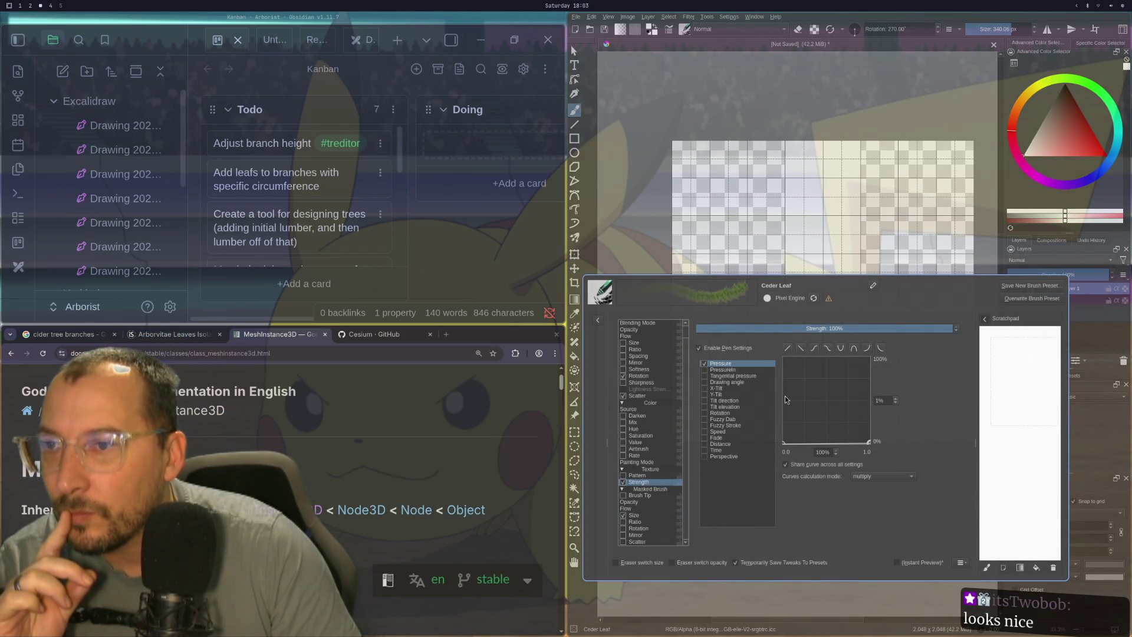
- Apply the descending Strength preset so strength falls as pressure rises, undoing the test stroke
{"action": "left_click", "coordinate": [800, 348]}
{"action": "mouse_move", "coordinate": [745, 253]}
{"action": "left_mouse_down"}
{"action": "mouse_move", "coordinate": [737, 176]}
{"action": "mouse_move", "coordinate": [749, 144]}
{"action": "left_mouse_up"}
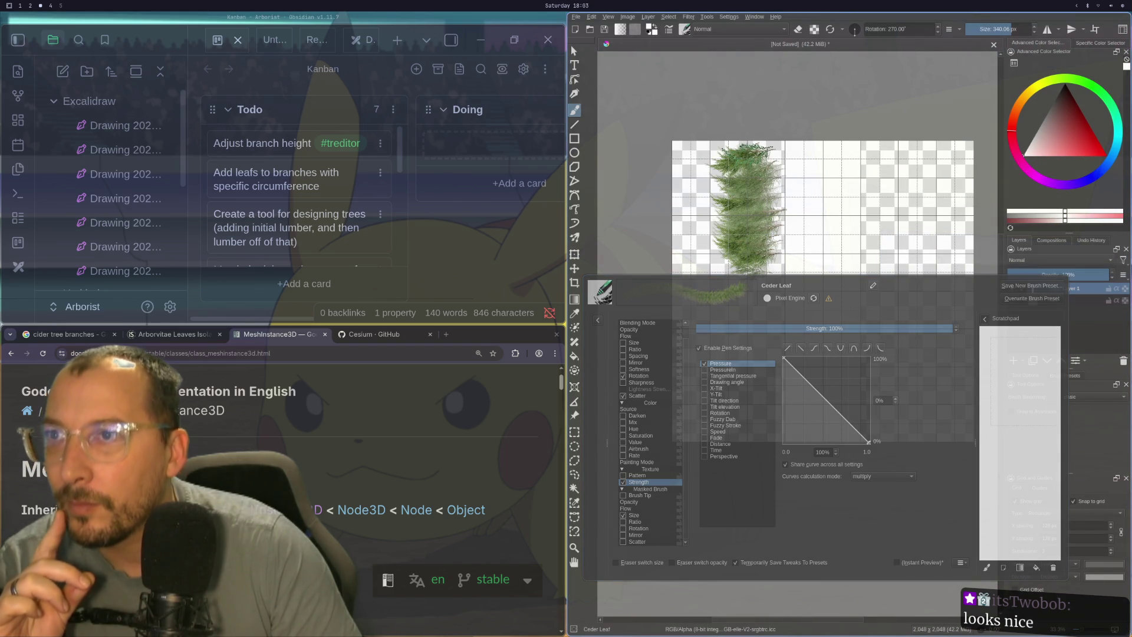
{"action": "key", "text": "ctrl+z"}
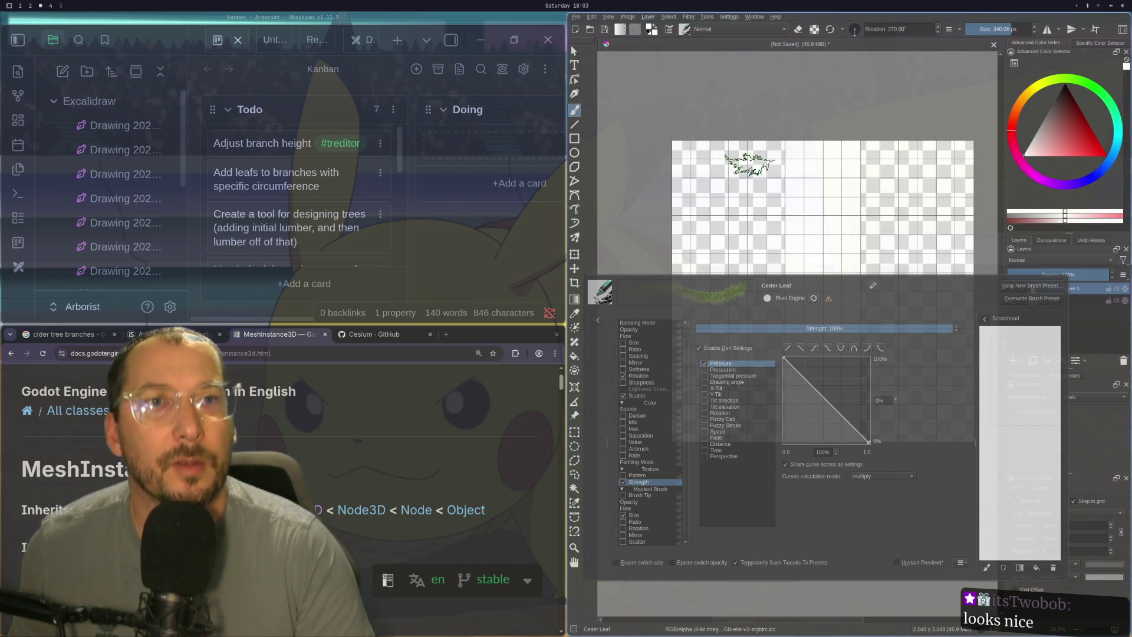
{"action": "key", "text": "ctrl+z"}
{"action": "scroll", "coordinate": [655, 407], "scroll_direction": "up", "scroll_amount": 1}
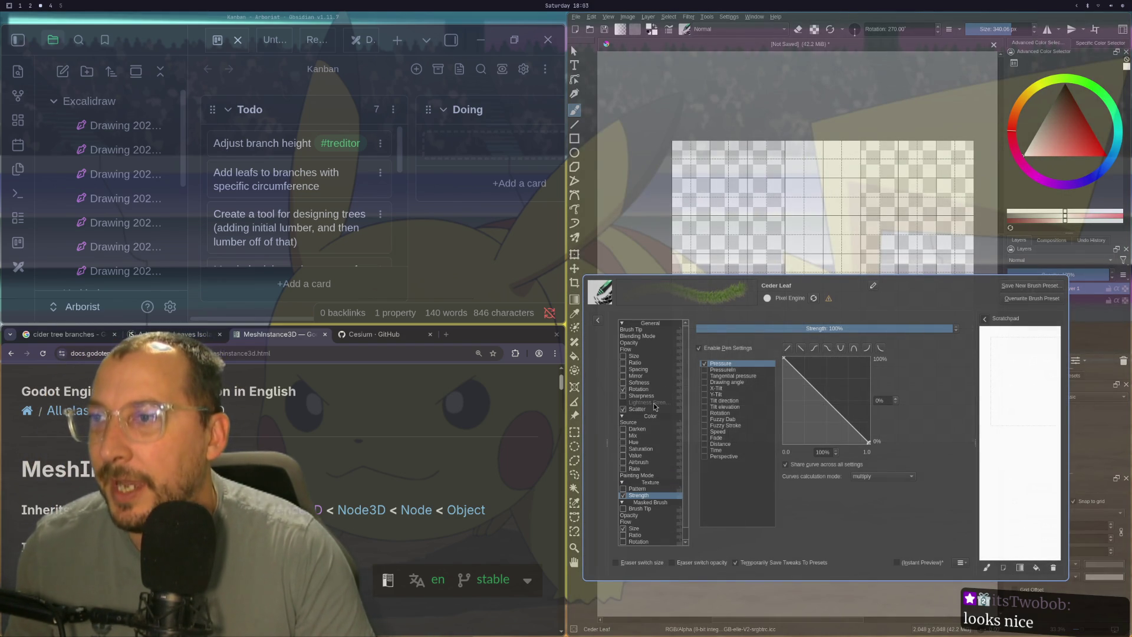
- Flatten the Scatter pressure curve near 51% for constant scatter and test it
{"action": "left_click", "coordinate": [649, 403]}
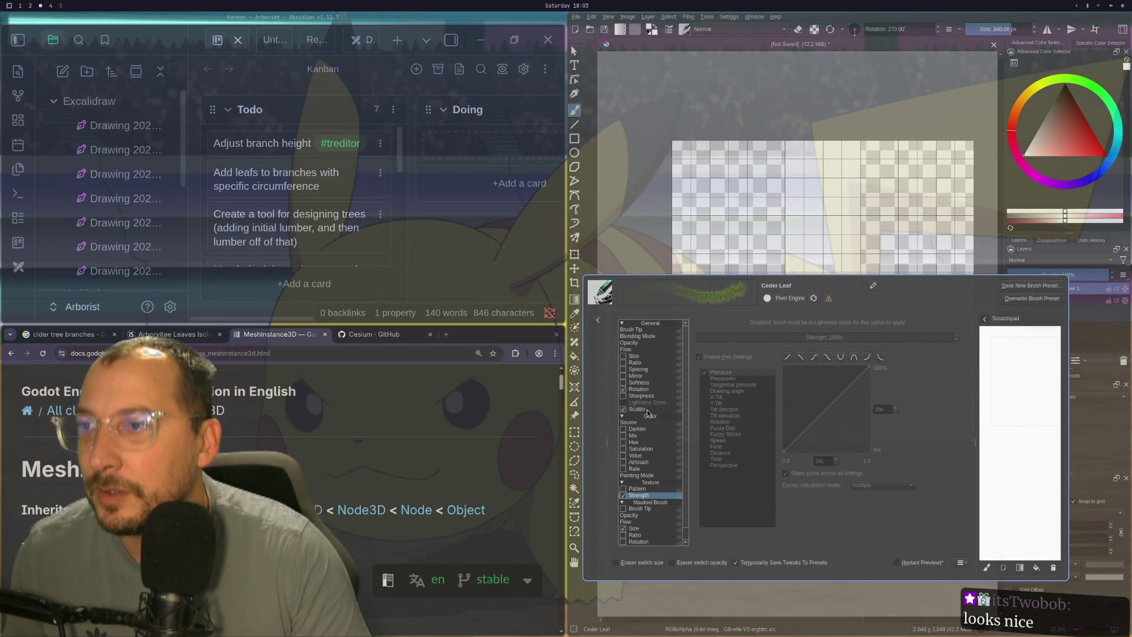
{"action": "left_click", "coordinate": [638, 409]}
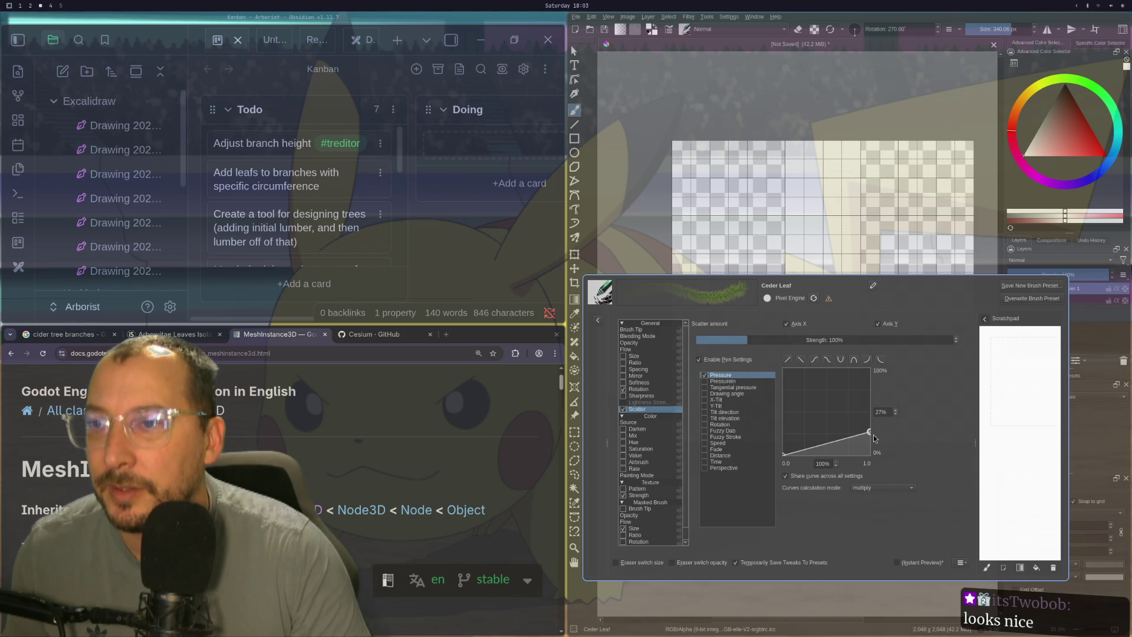
{"action": "mouse_move", "coordinate": [872, 434]}
{"action": "left_mouse_down"}
{"action": "mouse_move", "coordinate": [885, 458]}
{"action": "mouse_move", "coordinate": [900, 412]}
{"action": "left_mouse_up"}
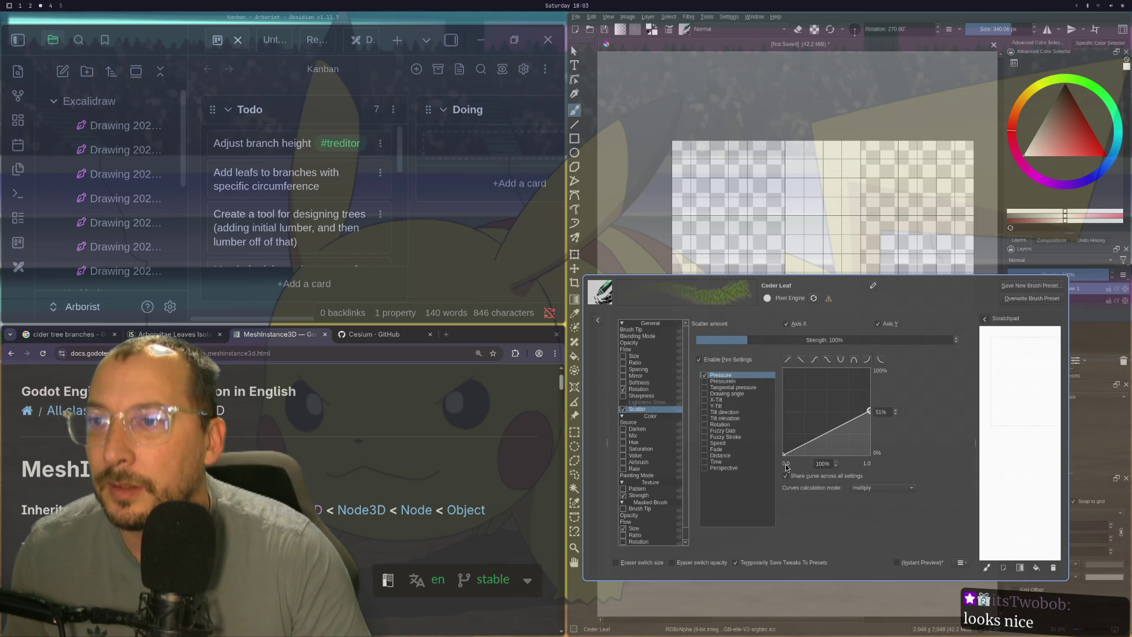
{"action": "mouse_move", "coordinate": [782, 455]}
{"action": "left_mouse_down"}
{"action": "mouse_move", "coordinate": [771, 390]}
{"action": "mouse_move", "coordinate": [766, 409]}
{"action": "left_mouse_up"}
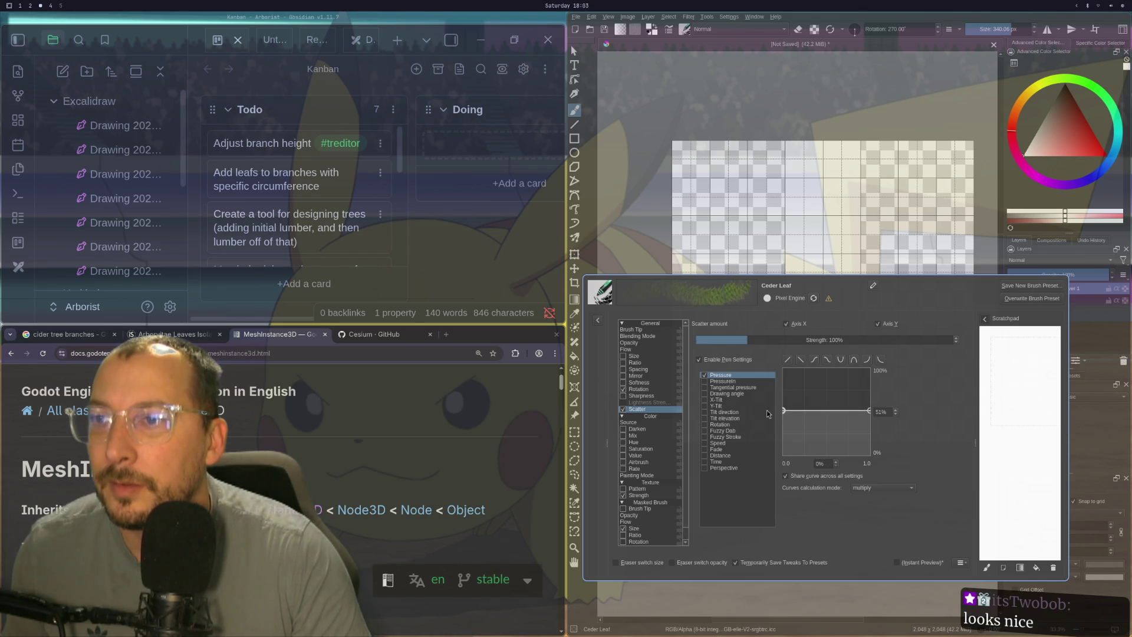
{"action": "left_click_drag", "start_coordinate": [757, 198], "coordinate": [766, 153]}
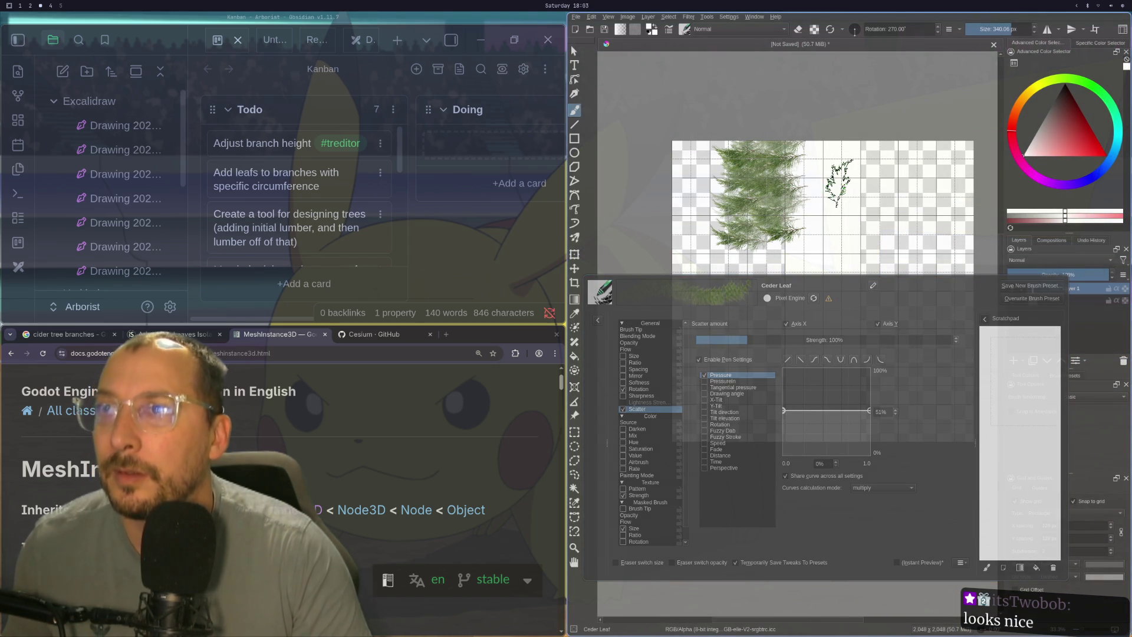
{"action": "key", "text": "ctrl+z"}
{"action": "key", "text": "ctrl+z"}
{"action": "key", "text": "ctrl+z"}
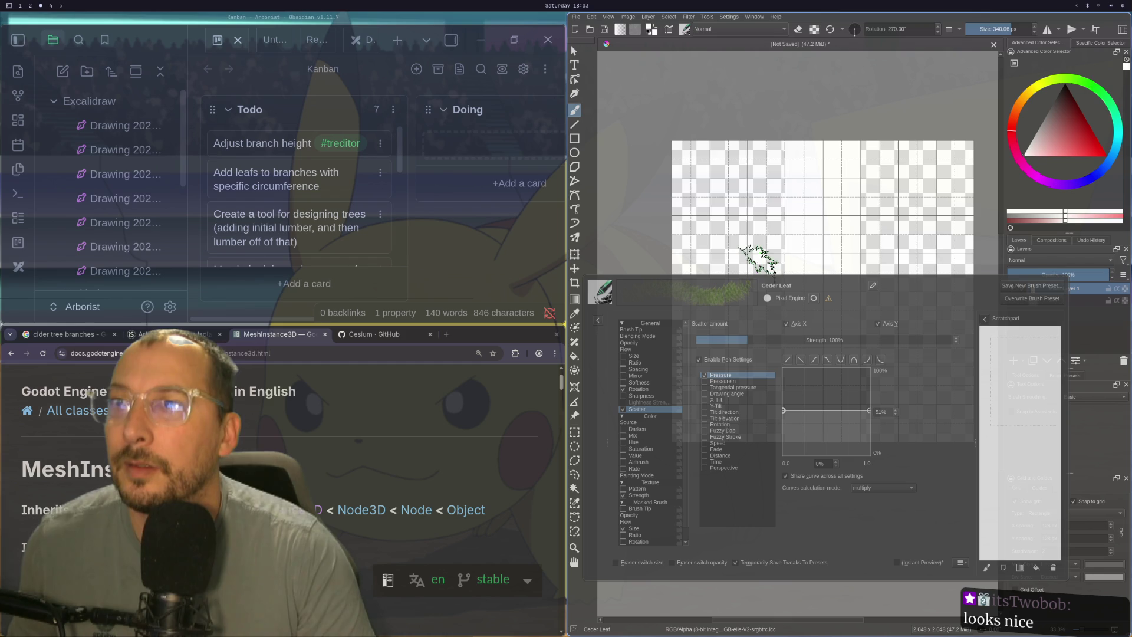
- Paint vertical cedar-leaf test strokes, then clear them from the canvas
{"action": "left_click_drag", "start_coordinate": [757, 259], "coordinate": [755, 143]}
{"action": "mouse_move", "coordinate": [753, 249]}
{"action": "left_mouse_down"}
{"action": "mouse_move", "coordinate": [766, 248]}
{"action": "mouse_move", "coordinate": [778, 213]}
{"action": "left_mouse_up"}
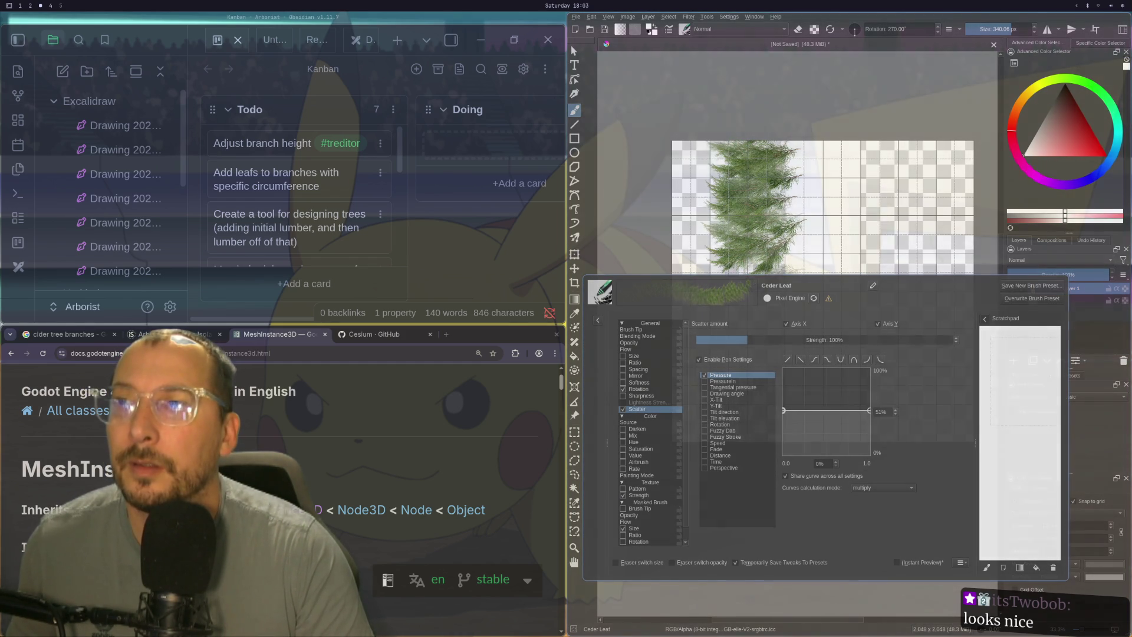
{"action": "key", "text": "Delete"}
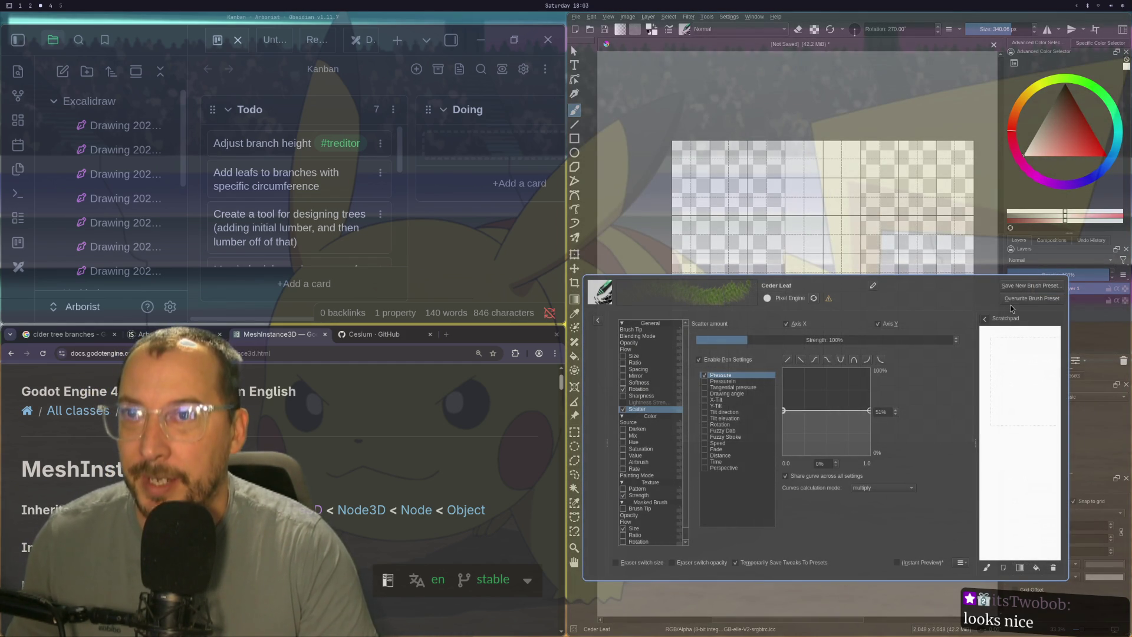
- Overwrite and save the adjusted Ceder Leaf brush preset, then close the brush editor
{"action": "left_click", "coordinate": [1011, 298]}
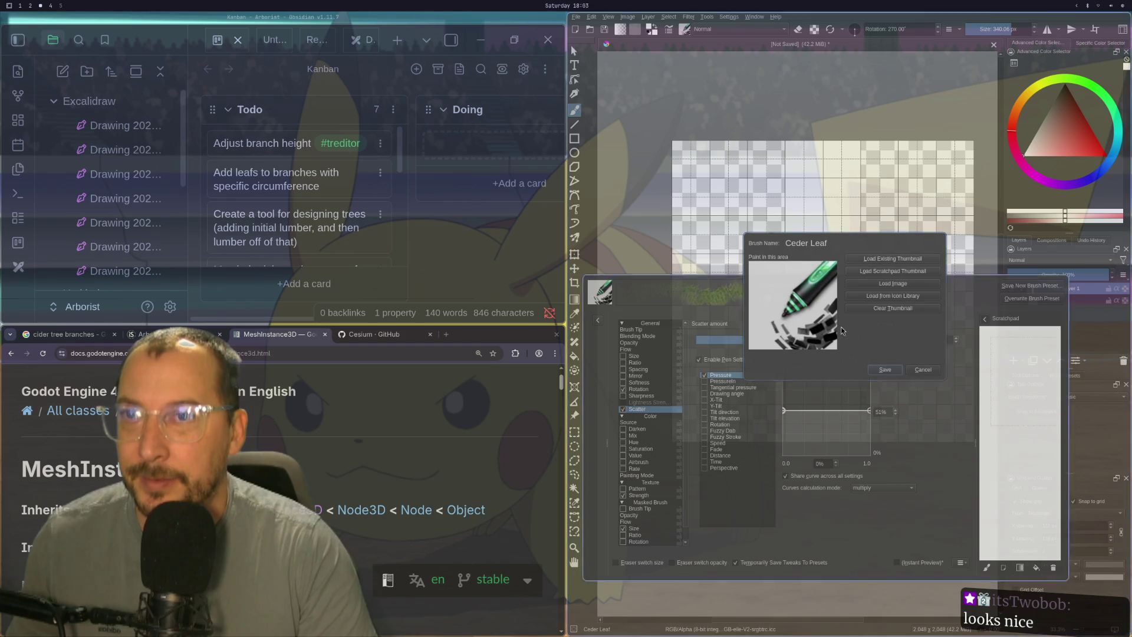
{"action": "left_click", "coordinate": [883, 370]}
{"action": "key", "text": "Escape"}
{"action": "left_click", "coordinate": [740, 434]}
- Paint a tall cedar-leaf foliage column up the left of the canvas, retrying until it looks right
{"action": "mouse_move", "coordinate": [761, 424]}
{"action": "left_mouse_down"}
{"action": "mouse_move", "coordinate": [745, 332]}
{"action": "mouse_move", "coordinate": [744, 134]}
{"action": "left_mouse_up"}
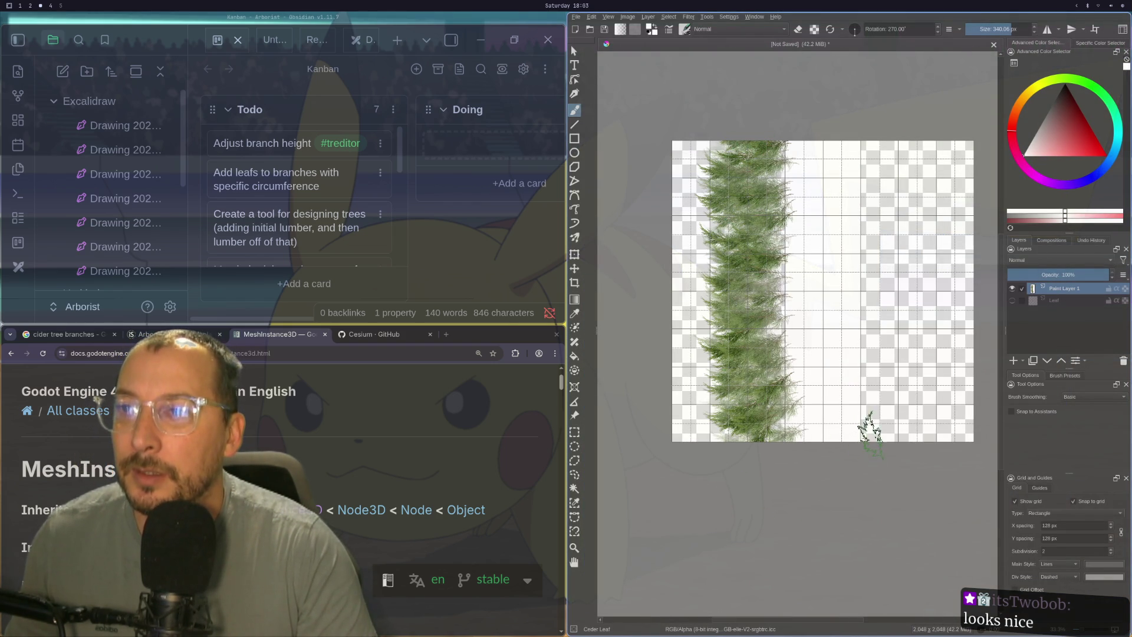
{"action": "key", "text": "ctrl+z"}
{"action": "left_click_drag", "start_coordinate": [773, 421], "coordinate": [759, 397]}
{"action": "key", "text": "ctrl+z"}
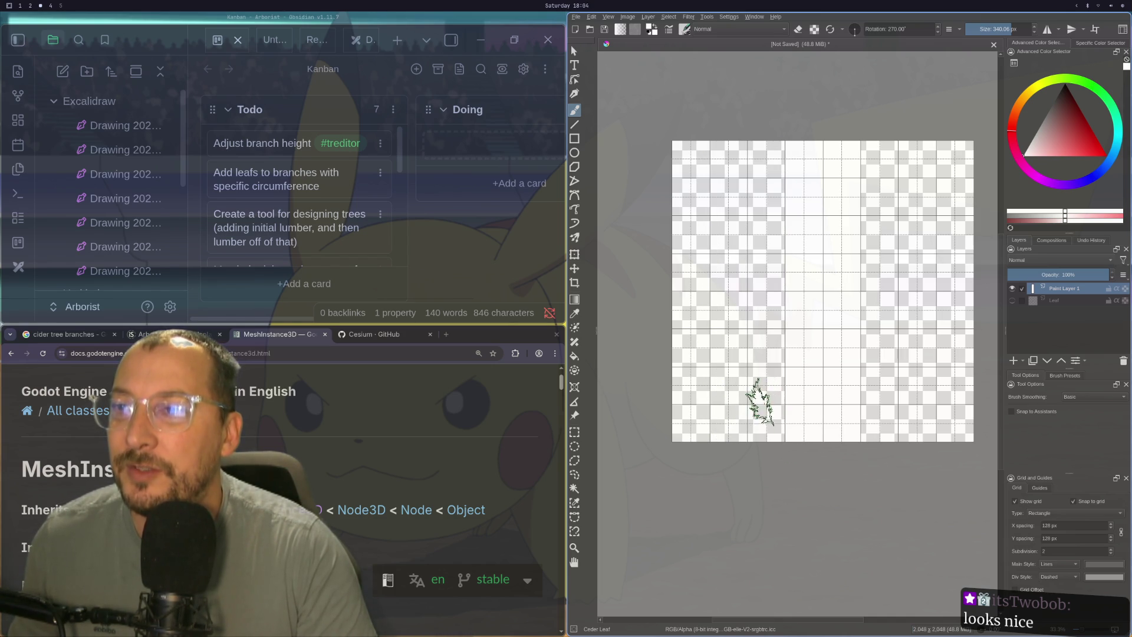
{"action": "left_click_drag", "start_coordinate": [757, 416], "coordinate": [743, 151]}
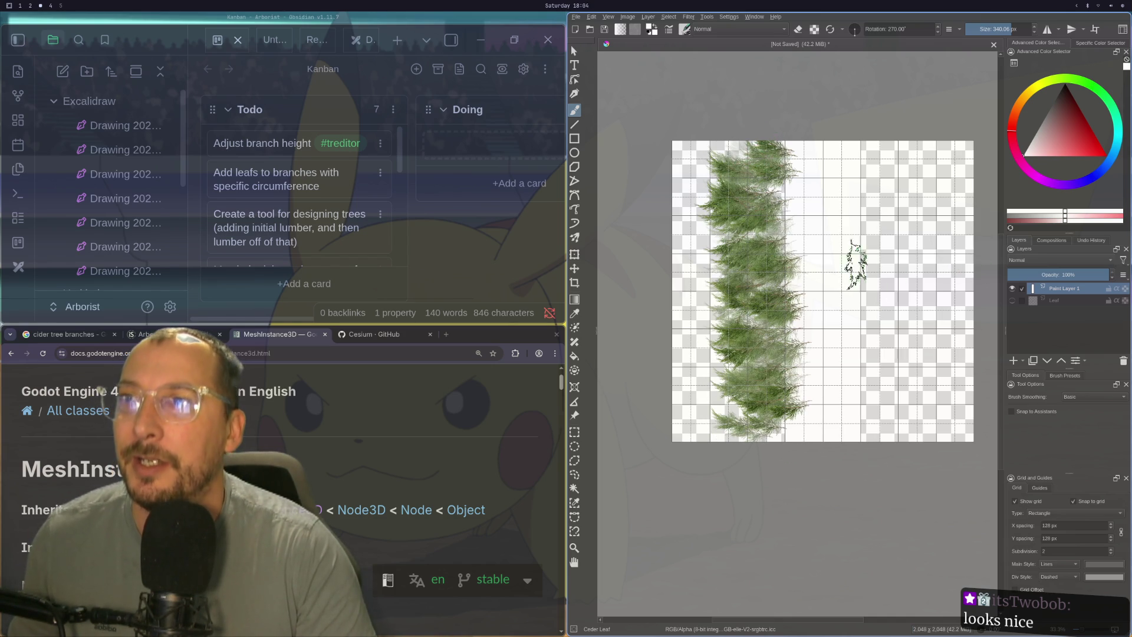
{"action": "key", "text": "ctrl+z"}
{"action": "left_click_drag", "start_coordinate": [757, 422], "coordinate": [754, 313]}
{"action": "key", "text": "ctrl+z"}
{"action": "mouse_move", "coordinate": [752, 407]}
{"action": "left_mouse_down"}
{"action": "mouse_move", "coordinate": [749, 177]}
{"action": "mouse_move", "coordinate": [733, 162]}
{"action": "left_mouse_up"}
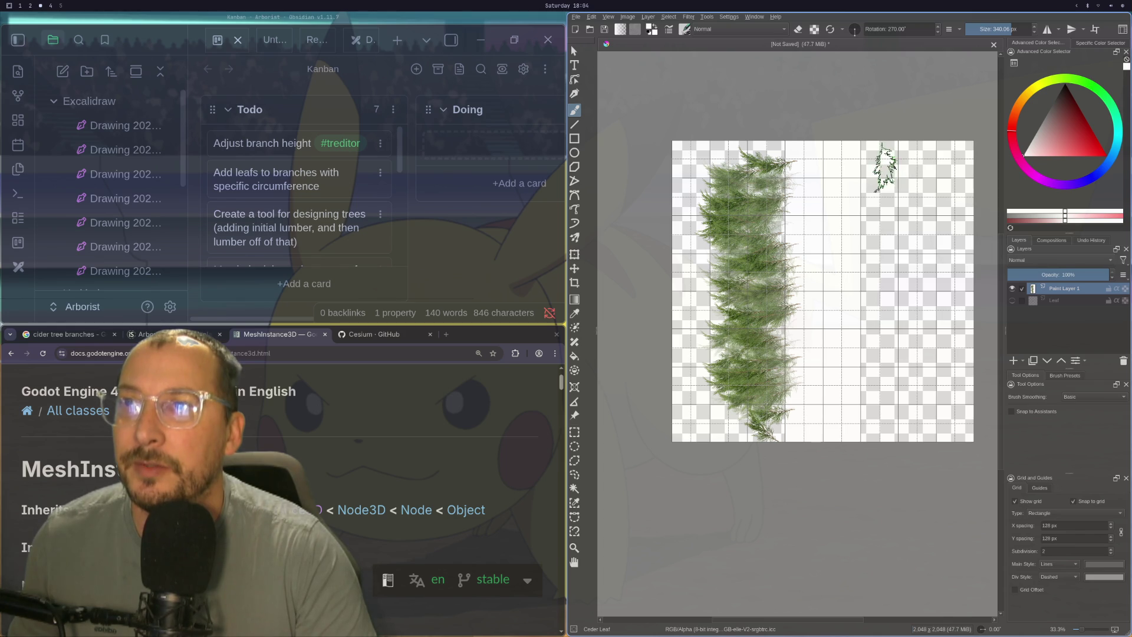
- Paint a second tall foliage column down the right side, redoing strokes until satisfied
{"action": "left_click_drag", "start_coordinate": [880, 171], "coordinate": [887, 253]}
{"action": "key", "text": "ctrl+z"}
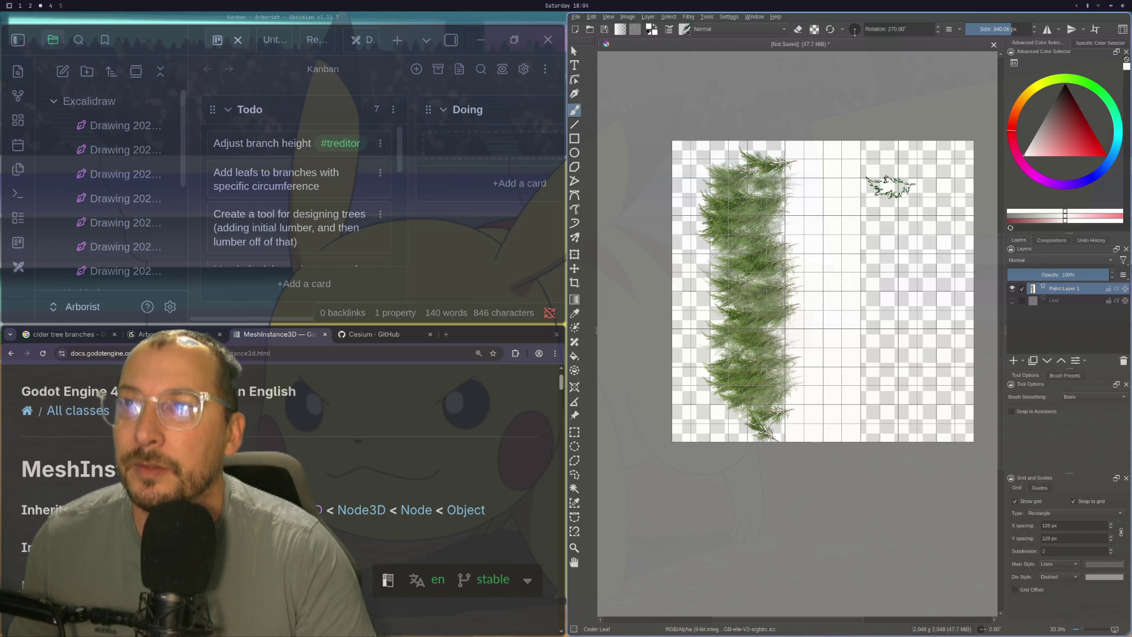
{"action": "left_click_drag", "start_coordinate": [890, 175], "coordinate": [884, 289]}
{"action": "key", "text": "ctrl+z"}
{"action": "mouse_move", "coordinate": [884, 156]}
{"action": "left_mouse_down"}
{"action": "mouse_move", "coordinate": [858, 180]}
{"action": "mouse_move", "coordinate": [879, 203]}
{"action": "mouse_move", "coordinate": [888, 386]}
{"action": "left_mouse_up"}
{"action": "key", "text": "ctrl+z"}
{"action": "key", "text": "ctrl+z"}
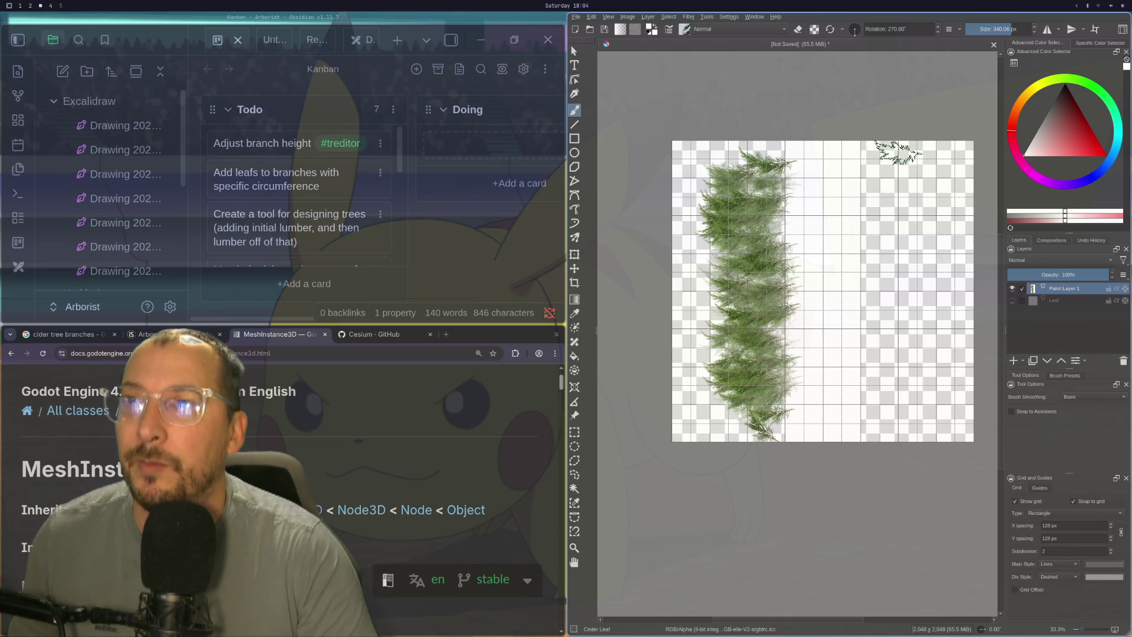
{"action": "left_click_drag", "start_coordinate": [884, 165], "coordinate": [888, 407]}
{"action": "key", "text": "ctrl+z"}
{"action": "left_click_drag", "start_coordinate": [884, 168], "coordinate": [889, 413]}
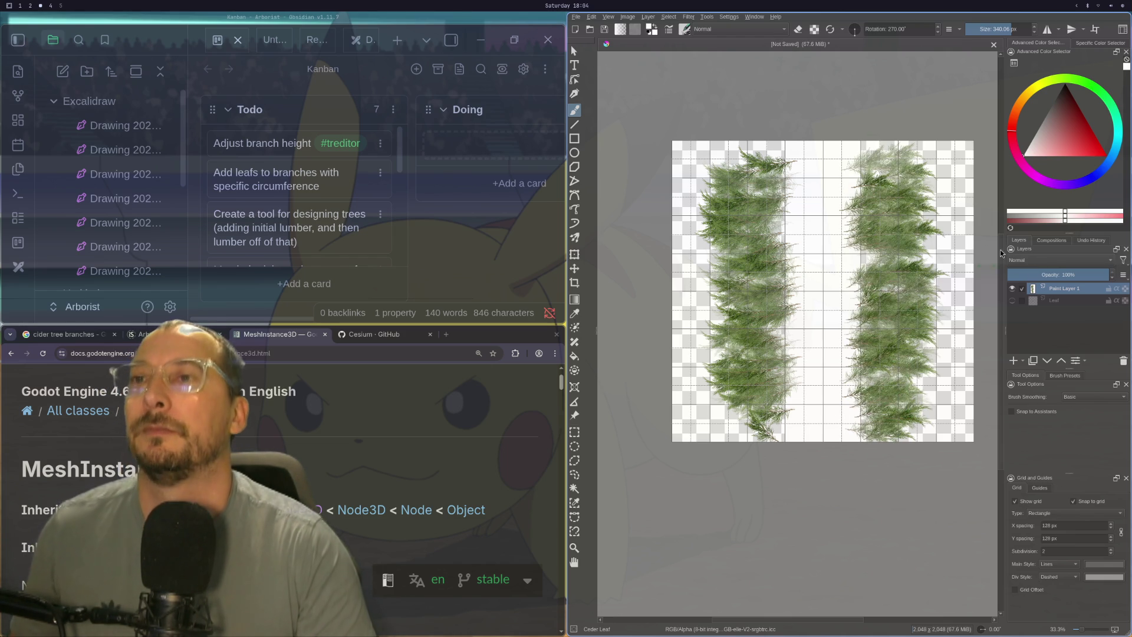
{"action": "key", "text": "ctrl+z"}
{"action": "left_click_drag", "start_coordinate": [884, 156], "coordinate": [882, 407]}
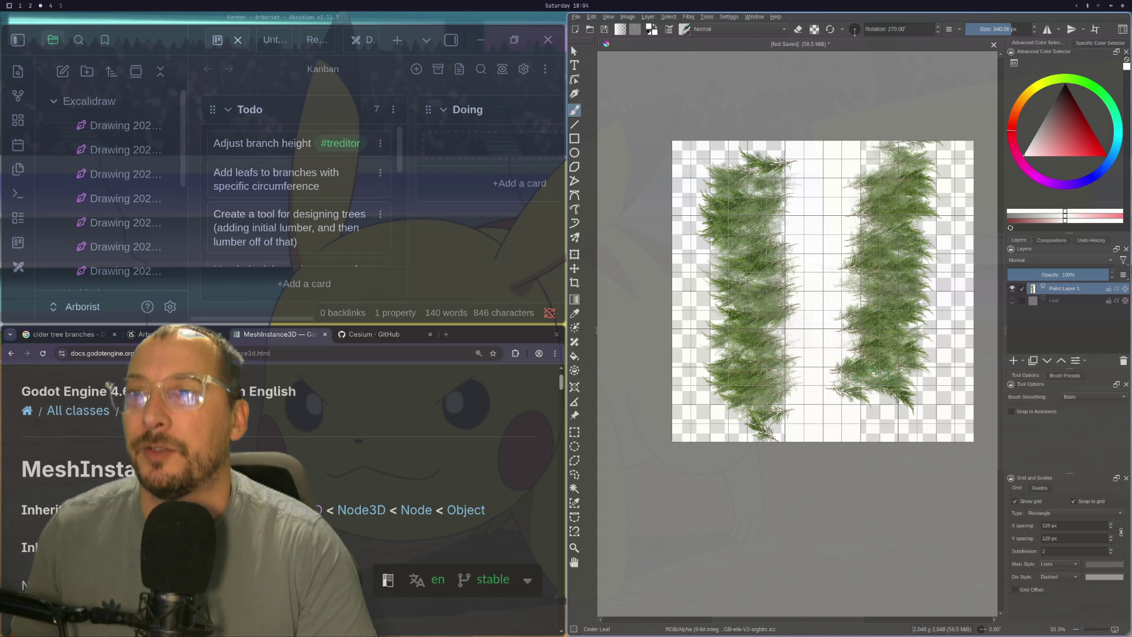
{"action": "key", "text": "ctrl+z"}
{"action": "mouse_move", "coordinate": [882, 155]}
{"action": "left_mouse_down"}
{"action": "mouse_move", "coordinate": [884, 342]}
{"action": "mouse_move", "coordinate": [899, 398]}
{"action": "mouse_move", "coordinate": [887, 434]}
{"action": "left_mouse_up"}
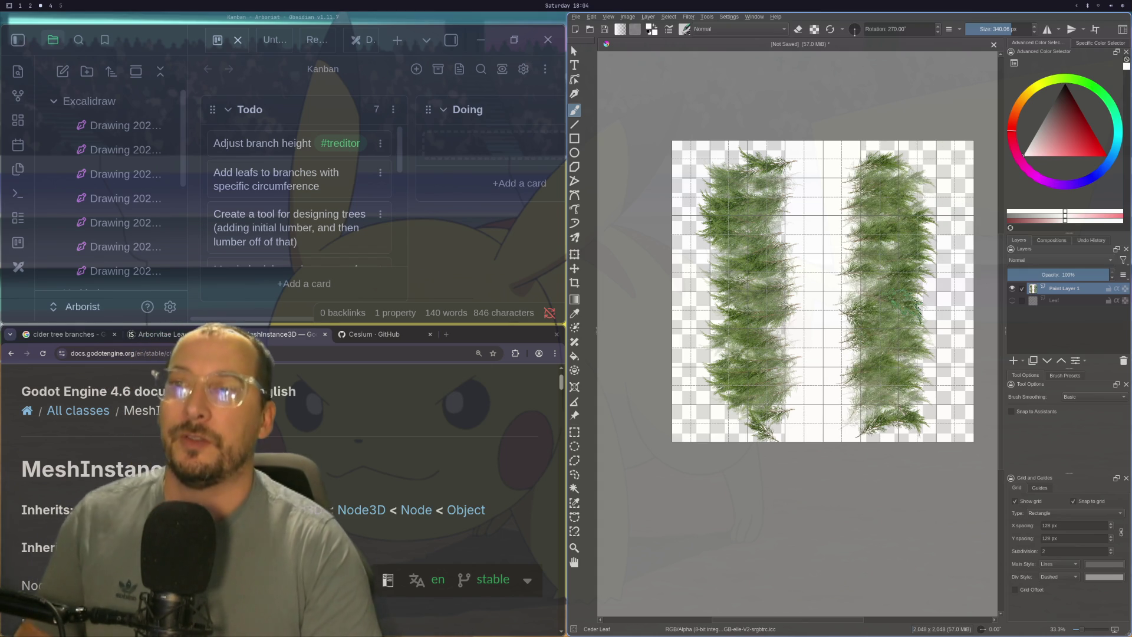
{"action": "scroll", "coordinate": [799, 335], "scroll_direction": "up", "scroll_amount": 8}
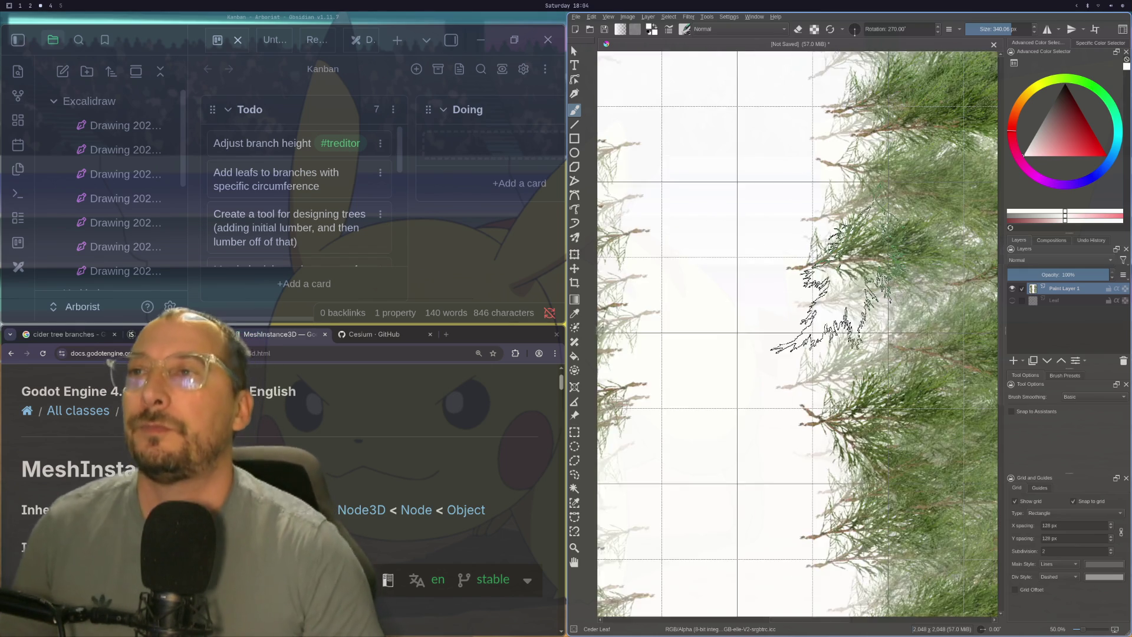
{"action": "scroll", "coordinate": [799, 335], "scroll_direction": "down", "scroll_amount": 4}
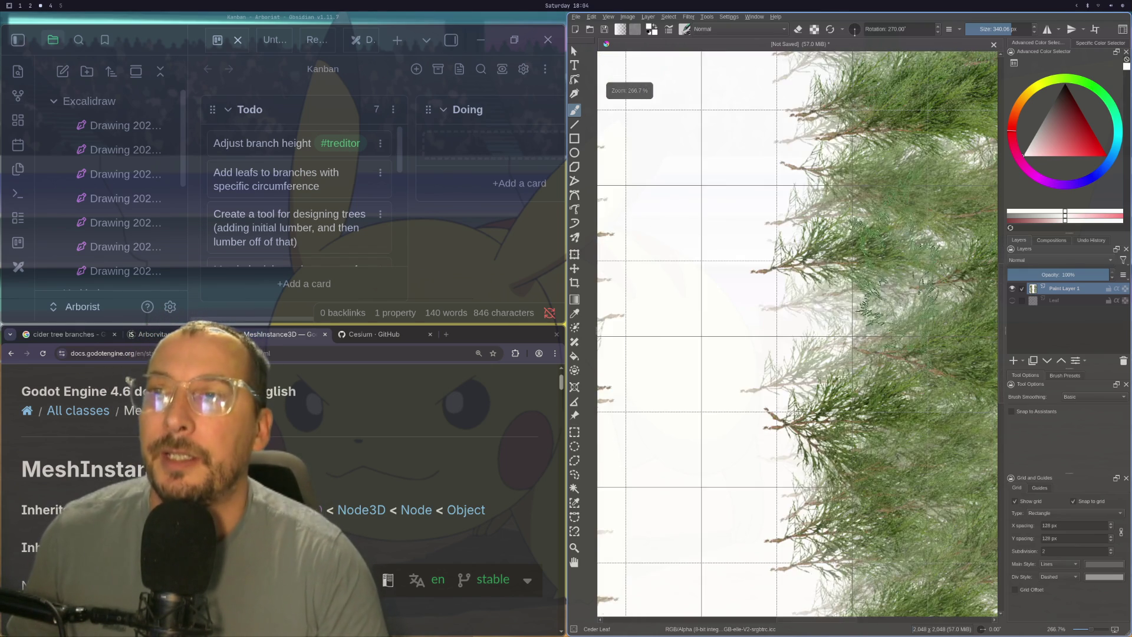
{"action": "scroll", "coordinate": [895, 293], "scroll_direction": "down", "scroll_amount": 1}
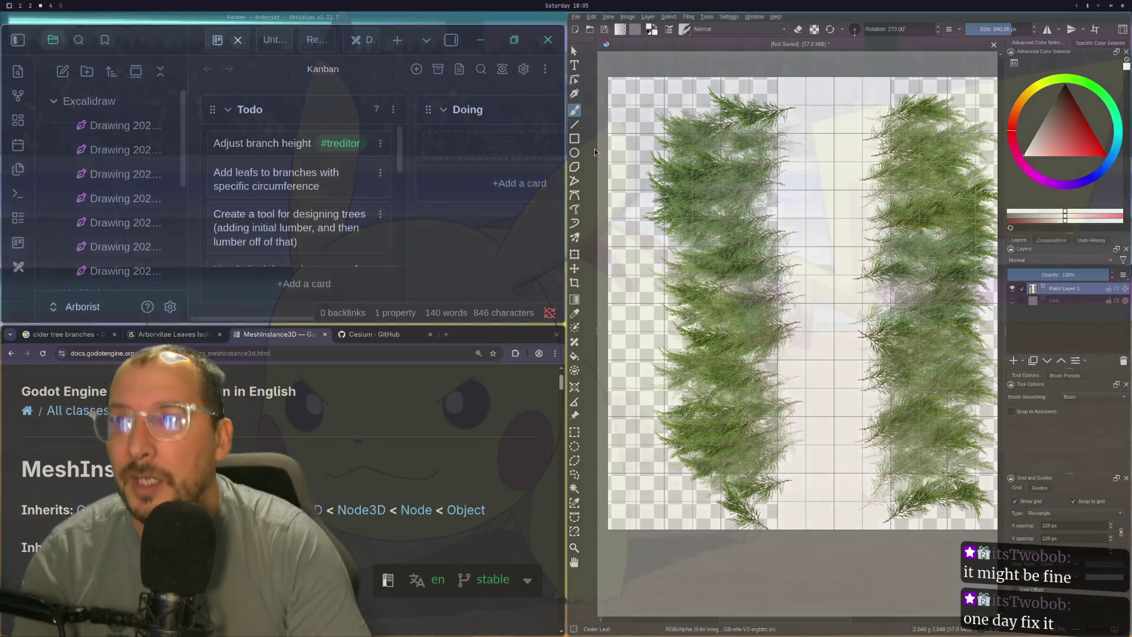
{"action": "left_click", "coordinate": [574, 16]}
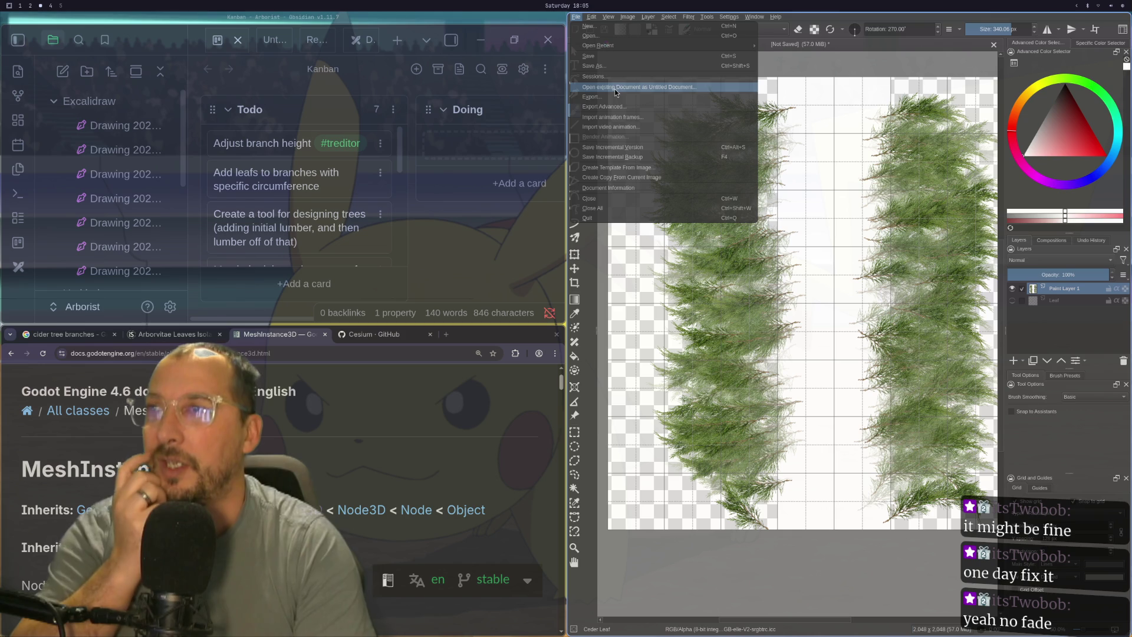
{"action": "key", "text": "Escape"}
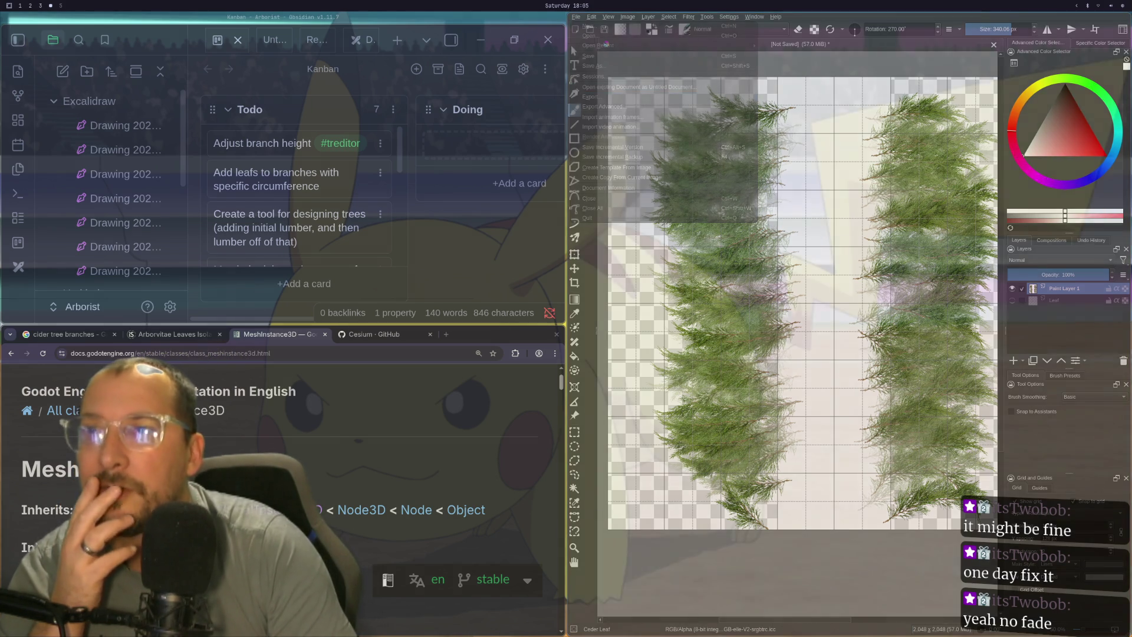
{"action": "key", "text": "ctrl+z"}
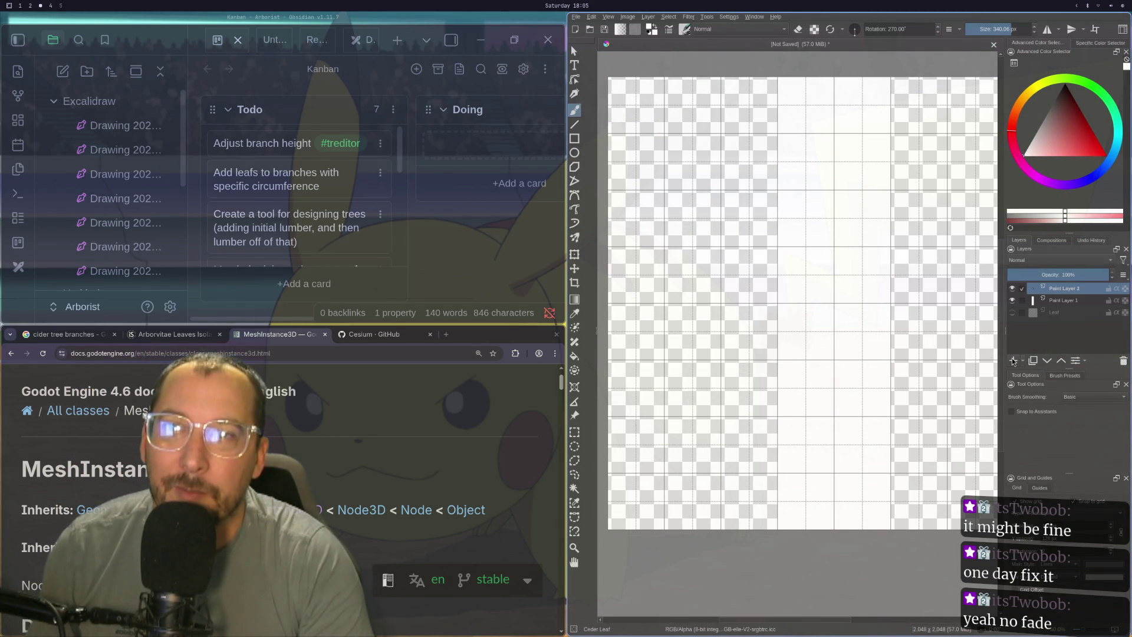
- Try painting a cedar foliage column upward on Paint Layer 2, undoing unsatisfying strokes
{"action": "left_click_drag", "start_coordinate": [742, 494], "coordinate": [734, 322]}
{"action": "key", "text": "ctrl+z"}
{"action": "mouse_move", "coordinate": [733, 493]}
{"action": "left_mouse_down"}
{"action": "mouse_move", "coordinate": [717, 370]}
{"action": "mouse_move", "coordinate": [734, 309]}
{"action": "left_mouse_up"}
{"action": "key", "text": "ctrl+z"}
{"action": "mouse_move", "coordinate": [733, 493]}
{"action": "left_mouse_down"}
{"action": "mouse_move", "coordinate": [743, 426]}
{"action": "mouse_move", "coordinate": [725, 89]}
{"action": "left_mouse_up"}
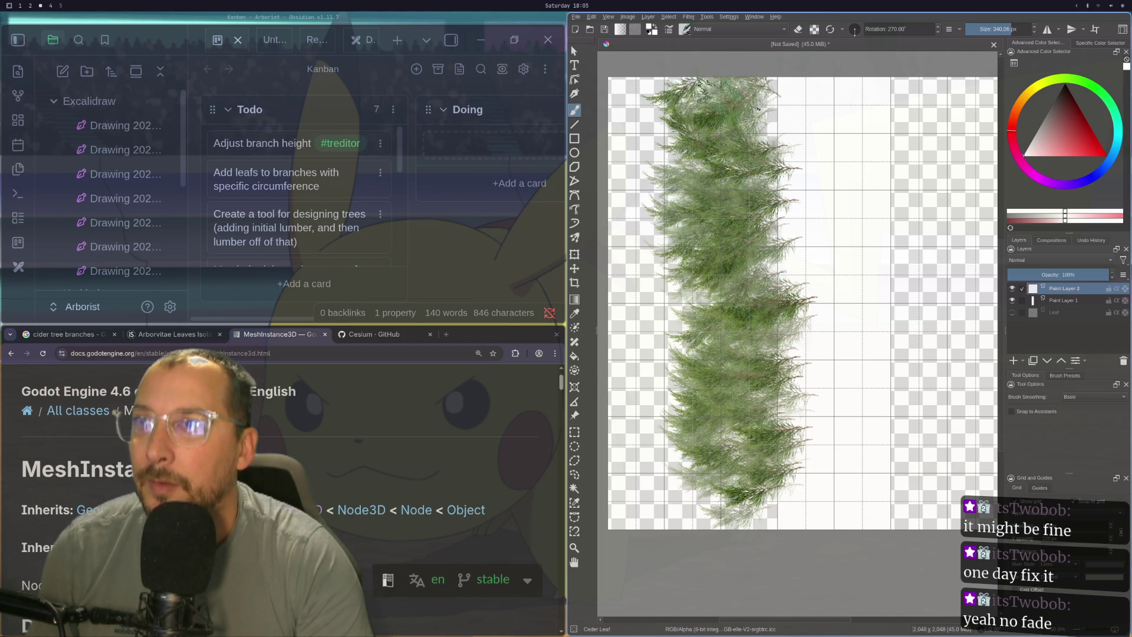
{"action": "key", "text": "ctrl+z"}
{"action": "mouse_move", "coordinate": [732, 492]}
{"action": "left_mouse_down"}
{"action": "mouse_move", "coordinate": [719, 472]}
{"action": "mouse_move", "coordinate": [733, 258]}
{"action": "mouse_move", "coordinate": [728, 88]}
{"action": "left_mouse_up"}
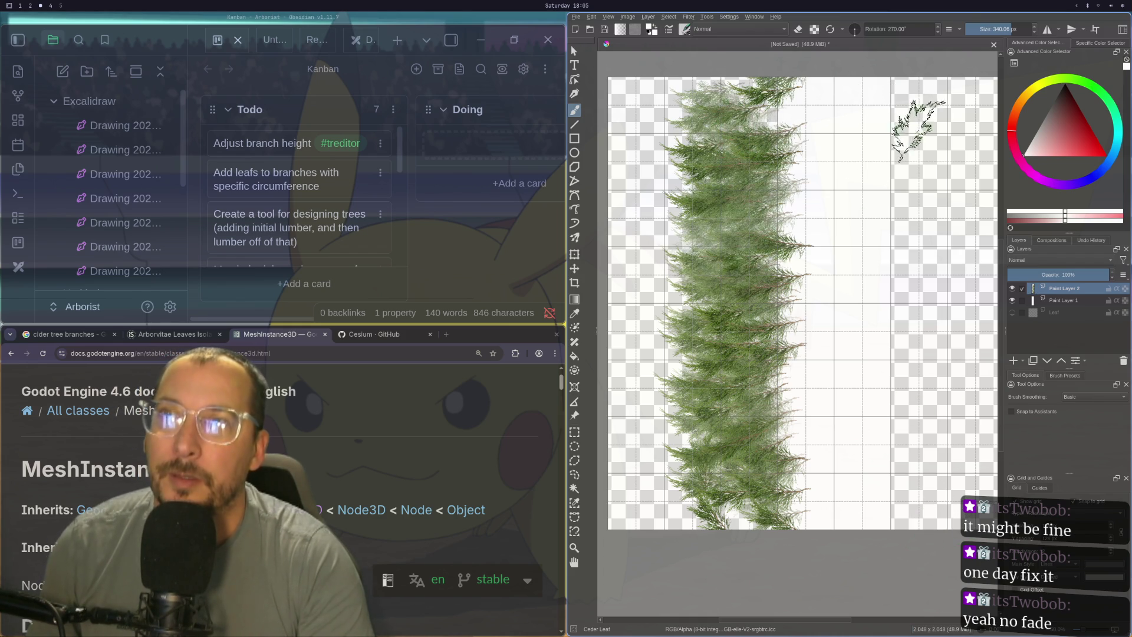
{"action": "key", "text": "ctrl+z"}
- Repaint the left foliage column, then paint the second column at the right edge
{"action": "mouse_move", "coordinate": [734, 510]}
{"action": "left_mouse_down"}
{"action": "mouse_move", "coordinate": [746, 306]}
{"action": "mouse_move", "coordinate": [763, 253]}
{"action": "mouse_move", "coordinate": [717, 97]}
{"action": "mouse_move", "coordinate": [725, 112]}
{"action": "mouse_move", "coordinate": [731, 91]}
{"action": "left_mouse_up"}
{"action": "key", "text": "ctrl+z"}
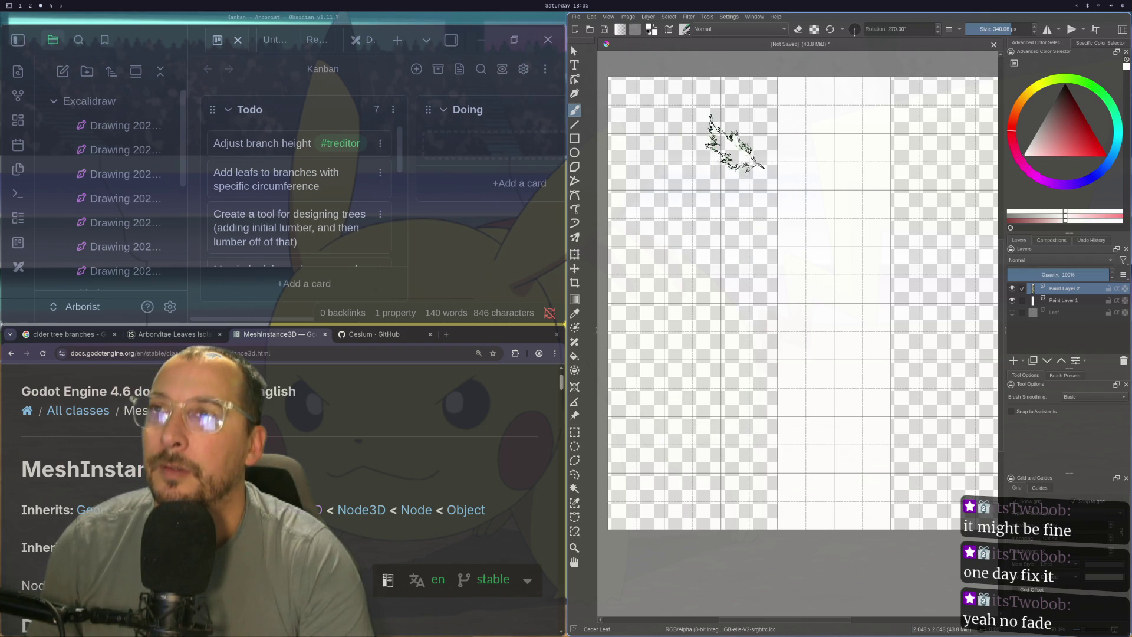
{"action": "mouse_move", "coordinate": [737, 501]}
{"action": "left_mouse_down"}
{"action": "mouse_move", "coordinate": [743, 306]}
{"action": "mouse_move", "coordinate": [730, 195]}
{"action": "mouse_move", "coordinate": [778, 94]}
{"action": "left_mouse_up"}
{"action": "key", "text": "ctrl+z"}
{"action": "mouse_move", "coordinate": [740, 527]}
{"action": "left_mouse_down"}
{"action": "mouse_move", "coordinate": [772, 524]}
{"action": "mouse_move", "coordinate": [733, 489]}
{"action": "mouse_move", "coordinate": [743, 451]}
{"action": "mouse_move", "coordinate": [728, 292]}
{"action": "mouse_move", "coordinate": [734, 142]}
{"action": "mouse_move", "coordinate": [746, 127]}
{"action": "left_mouse_up"}
{"action": "key", "text": "ctrl+z"}
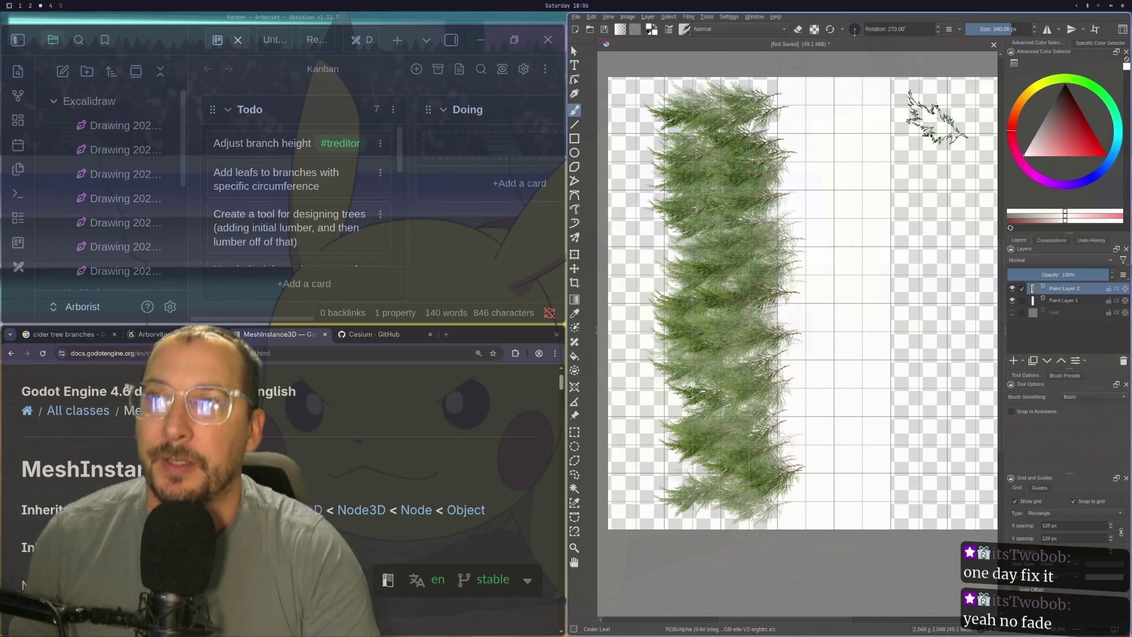
{"action": "mouse_move", "coordinate": [931, 121]}
{"action": "left_mouse_down"}
{"action": "mouse_move", "coordinate": [943, 153]}
{"action": "mouse_move", "coordinate": [925, 230]}
{"action": "mouse_move", "coordinate": [920, 492]}
{"action": "left_mouse_up"}
{"action": "scroll", "coordinate": [804, 101], "scroll_direction": "down", "scroll_amount": 4}
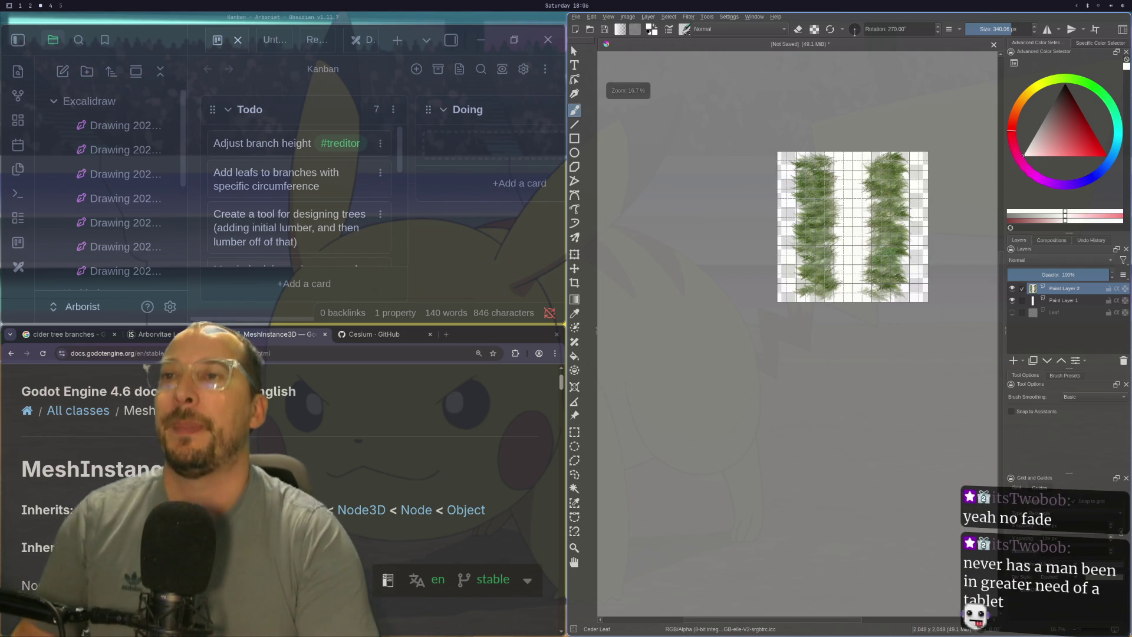
- Hide the original Paint Layer 1 foliage
{"action": "scroll", "coordinate": [896, 277], "scroll_direction": "up", "scroll_amount": 2}
{"action": "left_click", "coordinate": [1012, 300]}
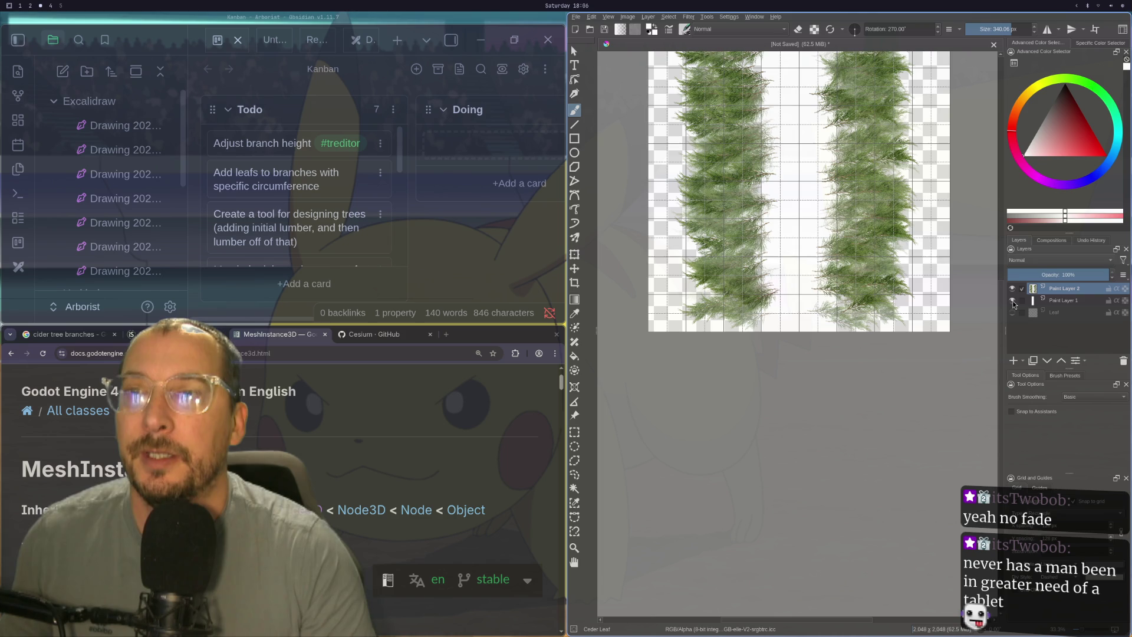
{"action": "scroll", "coordinate": [820, 248], "scroll_direction": "up", "scroll_amount": 1}
{"action": "scroll", "coordinate": [820, 248], "scroll_direction": "down", "scroll_amount": 1}
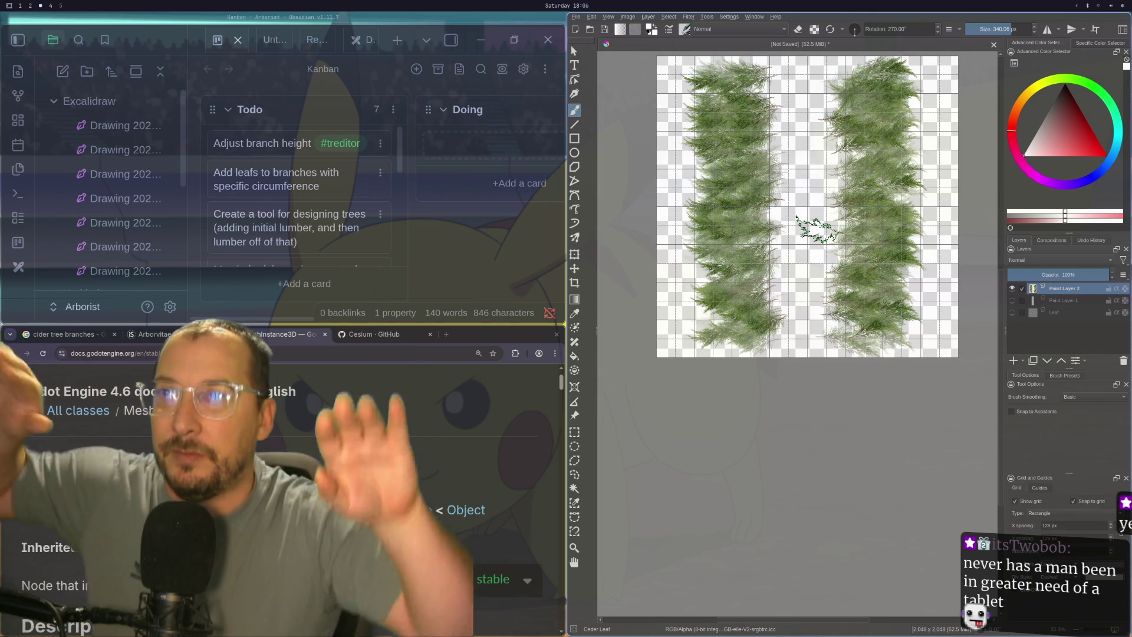
- Save the foliage image as cider_leafs.png, accepting the PNG export settings
{"action": "left_click", "coordinate": [588, 19]}
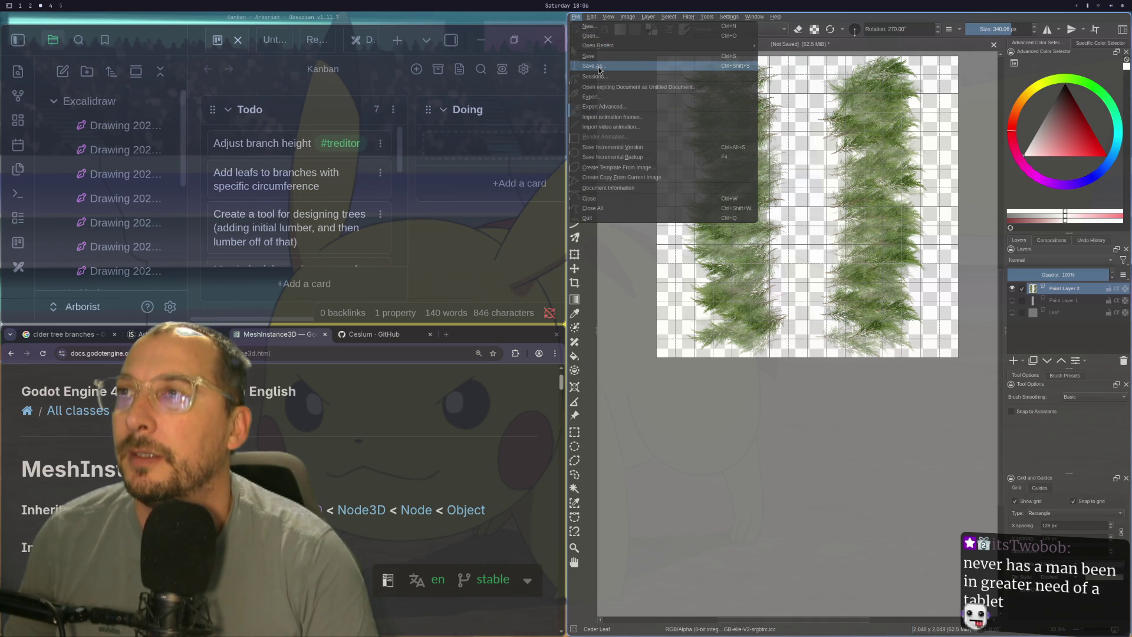
{"action": "left_click", "coordinate": [608, 96]}
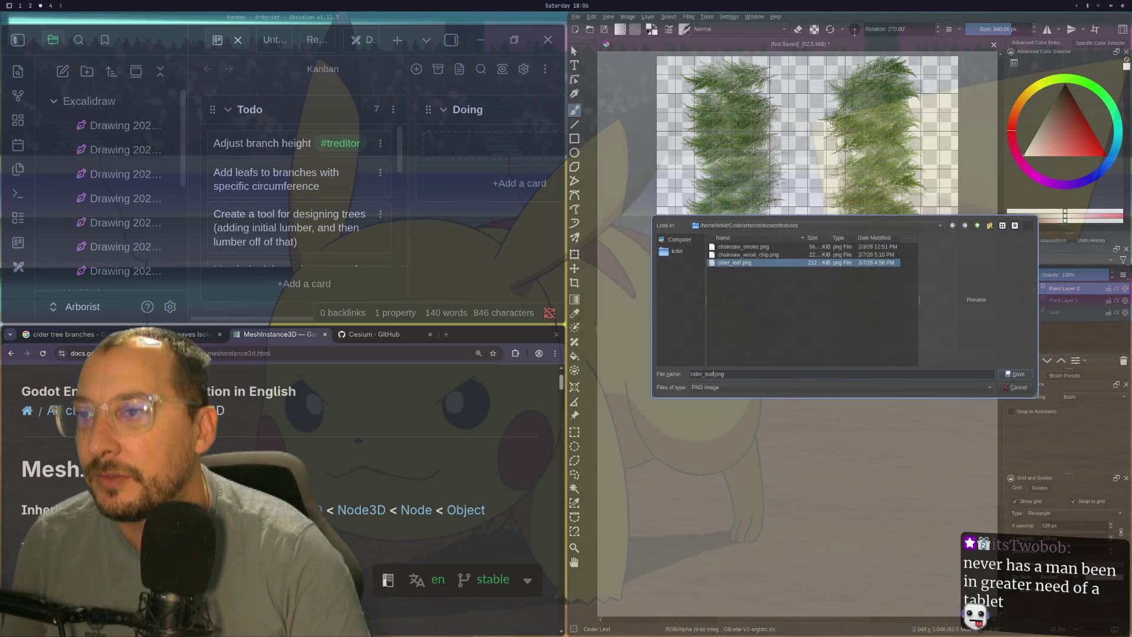
{"action": "type", "text": "s"}
{"action": "key", "text": "Return"}
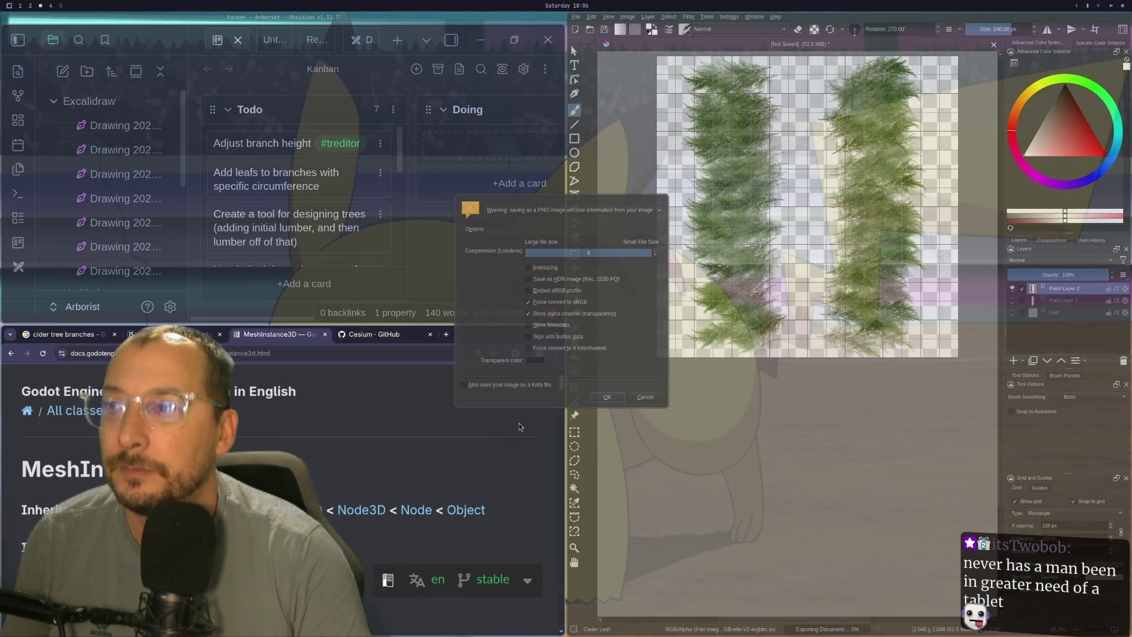
{"action": "left_click", "coordinate": [601, 399]}
{"action": "key", "text": "super+1"}
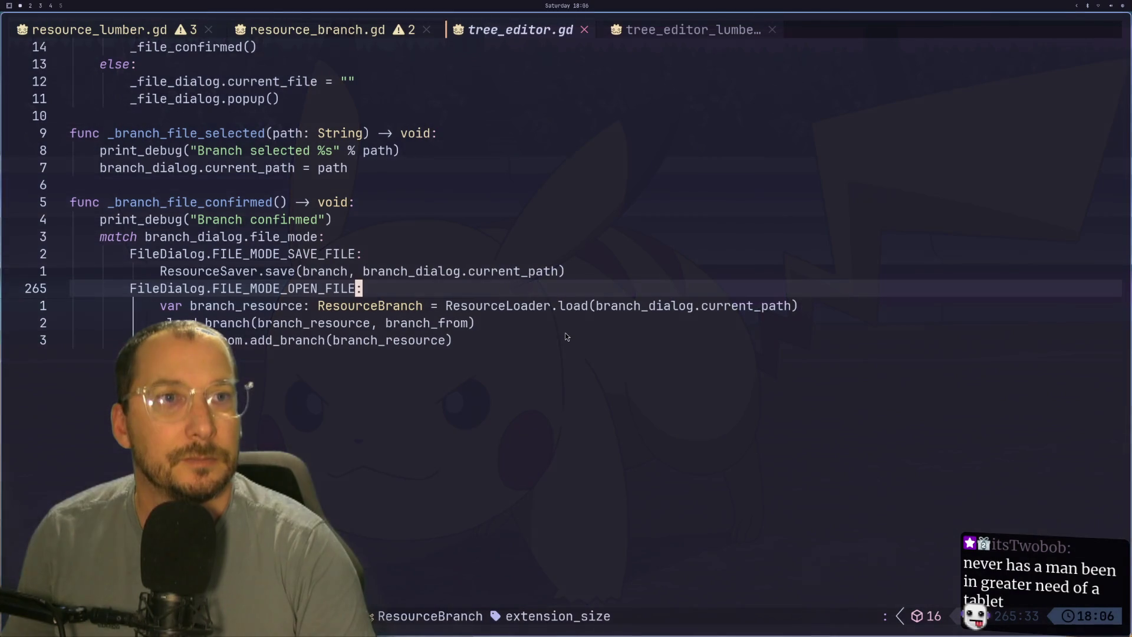
- Back in Godot, select the Extension33 branch in the scene
{"action": "key", "text": "super+2"}
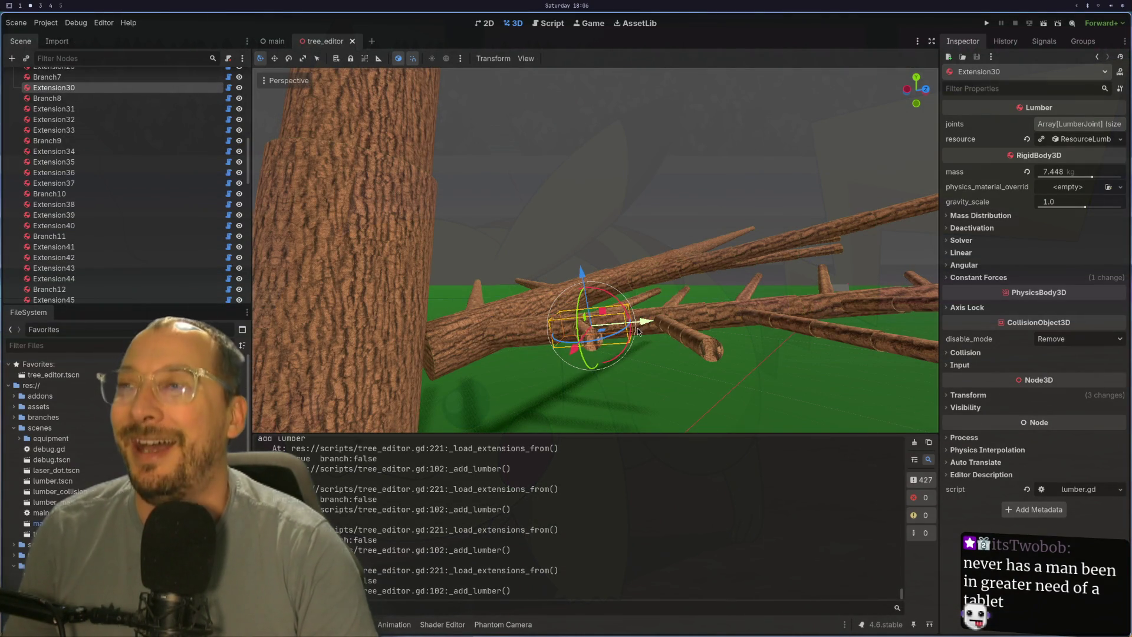
{"action": "mouse_move", "coordinate": [729, 361]}
{"action": "left_mouse_down"}
{"action": "mouse_move", "coordinate": [756, 354]}
{"action": "mouse_move", "coordinate": [621, 276]}
{"action": "mouse_move", "coordinate": [257, 302]}
{"action": "left_mouse_up"}
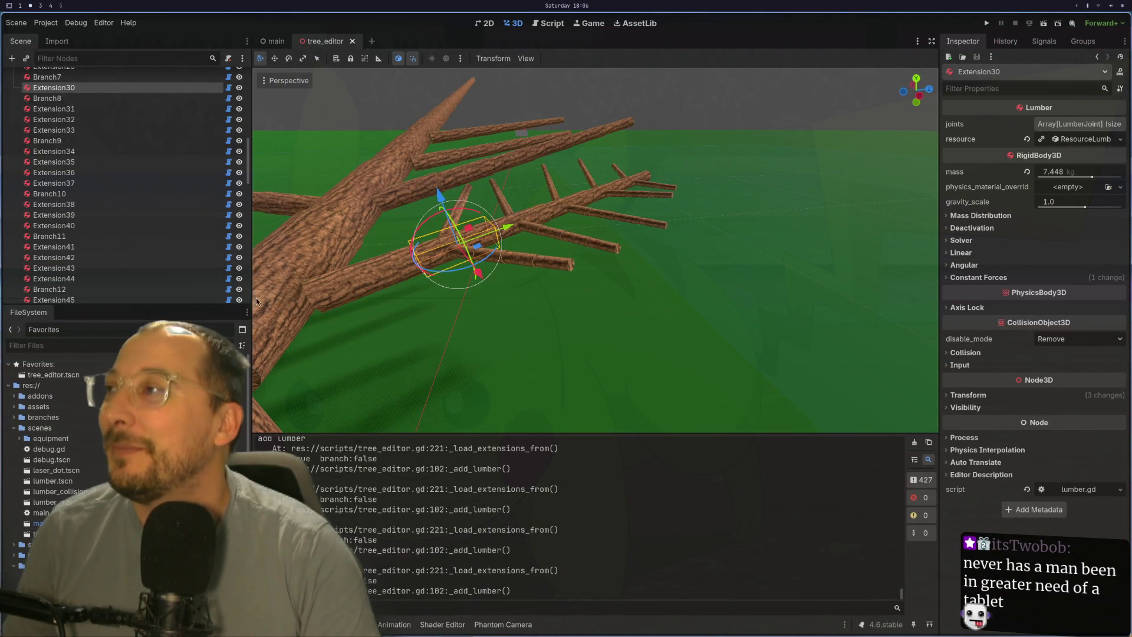
{"action": "left_click", "coordinate": [553, 265]}
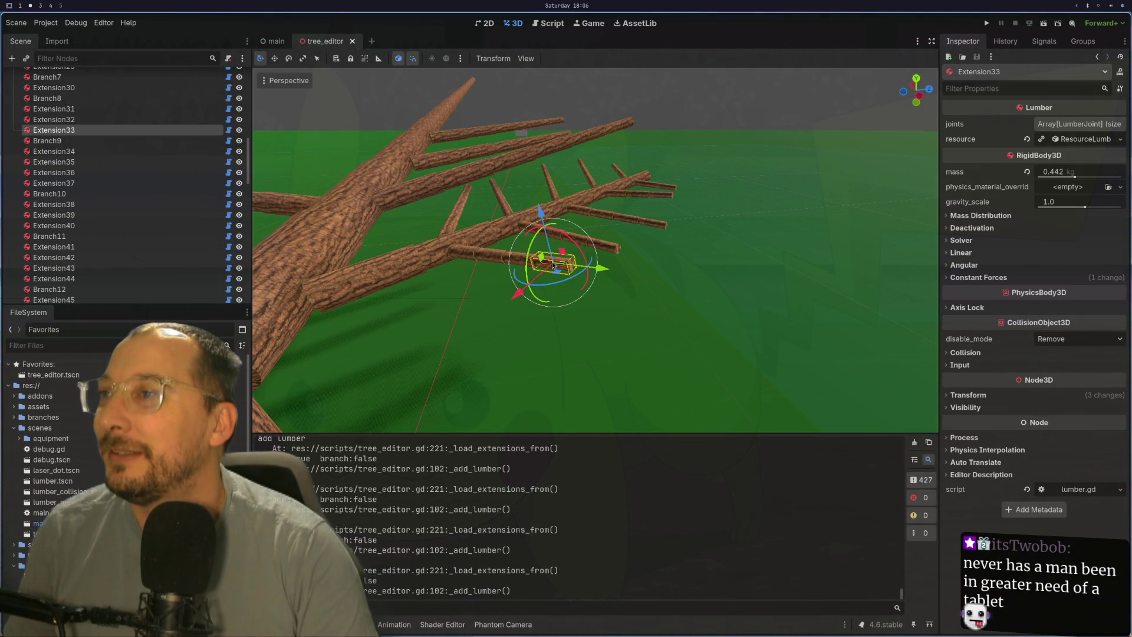
{"action": "scroll", "coordinate": [124, 177], "scroll_direction": "up", "scroll_amount": 2}
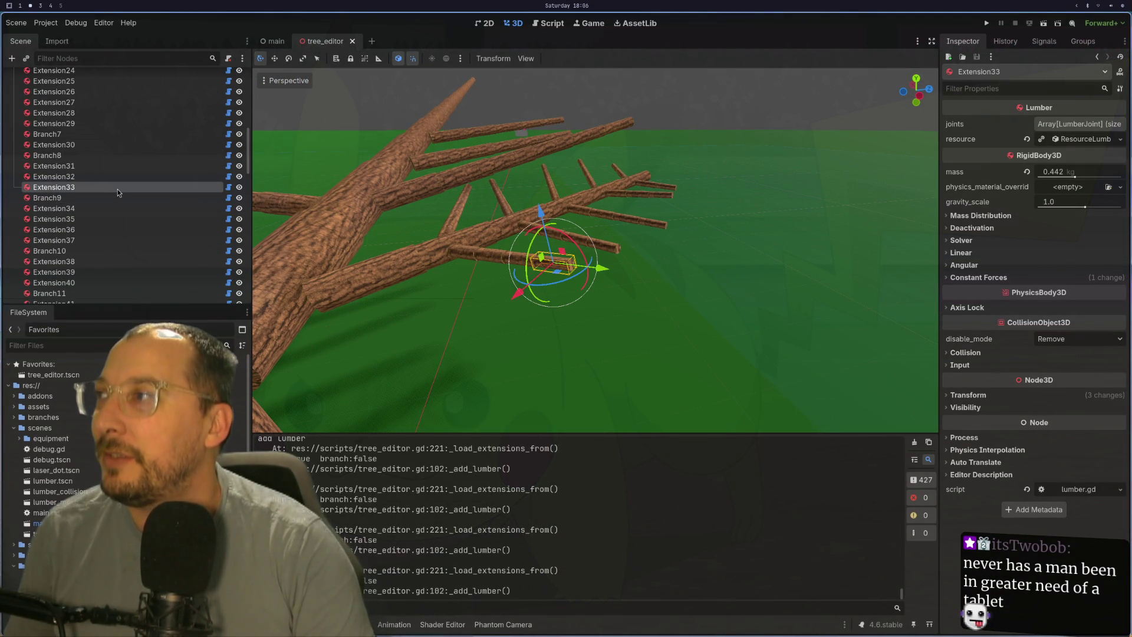
- Add a MeshInstance3D child node under Extension33
{"action": "right_click", "coordinate": [138, 187]}
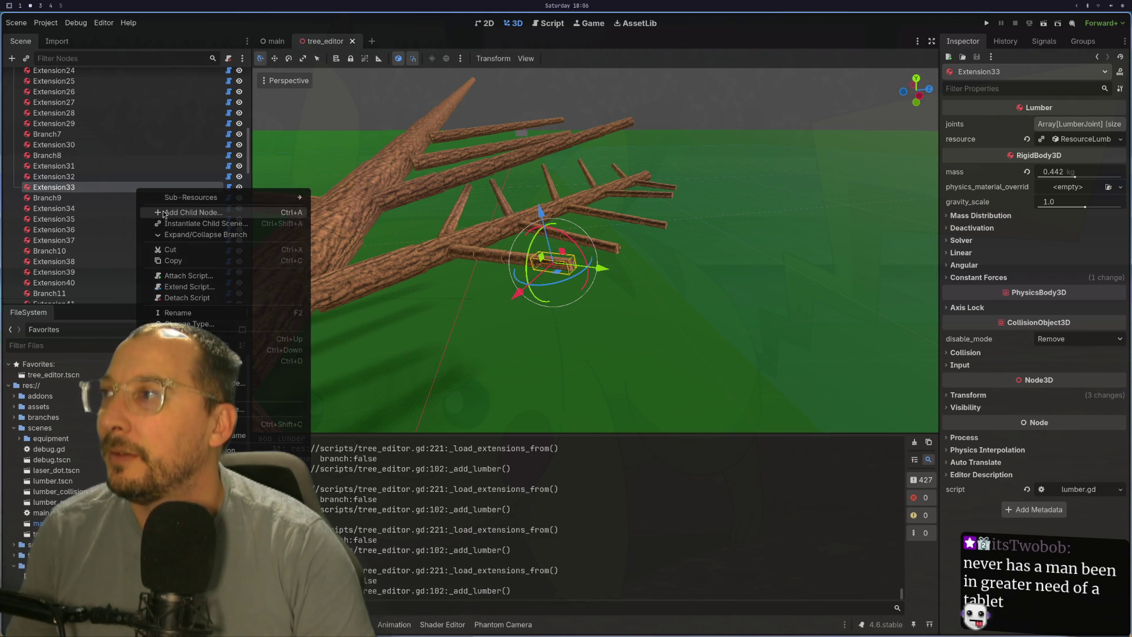
{"action": "left_click", "coordinate": [164, 213]}
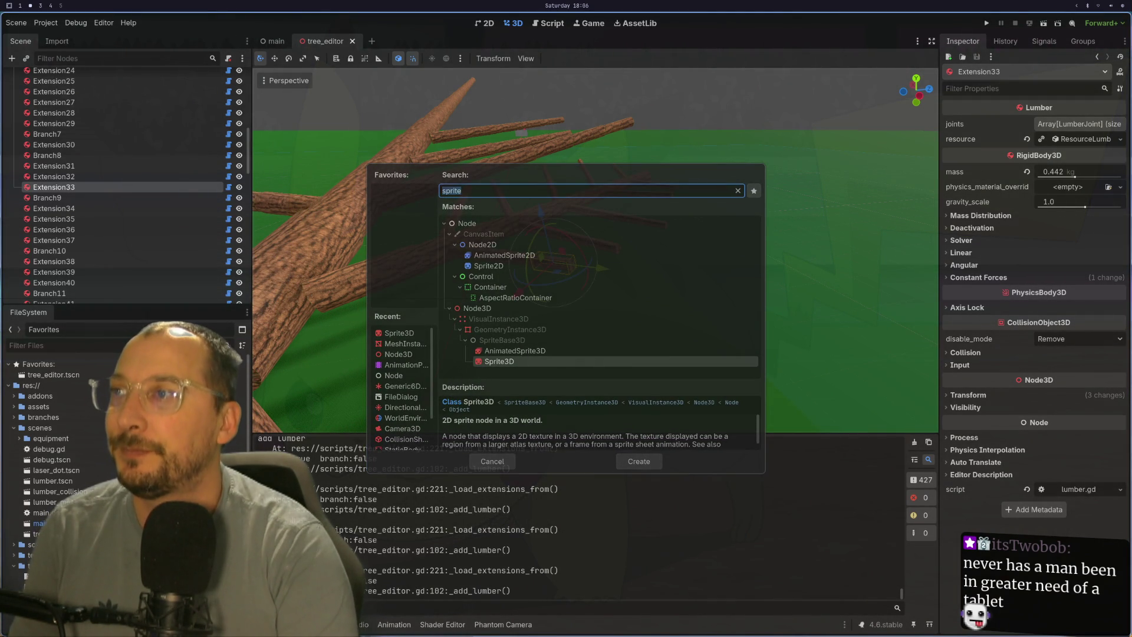
{"action": "type", "text": "j"}
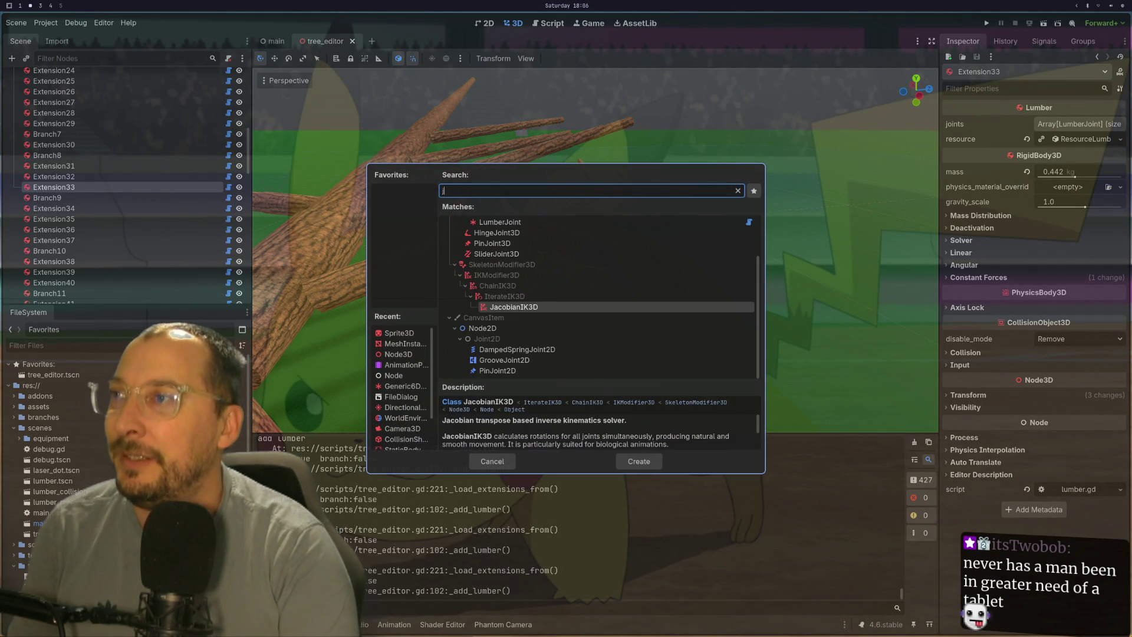
{"action": "key", "text": "BackSpace"}
{"action": "type", "text": "mesh"}
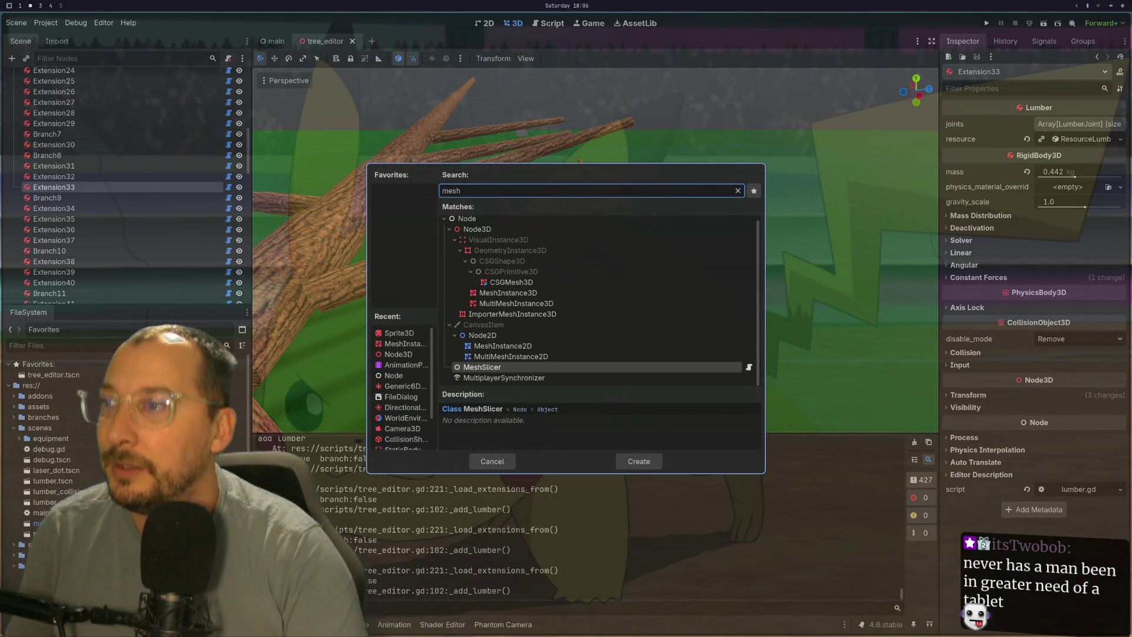
{"action": "key", "text": "Up"}
{"action": "key", "text": "Up"}
{"action": "key", "text": "Up"}
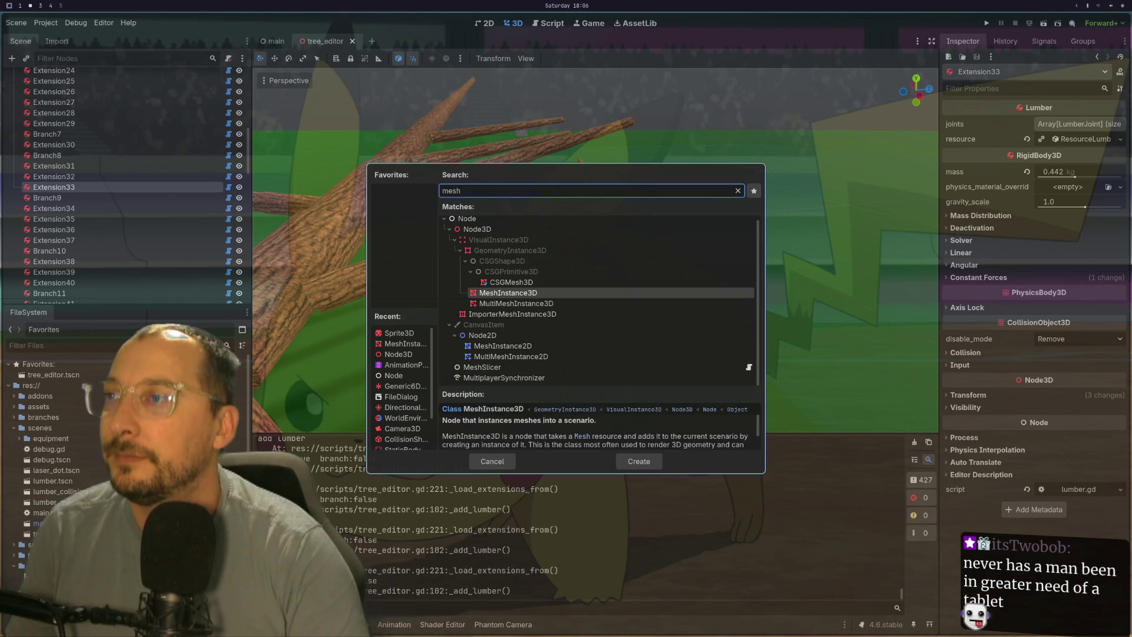
{"action": "key", "text": "Return"}
{"action": "scroll", "coordinate": [503, 249], "scroll_direction": "up", "scroll_amount": 4}
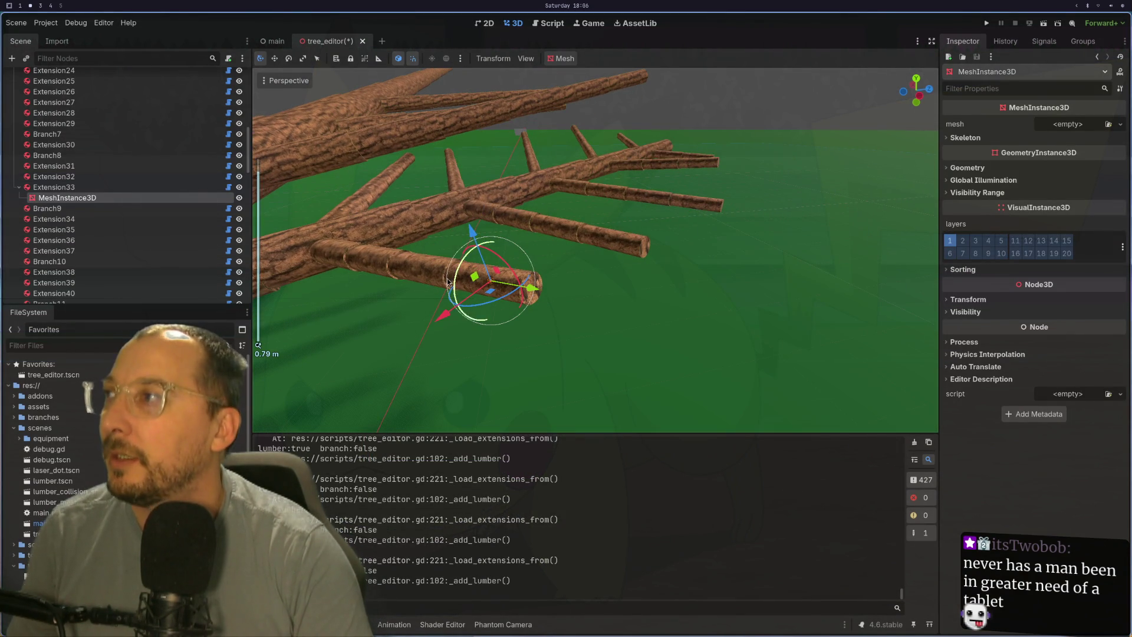
{"action": "left_click", "coordinate": [1067, 123]}
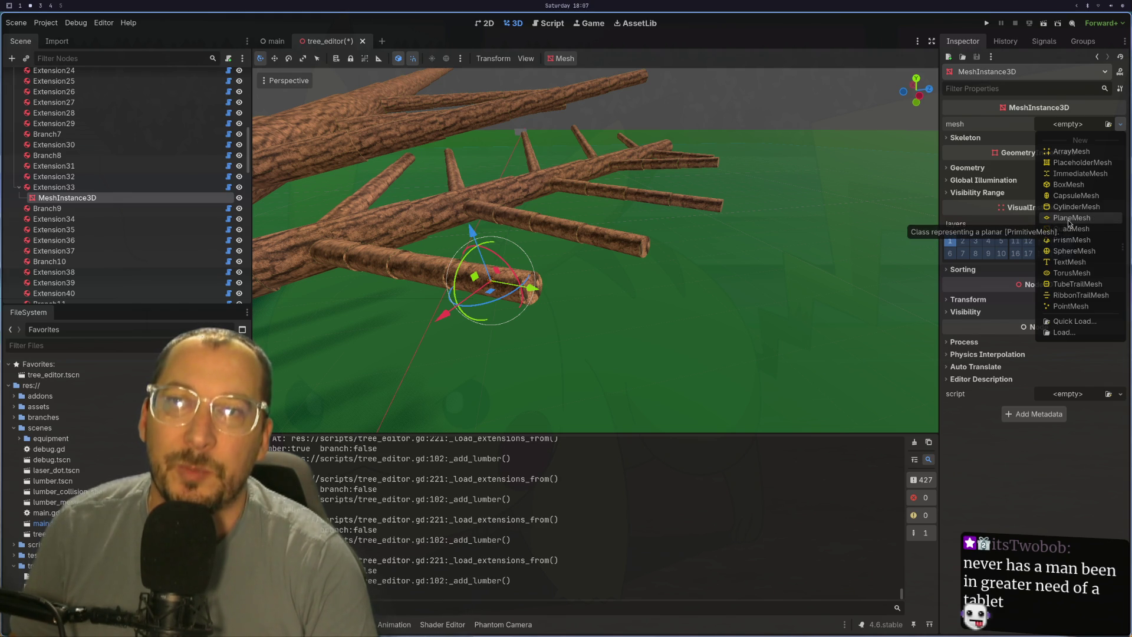
- Assign a new PlaneMesh to the MeshInstance3D and expand its 2 × 2 m plane settings
{"action": "left_click", "coordinate": [1069, 217]}
{"action": "scroll", "coordinate": [577, 263], "scroll_direction": "down", "scroll_amount": 4}
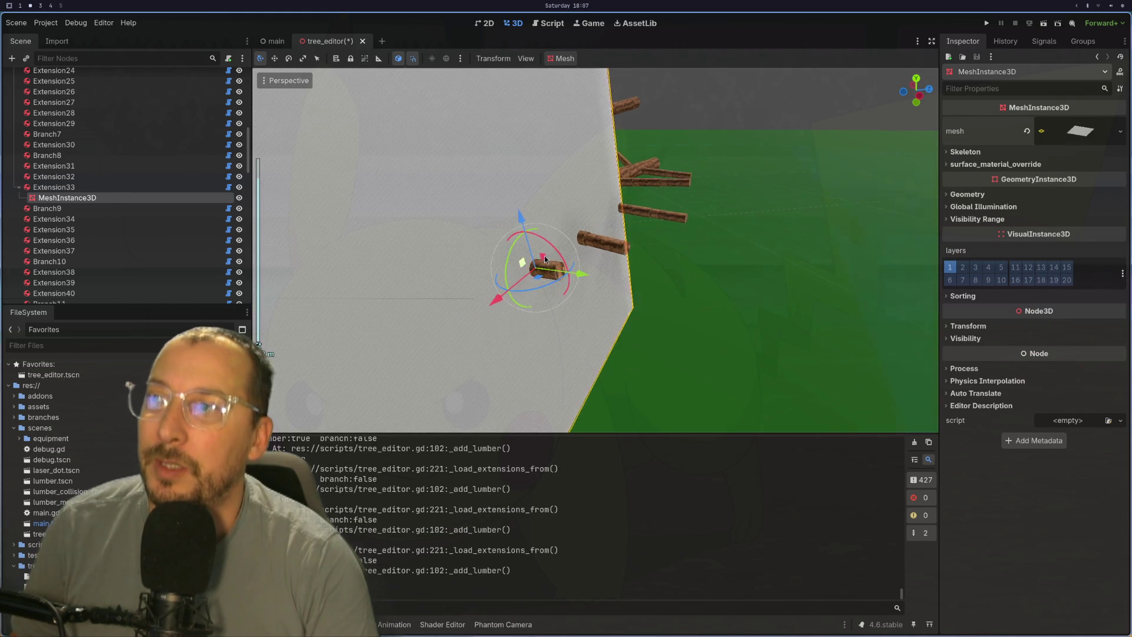
{"action": "mouse_move", "coordinate": [578, 263]}
{"action": "left_mouse_down"}
{"action": "mouse_move", "coordinate": [679, 225]}
{"action": "mouse_move", "coordinate": [593, 249]}
{"action": "mouse_move", "coordinate": [667, 246]}
{"action": "left_mouse_up"}
{"action": "left_click", "coordinate": [1093, 142]}
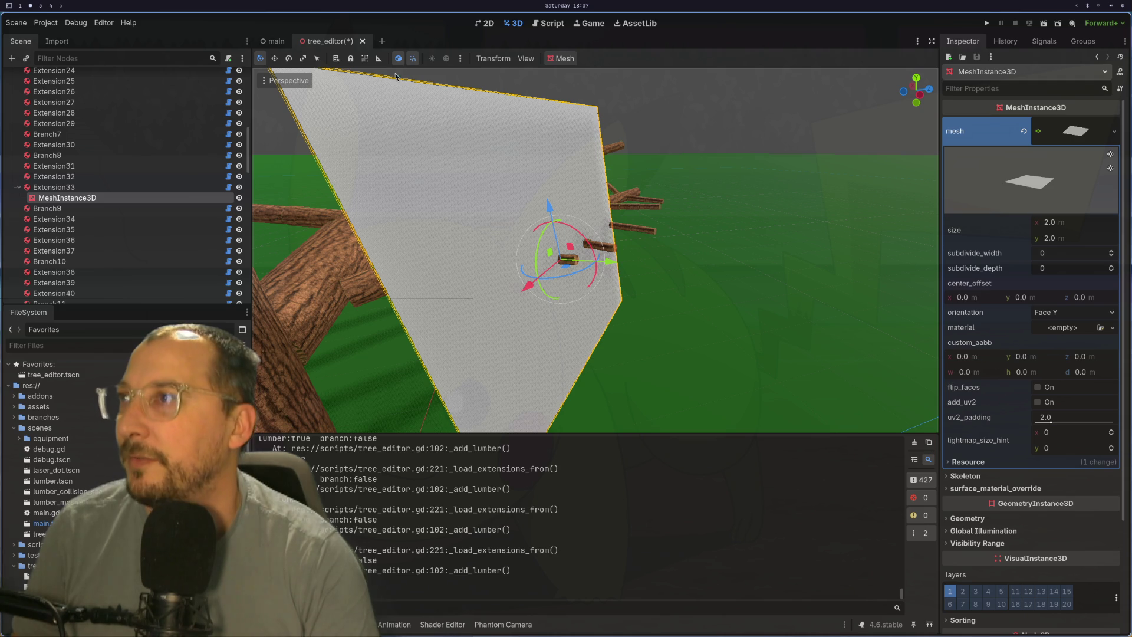
{"action": "left_click", "coordinate": [293, 82]}
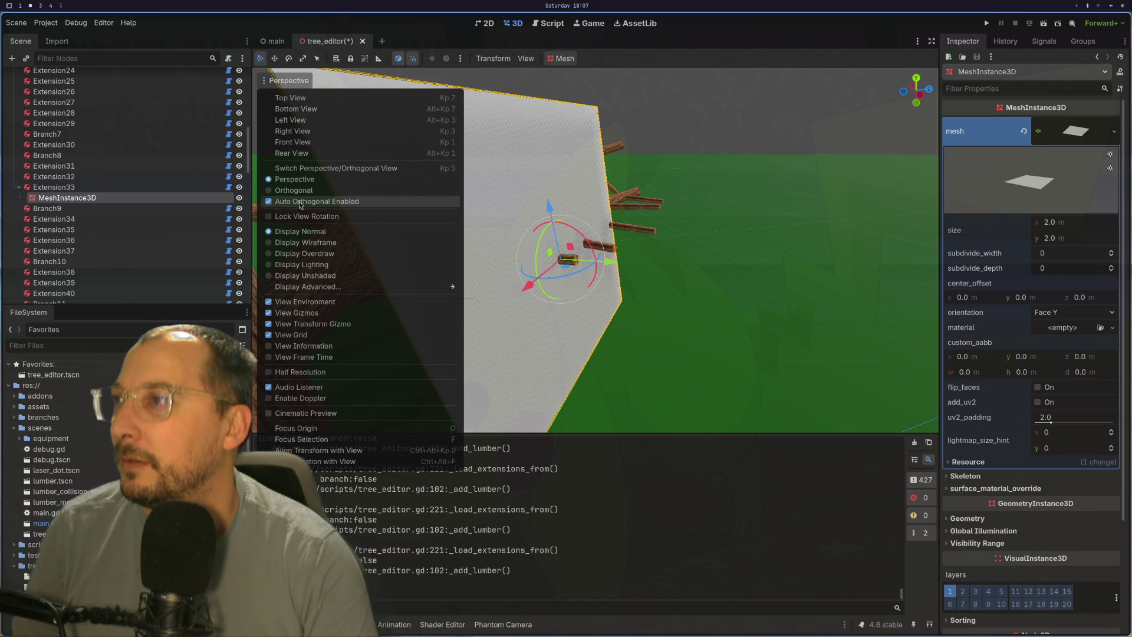
- Toggle the viewport to wireframe display and back to normal shading
{"action": "left_click", "coordinate": [302, 246]}
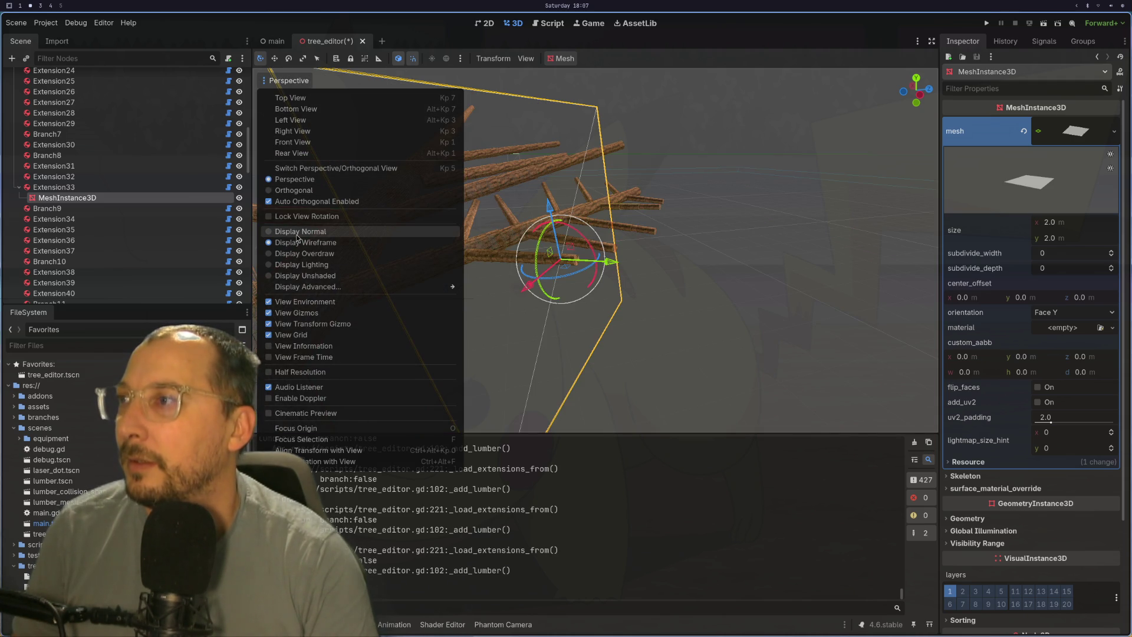
{"action": "left_click", "coordinate": [296, 233]}
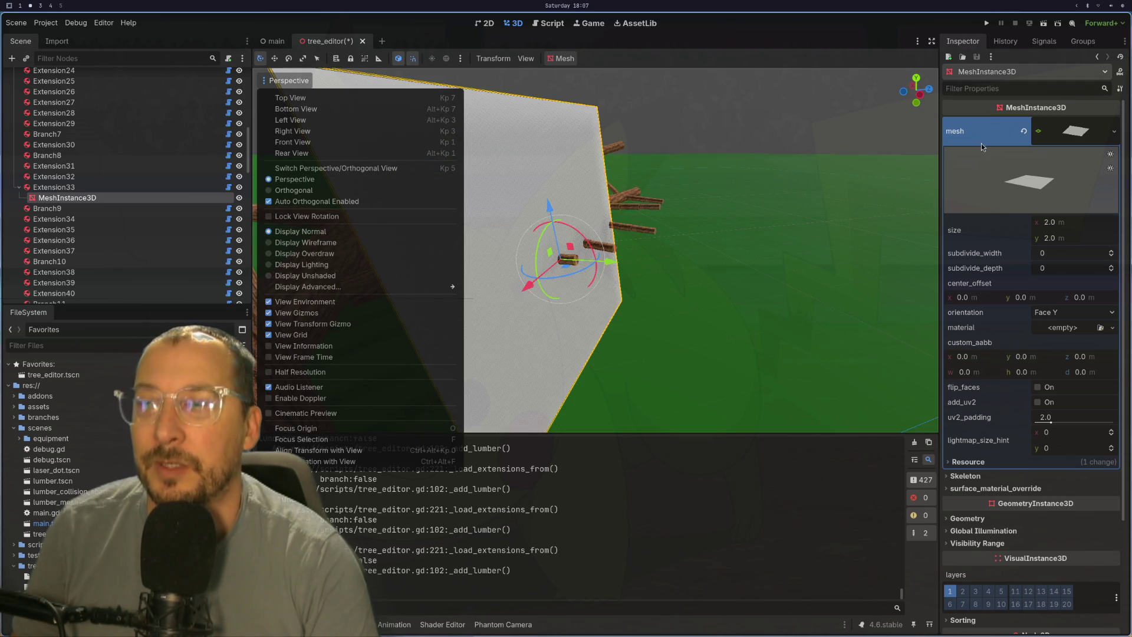
{"action": "left_click", "coordinate": [967, 132]}
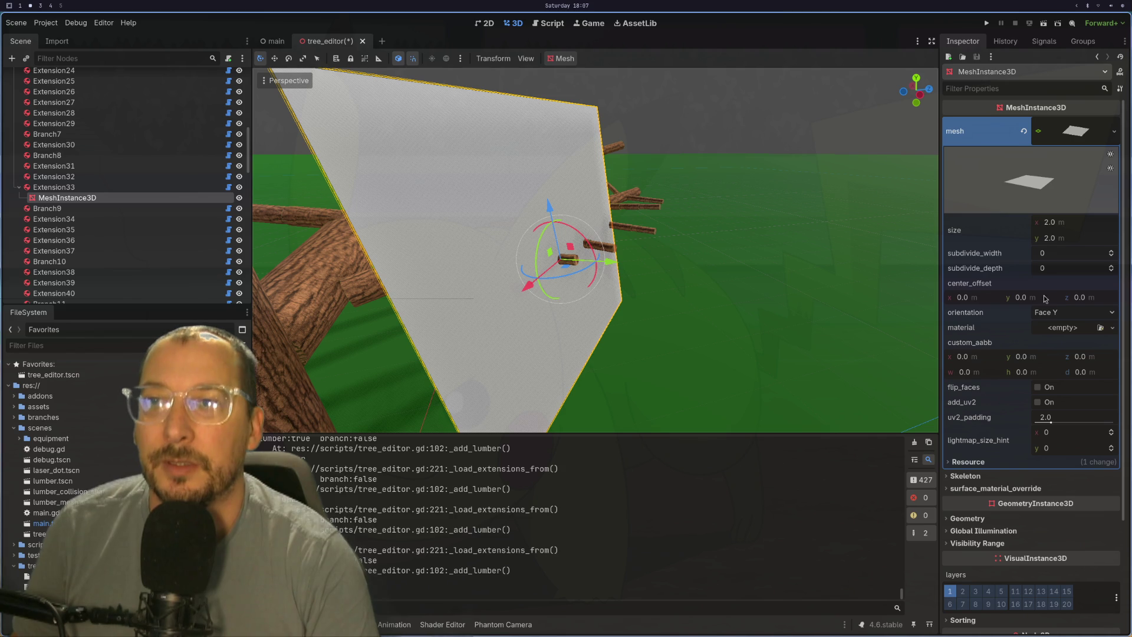
- Set the plane mesh orientation to Face Z after trying Face X and Face Y
{"action": "left_click", "coordinate": [1048, 313]}
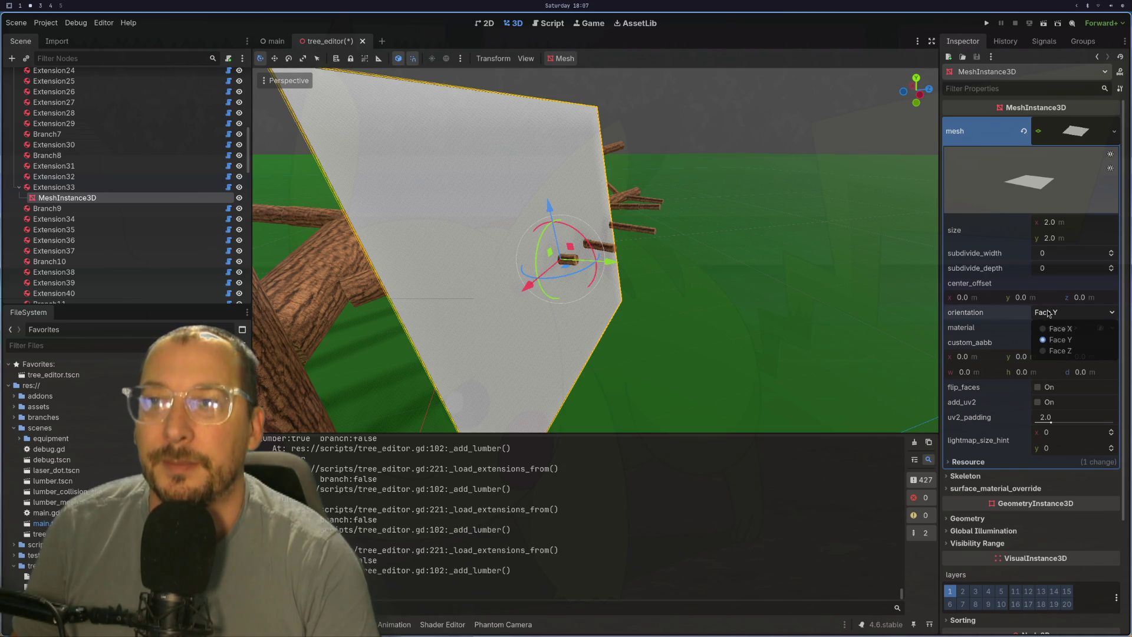
{"action": "left_click", "coordinate": [1054, 351]}
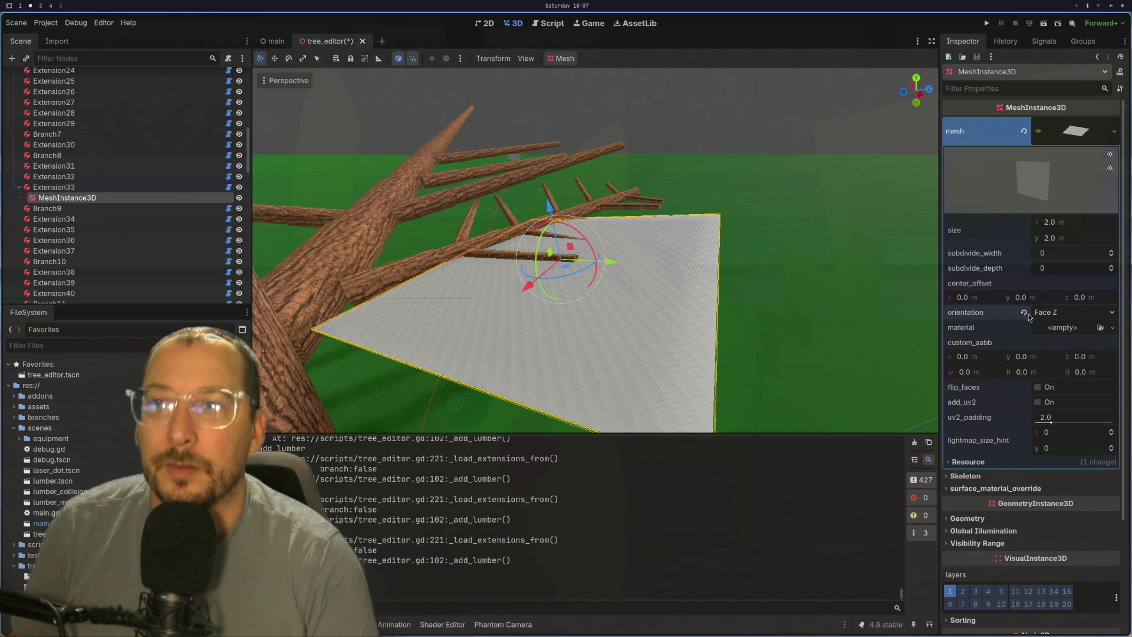
{"action": "left_click", "coordinate": [1026, 314]}
{"action": "left_click", "coordinate": [1036, 316]}
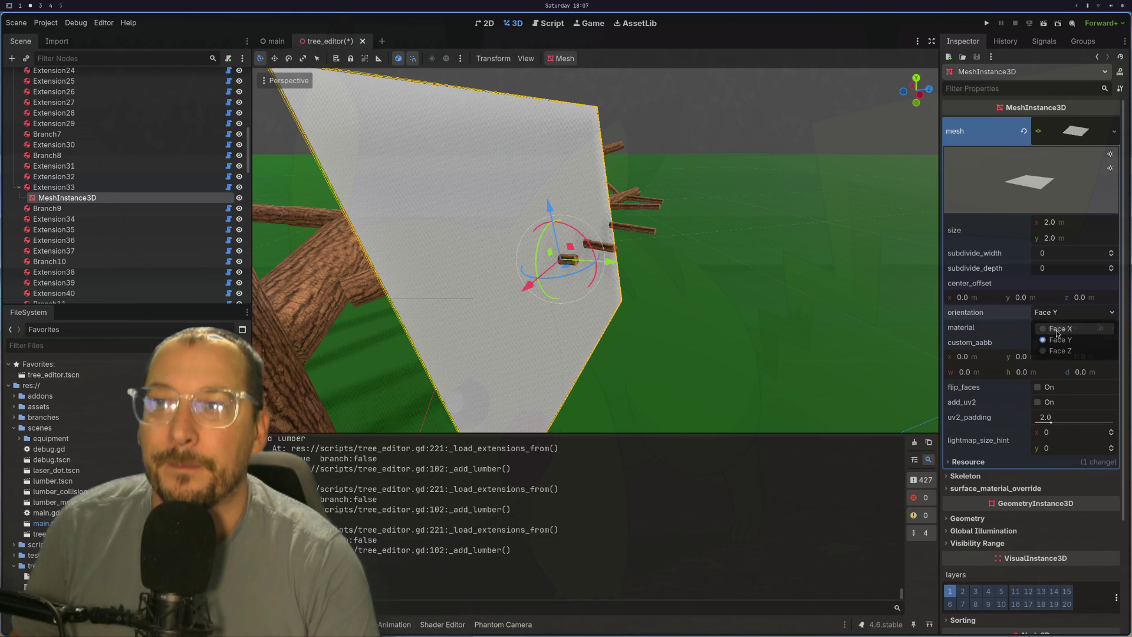
{"action": "left_click", "coordinate": [1055, 329]}
{"action": "left_click", "coordinate": [1060, 313]}
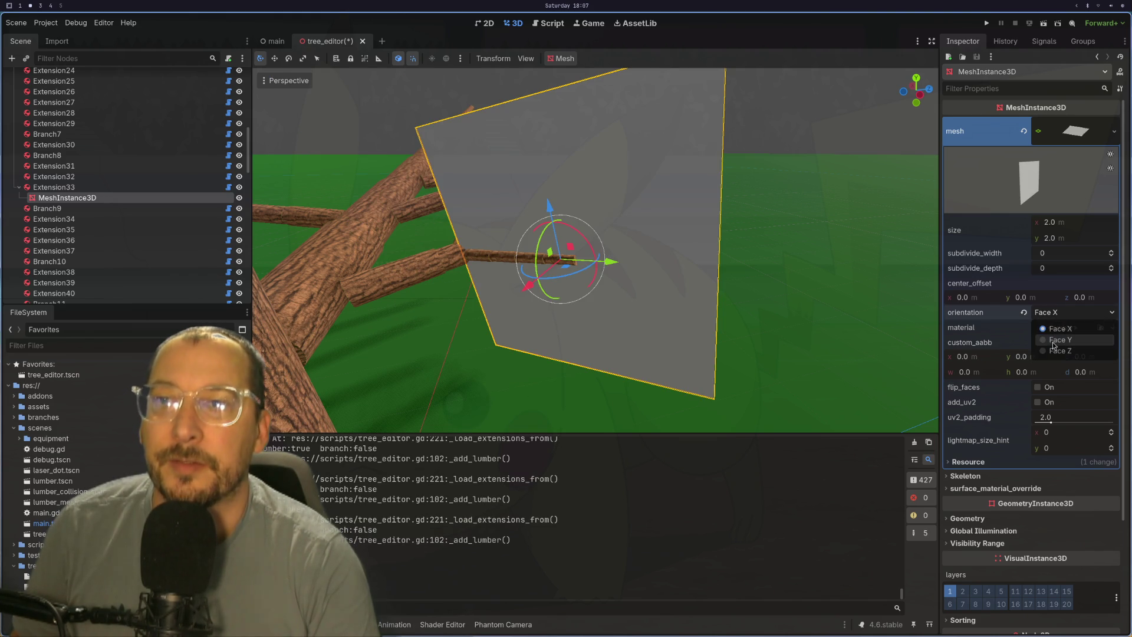
{"action": "left_click", "coordinate": [1054, 341]}
{"action": "left_click", "coordinate": [1053, 318]}
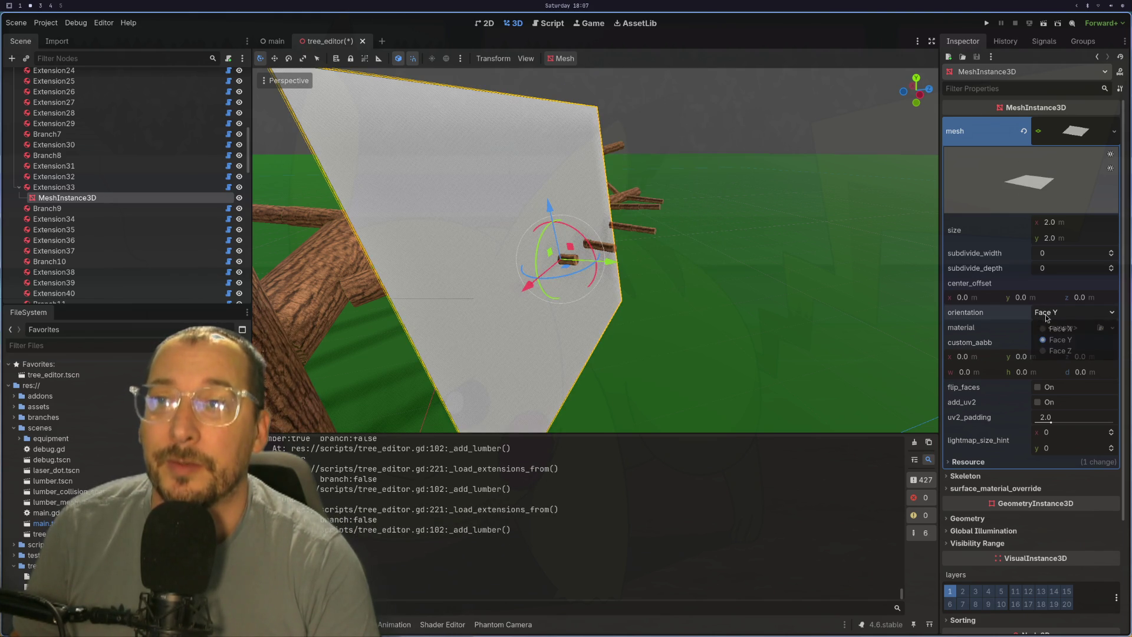
{"action": "left_click", "coordinate": [1056, 351]}
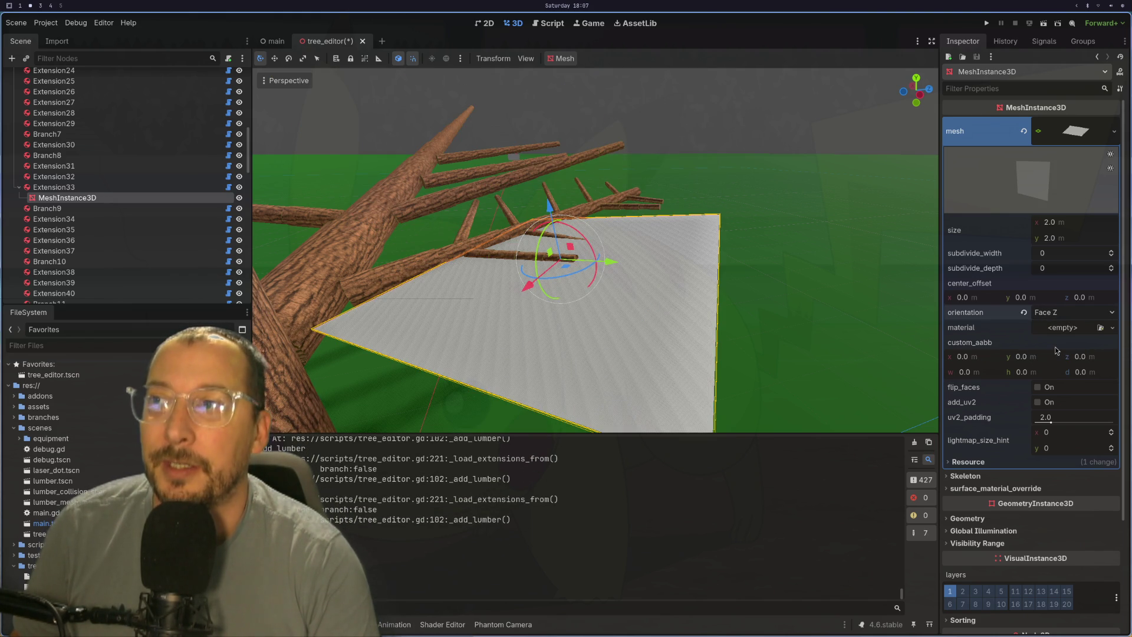
{"action": "scroll", "coordinate": [895, 286], "scroll_direction": "up", "scroll_amount": 3}
{"action": "mouse_move", "coordinate": [687, 268]}
{"action": "left_mouse_down"}
{"action": "mouse_move", "coordinate": [585, 274]}
{"action": "mouse_move", "coordinate": [606, 281]}
{"action": "mouse_move", "coordinate": [751, 256]}
{"action": "mouse_move", "coordinate": [745, 270]}
{"action": "mouse_move", "coordinate": [760, 286]}
{"action": "left_mouse_up"}
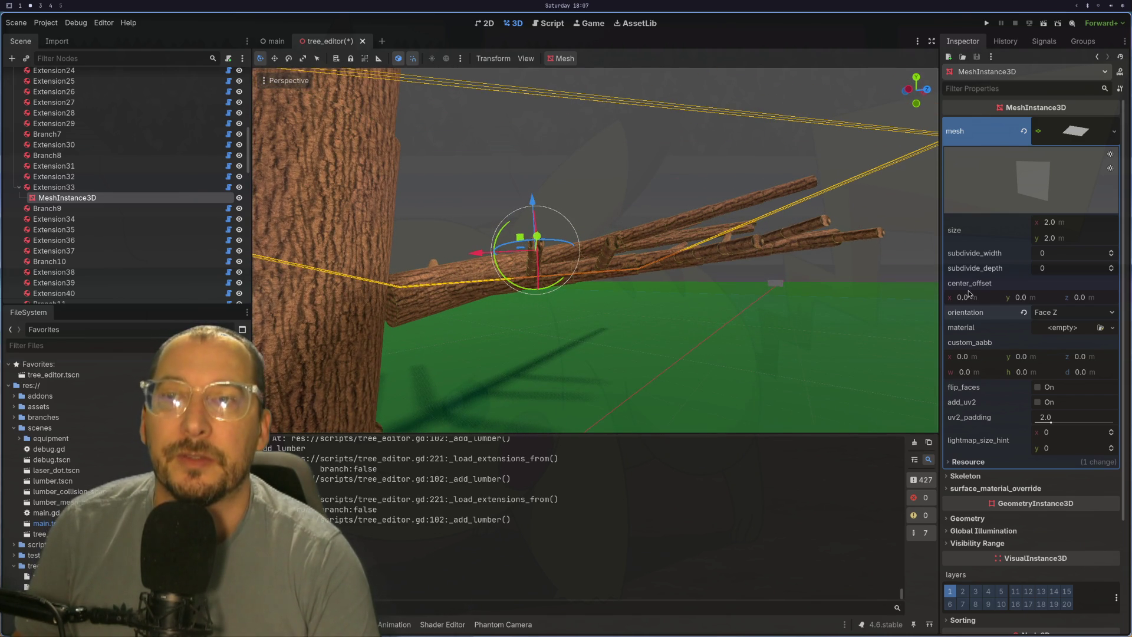
- Give the plane a new StandardMaterial3D material and expand its settings
{"action": "left_click", "coordinate": [1049, 329]}
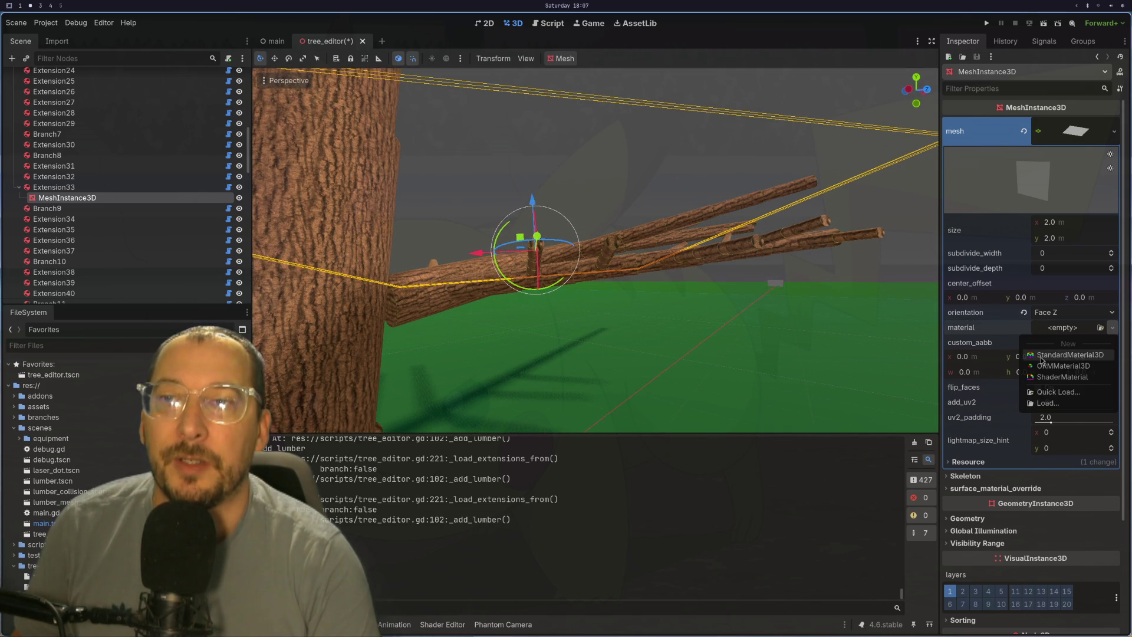
{"action": "left_click", "coordinate": [1041, 355]}
{"action": "left_click", "coordinate": [1071, 335]}
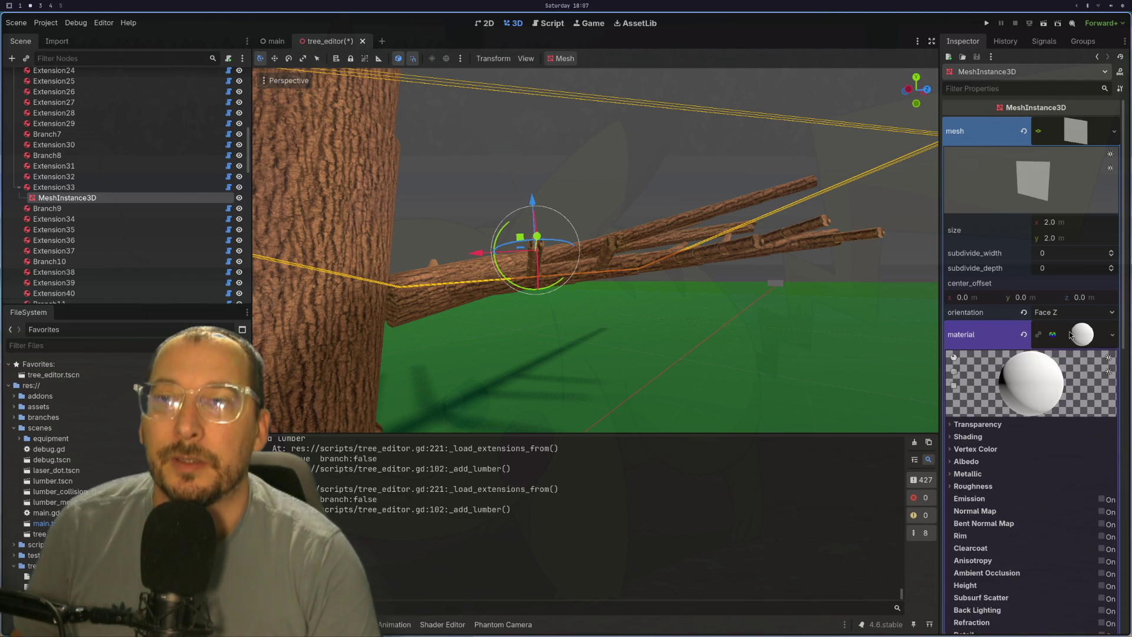
- Load cider_leafs.png as the material's albedo texture
{"action": "scroll", "coordinate": [1054, 363], "scroll_direction": "down", "scroll_amount": 3}
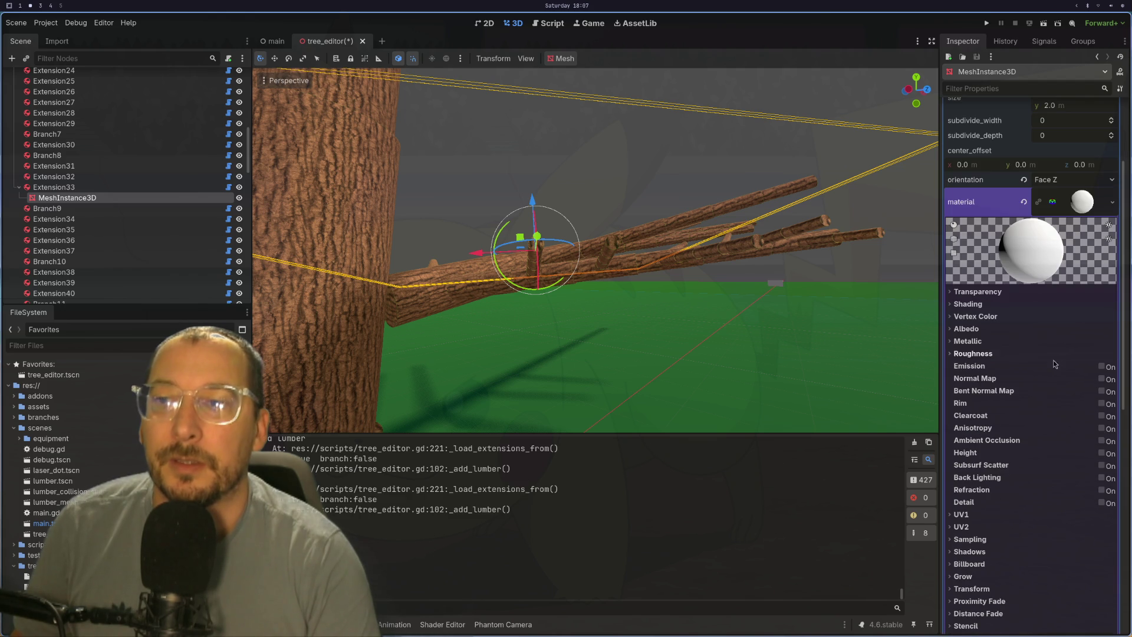
{"action": "left_click", "coordinate": [950, 330]}
{"action": "left_click", "coordinate": [1110, 356]}
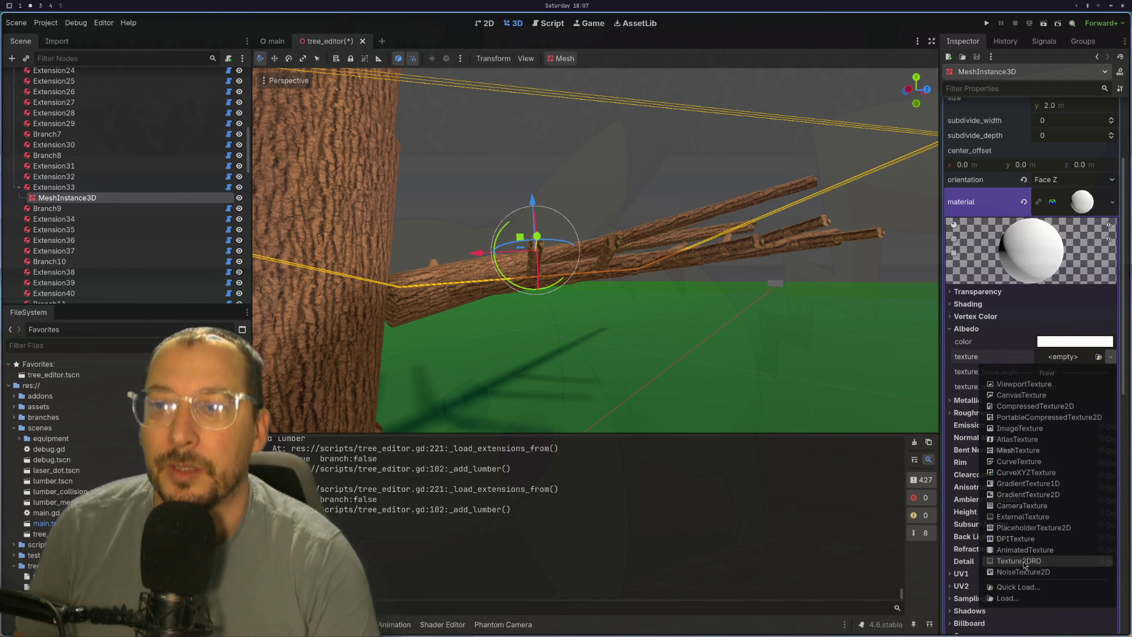
{"action": "left_click", "coordinate": [1018, 586]}
{"action": "scroll", "coordinate": [495, 251], "scroll_direction": "down", "scroll_amount": 2}
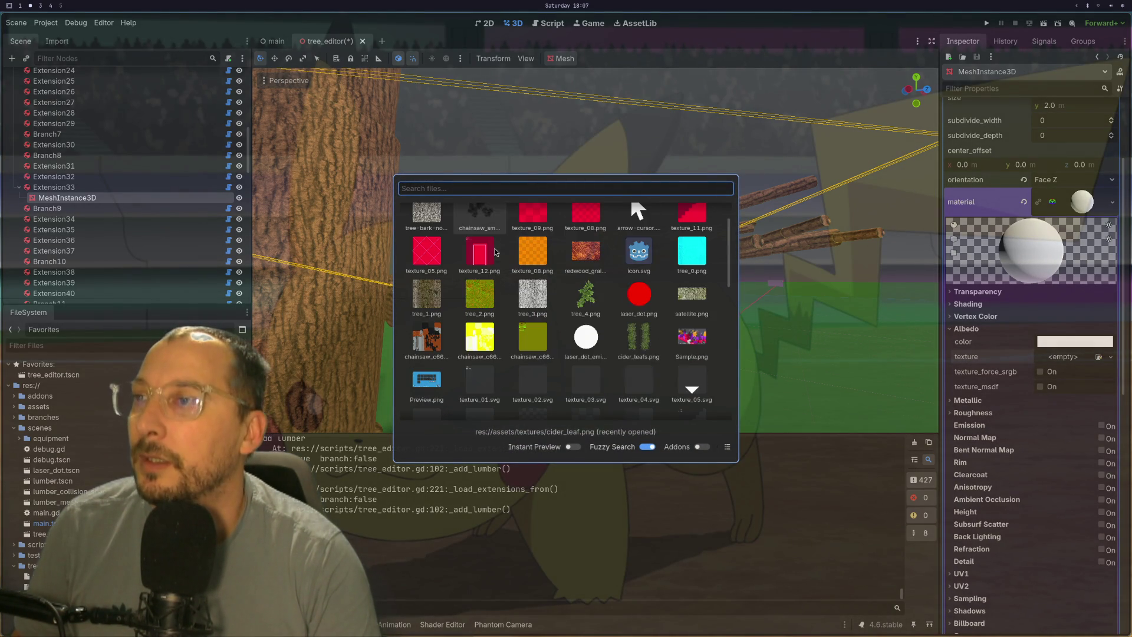
{"action": "double_click", "coordinate": [636, 344]}
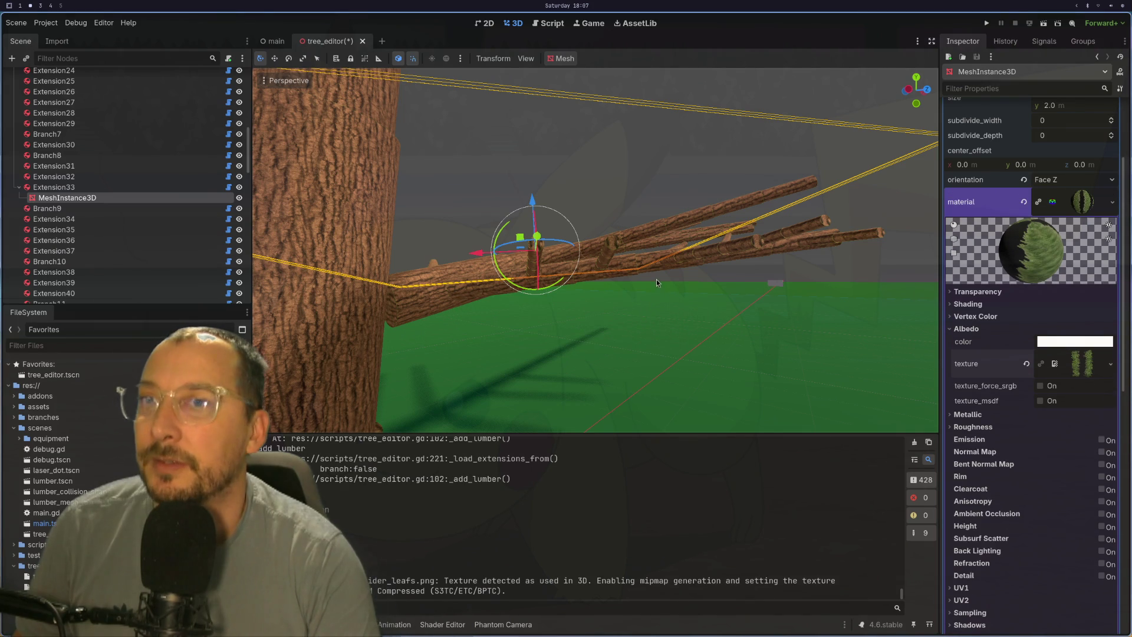
{"action": "mouse_move", "coordinate": [622, 268]}
{"action": "left_mouse_down"}
{"action": "mouse_move", "coordinate": [630, 257]}
{"action": "mouse_move", "coordinate": [621, 300]}
{"action": "mouse_move", "coordinate": [602, 290]}
{"action": "mouse_move", "coordinate": [613, 307]}
{"action": "left_mouse_up"}
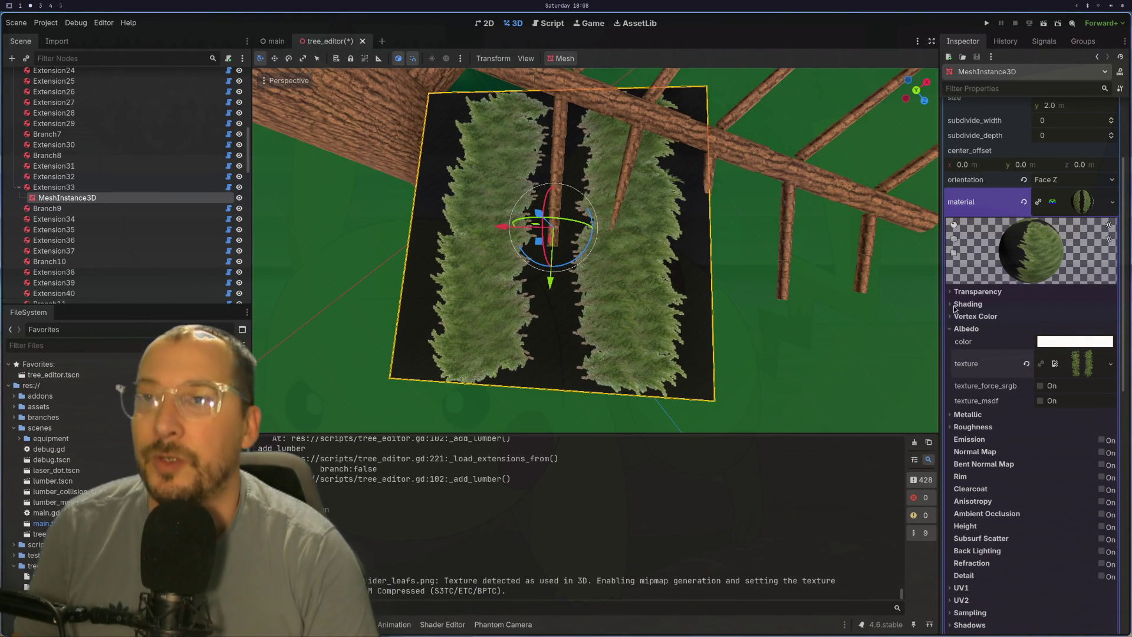
{"action": "scroll", "coordinate": [1012, 279], "scroll_direction": "up", "scroll_amount": 3}
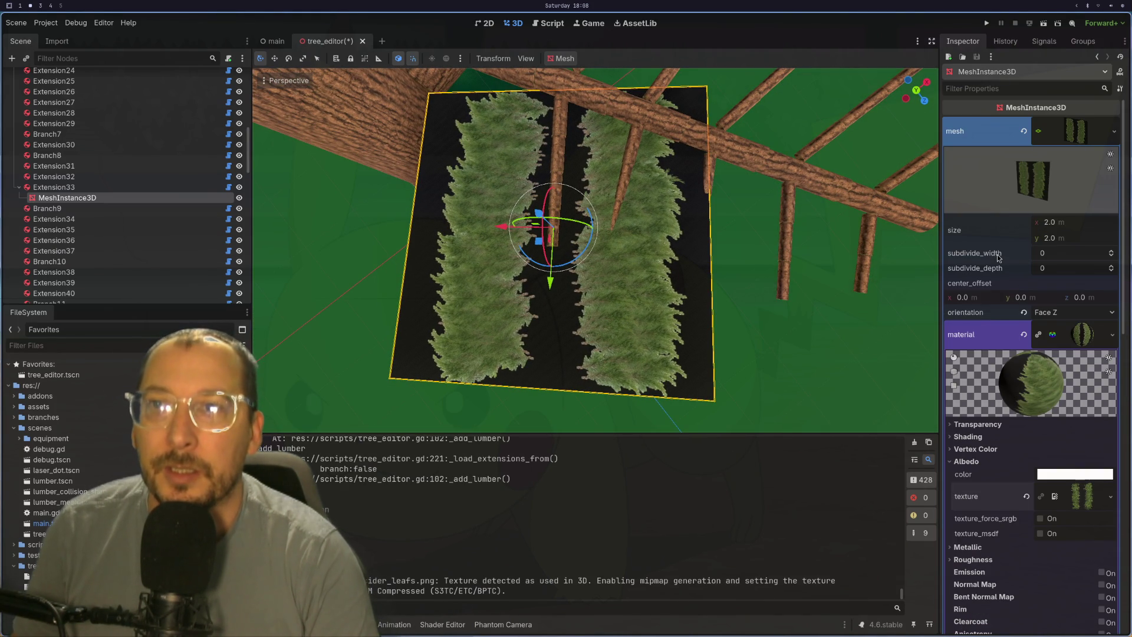
- Set the material's transparency mode to Alpha so only the leaves show
{"action": "left_click", "coordinate": [951, 462]}
{"action": "left_click", "coordinate": [977, 425]}
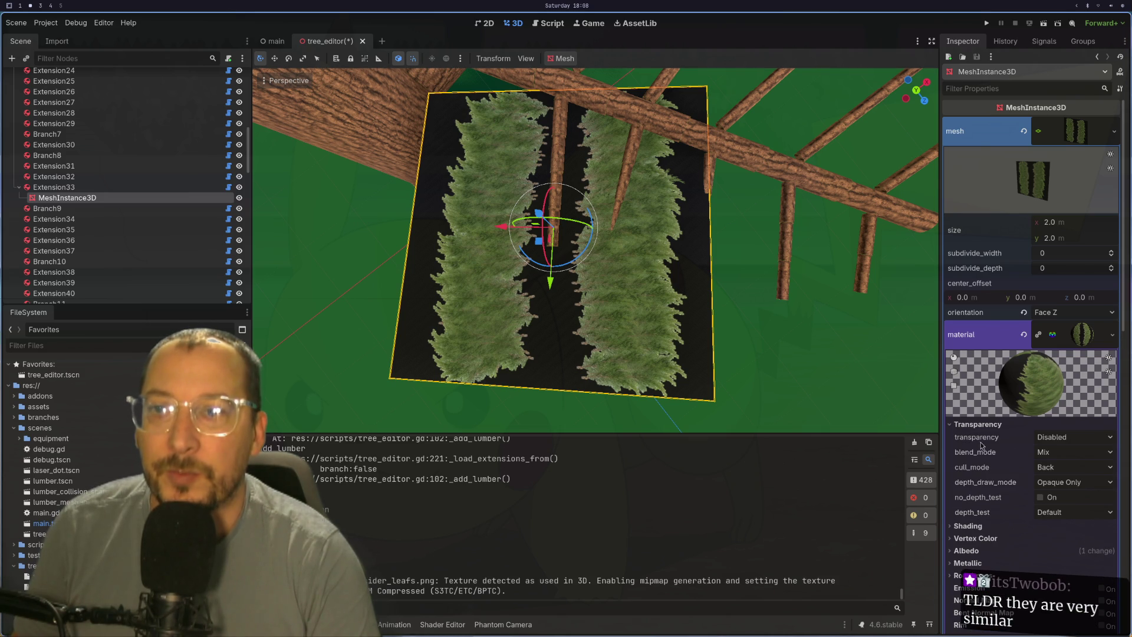
{"action": "left_click", "coordinate": [1055, 436]}
{"action": "left_click", "coordinate": [1050, 466]}
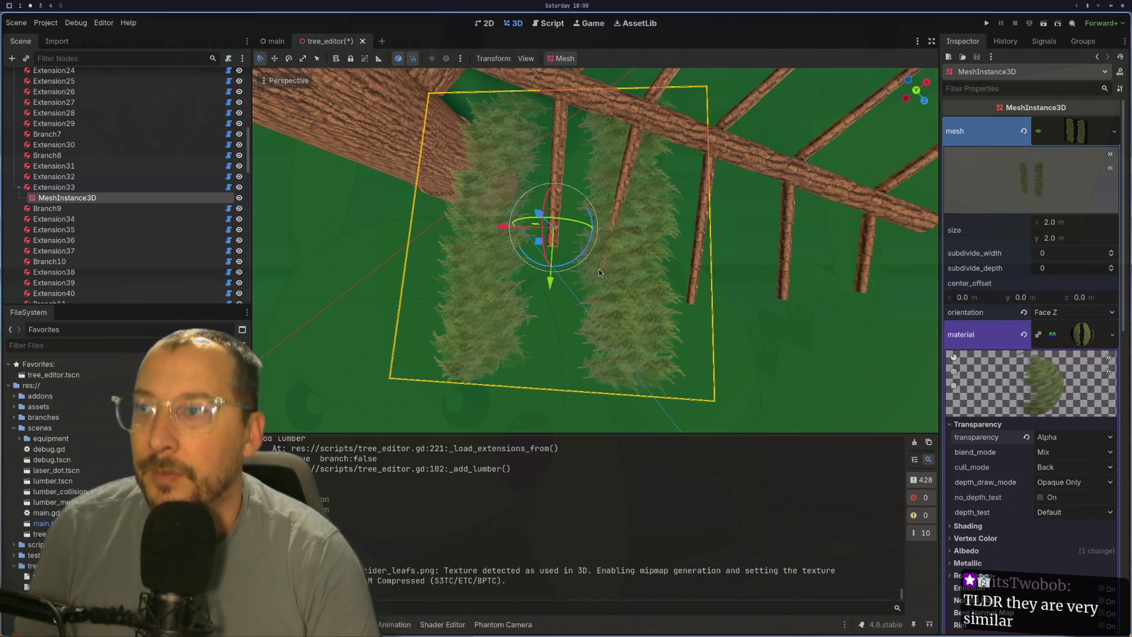
{"action": "scroll", "coordinate": [545, 233], "scroll_direction": "up", "scroll_amount": 3}
{"action": "scroll", "coordinate": [580, 168], "scroll_direction": "up", "scroll_amount": 3}
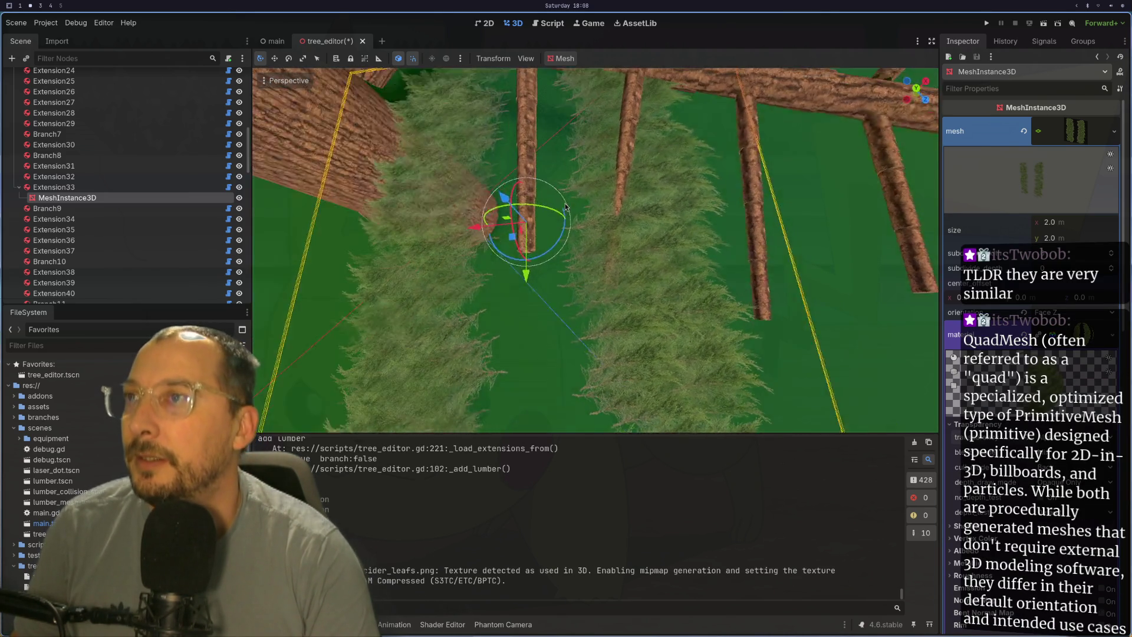
{"action": "mouse_move", "coordinate": [565, 207]}
{"action": "left_mouse_down"}
{"action": "mouse_move", "coordinate": [576, 210]}
{"action": "mouse_move", "coordinate": [571, 242]}
{"action": "left_mouse_up"}
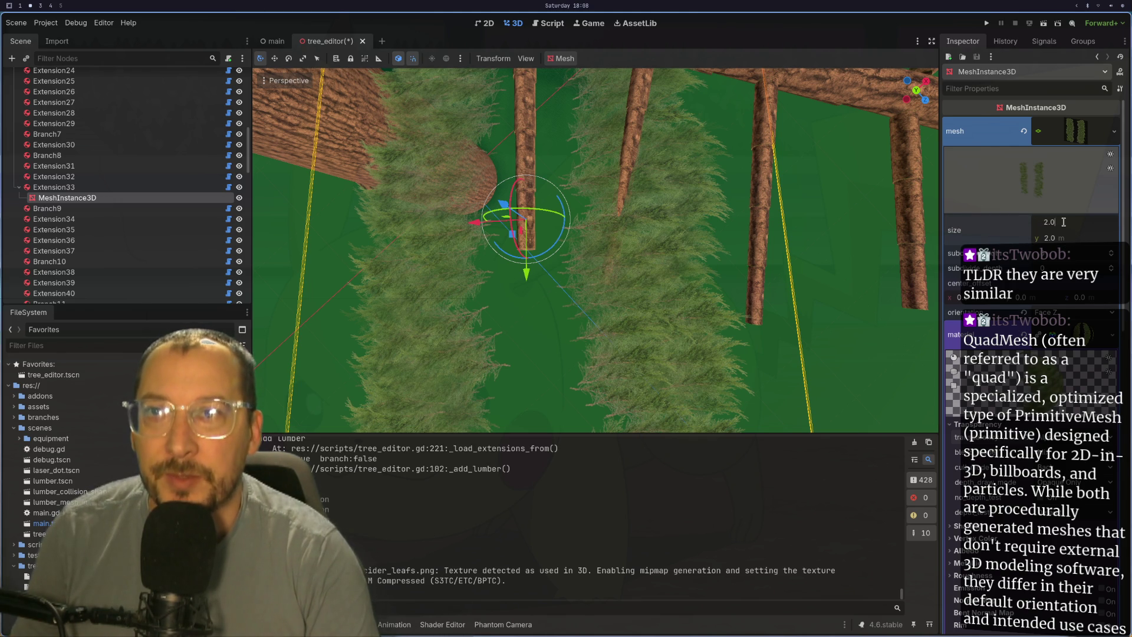
{"action": "type", "text": "1"}
- Set the leaf quad's size to 0.5 × 0.5 m
{"action": "key", "text": "Tab"}
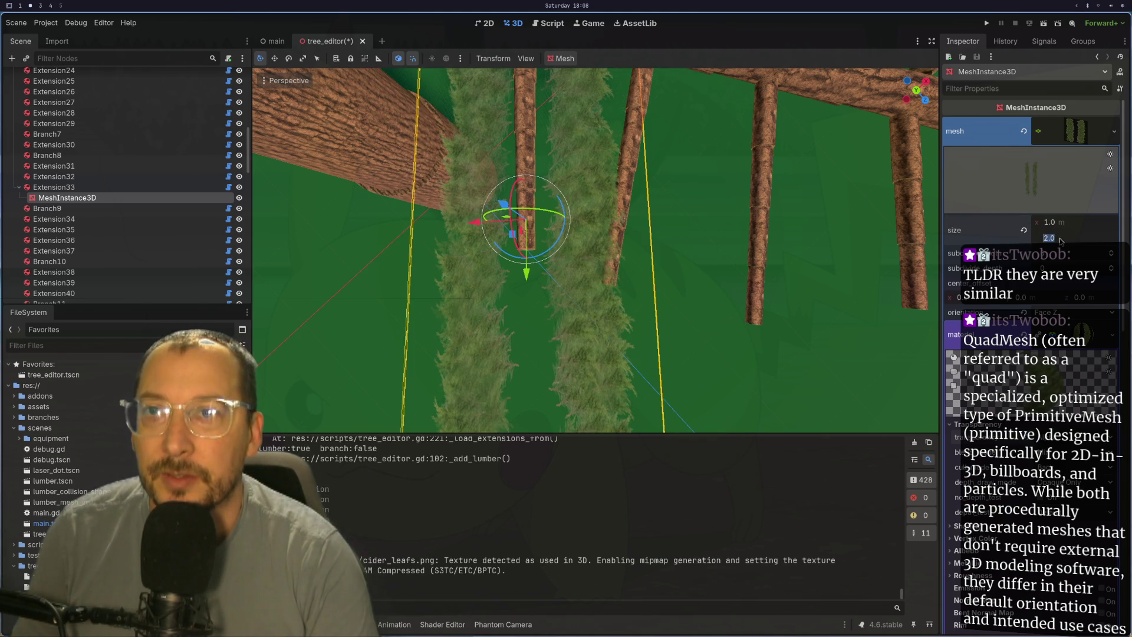
{"action": "type", "text": "1"}
{"action": "key", "text": "Tab"}
{"action": "scroll", "coordinate": [514, 169], "scroll_direction": "up", "scroll_amount": 5}
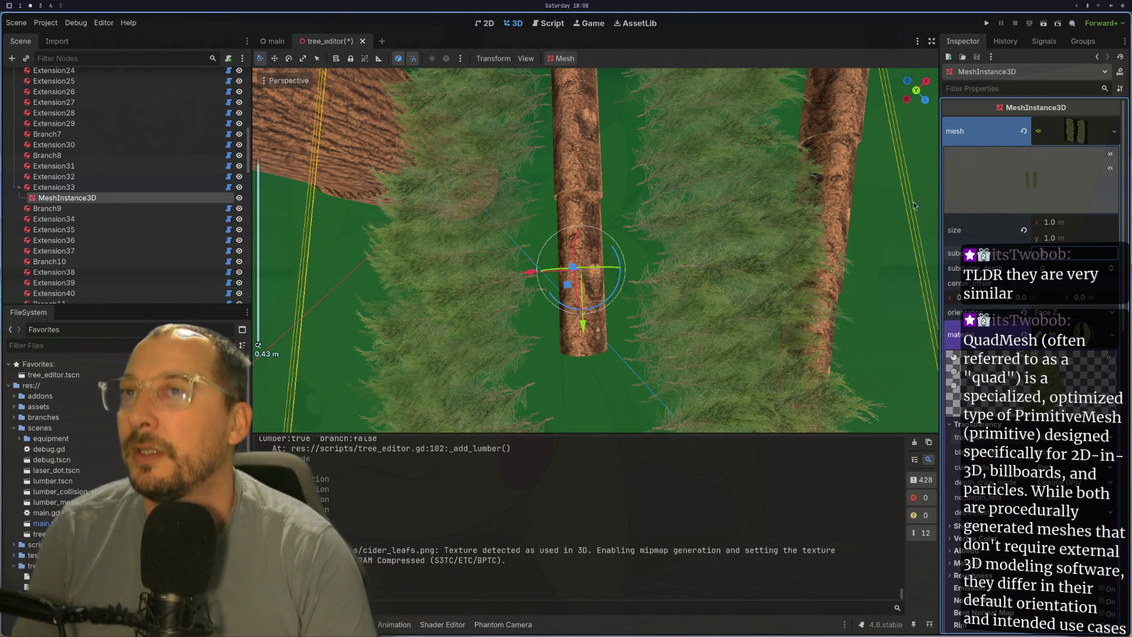
{"action": "left_click", "coordinate": [1069, 226]}
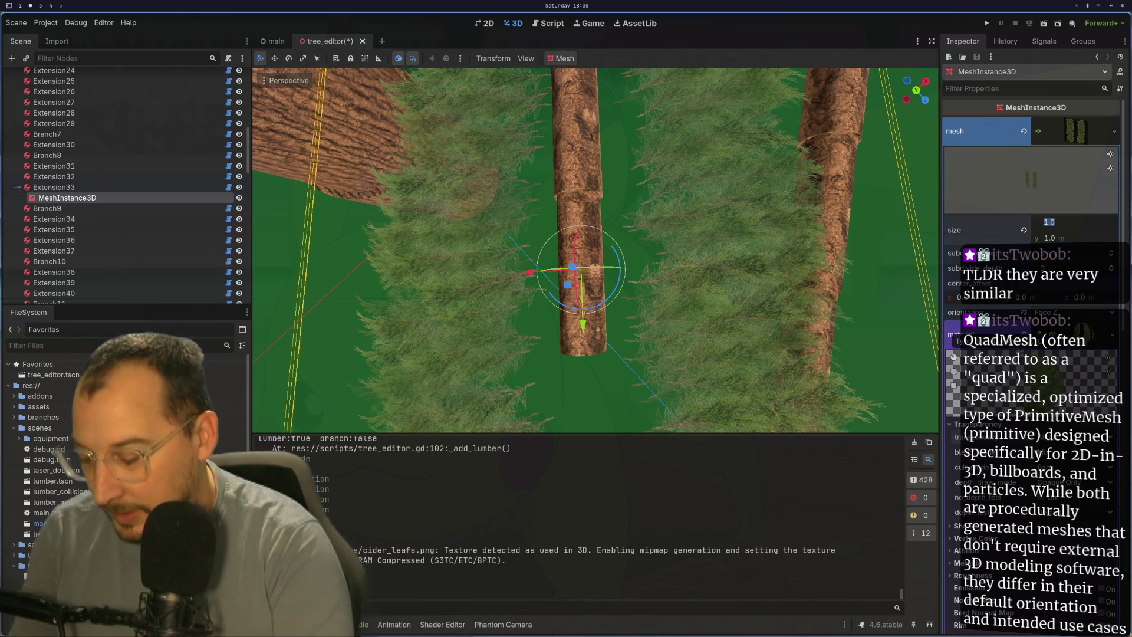
{"action": "type", "text": "05"}
{"action": "key", "text": "Tab"}
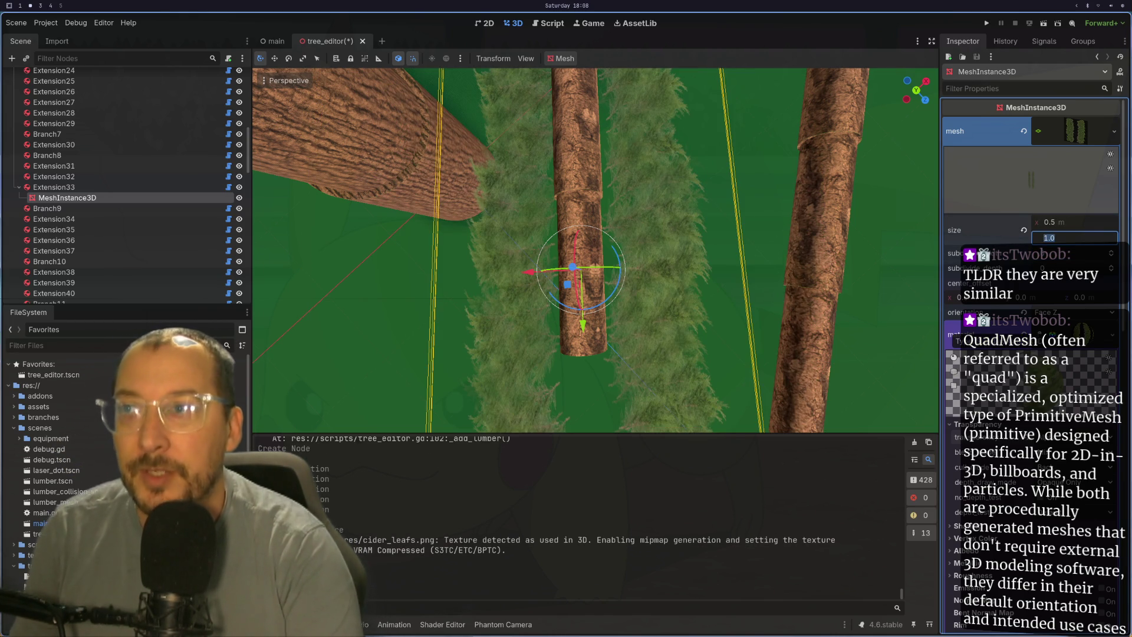
{"action": "type", "text": "05"}
{"action": "key", "text": "Tab"}
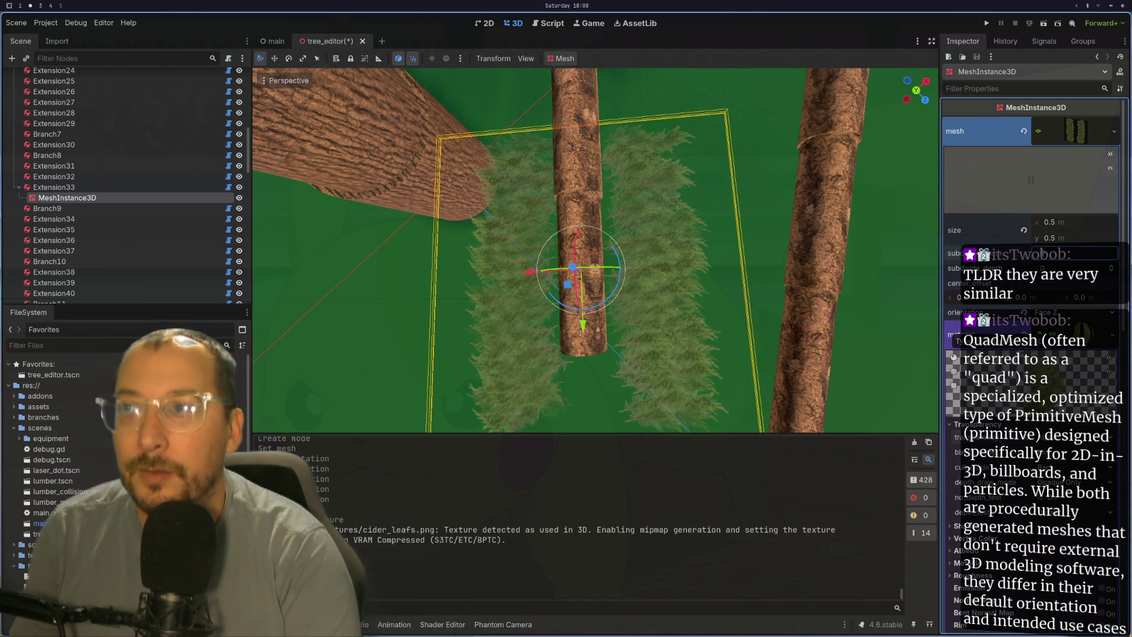
{"action": "mouse_move", "coordinate": [811, 227]}
{"action": "left_mouse_down"}
{"action": "mouse_move", "coordinate": [795, 156]}
{"action": "mouse_move", "coordinate": [724, 250]}
{"action": "mouse_move", "coordinate": [762, 221]}
{"action": "mouse_move", "coordinate": [726, 221]}
{"action": "mouse_move", "coordinate": [707, 247]}
{"action": "mouse_move", "coordinate": [707, 200]}
{"action": "mouse_move", "coordinate": [713, 303]}
{"action": "left_mouse_up"}
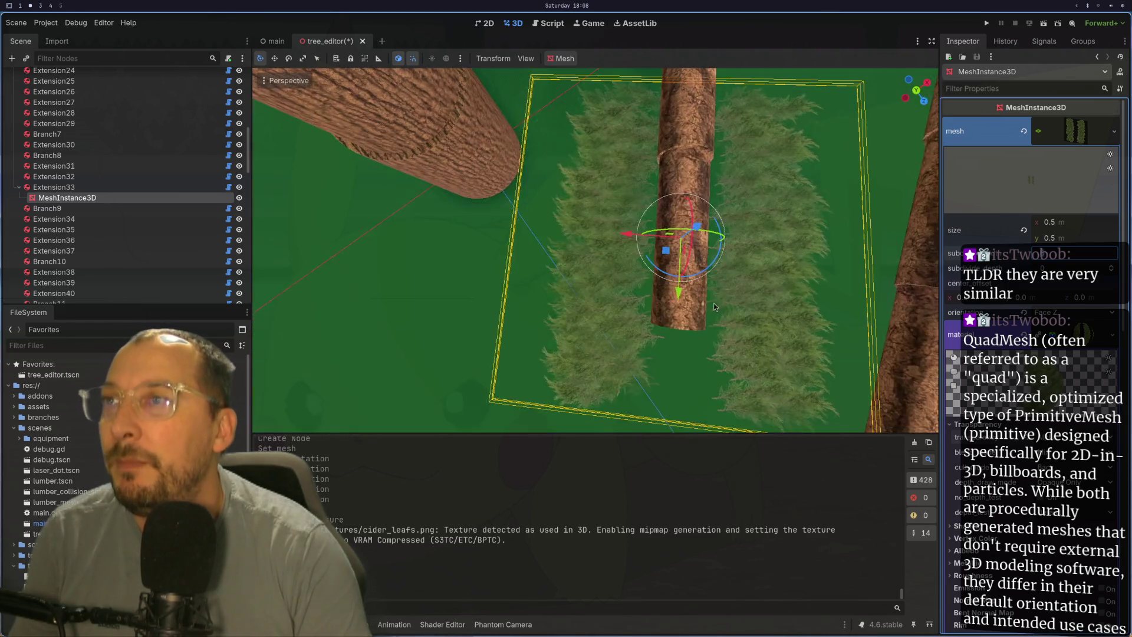
{"action": "scroll", "coordinate": [713, 302], "scroll_direction": "up", "scroll_amount": 3}
{"action": "scroll", "coordinate": [721, 288], "scroll_direction": "down", "scroll_amount": 4}
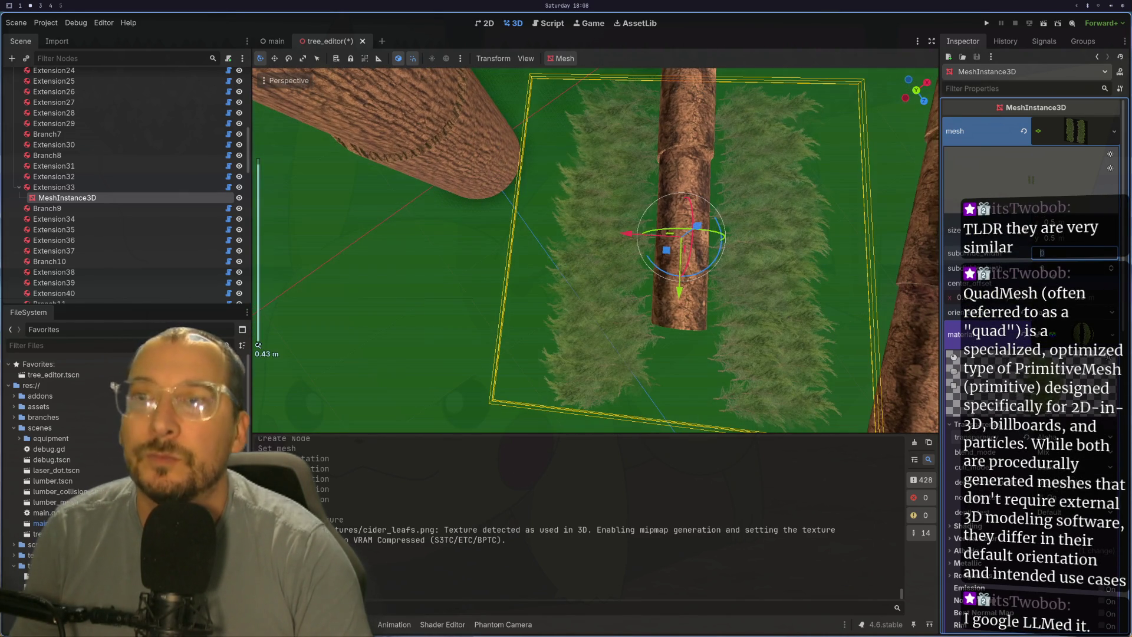
- Halve the leaf quad to 0.25 × 0.25 m and check its fit against the trunk
{"action": "left_click", "coordinate": [1070, 239]}
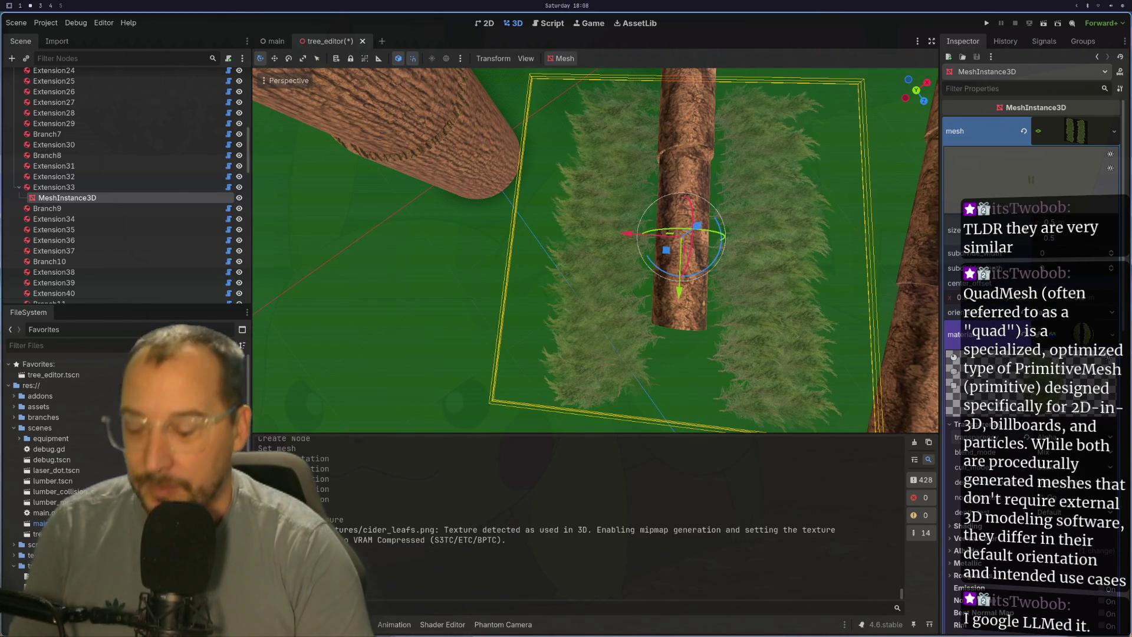
{"action": "key", "text": "Tab"}
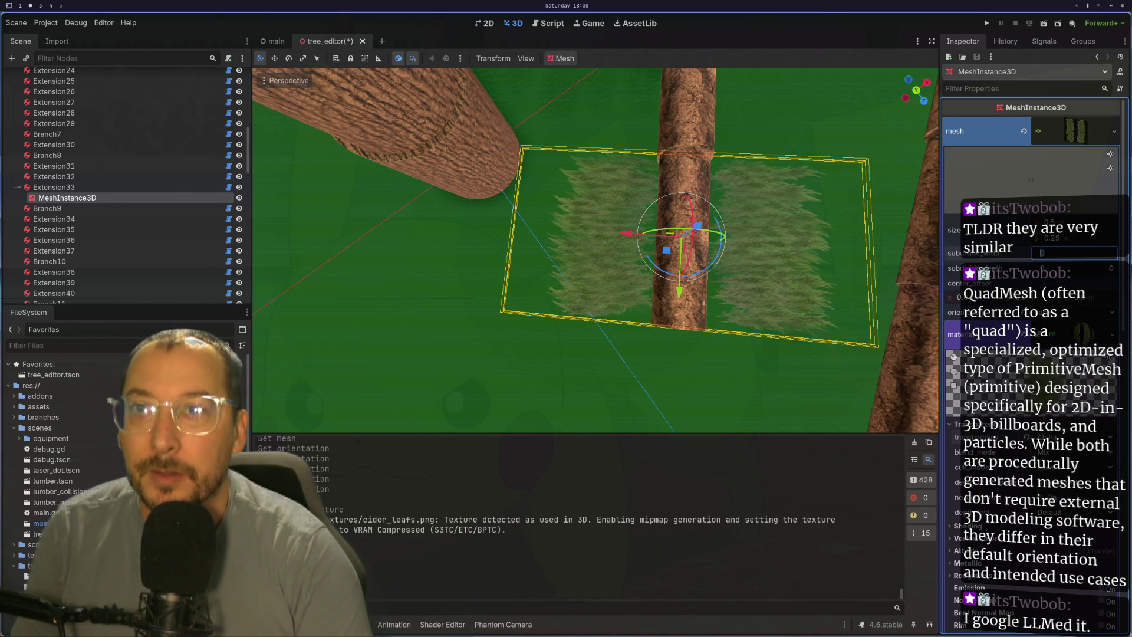
{"action": "left_click", "coordinate": [1072, 222]}
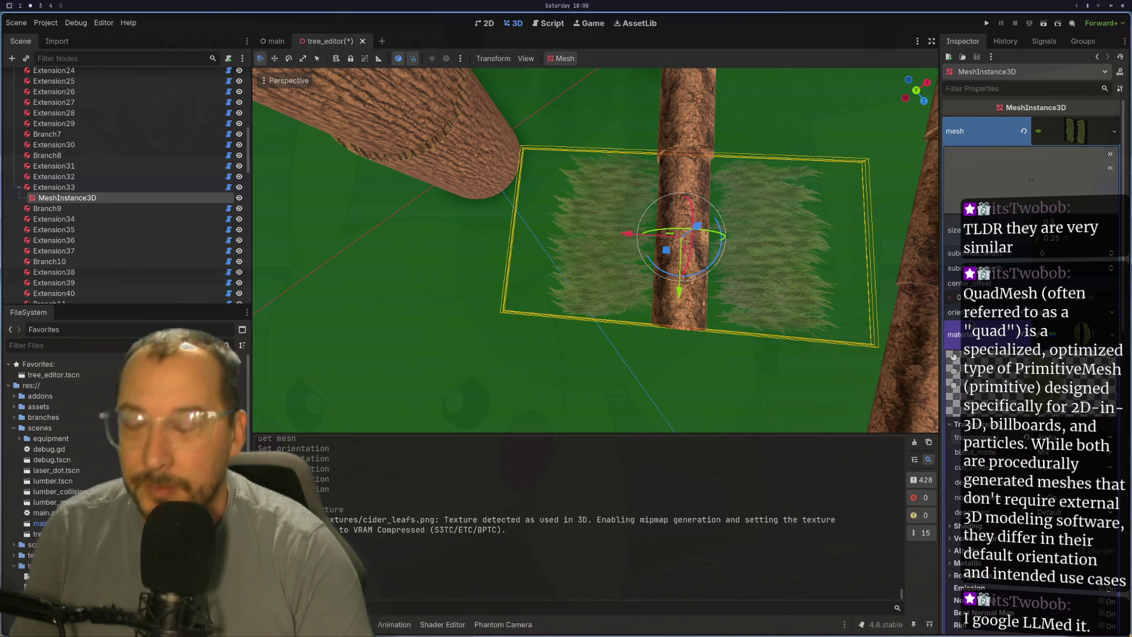
{"action": "key", "text": "Tab"}
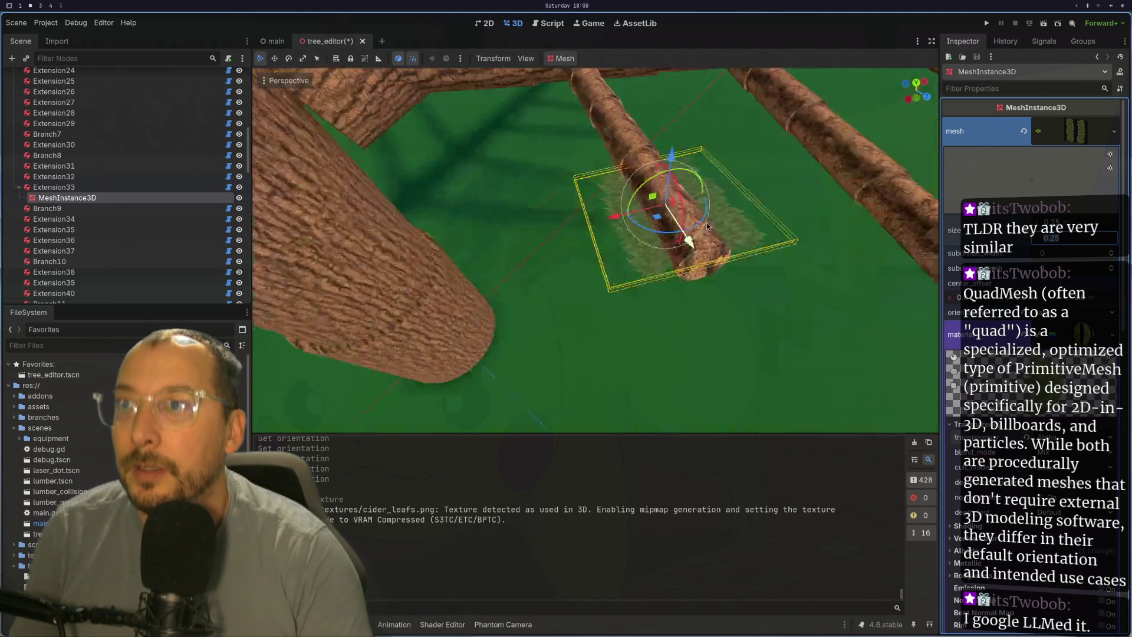
{"action": "scroll", "coordinate": [695, 271], "scroll_direction": "up", "scroll_amount": 5}
{"action": "scroll", "coordinate": [695, 272], "scroll_direction": "up", "scroll_amount": 2}
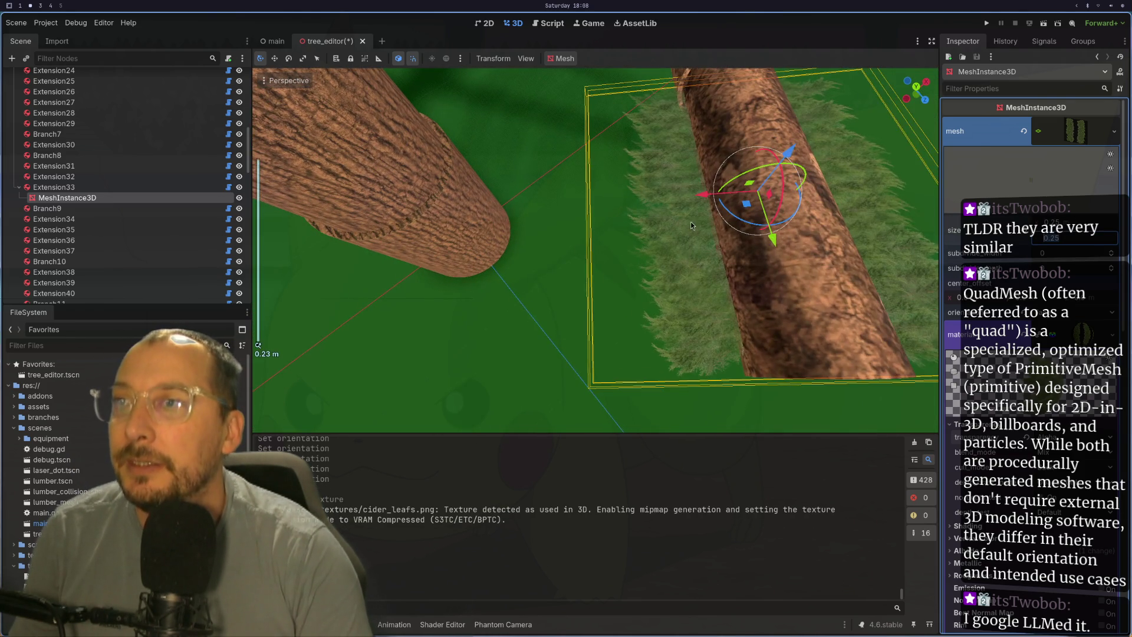
{"action": "scroll", "coordinate": [684, 204], "scroll_direction": "down", "scroll_amount": 3}
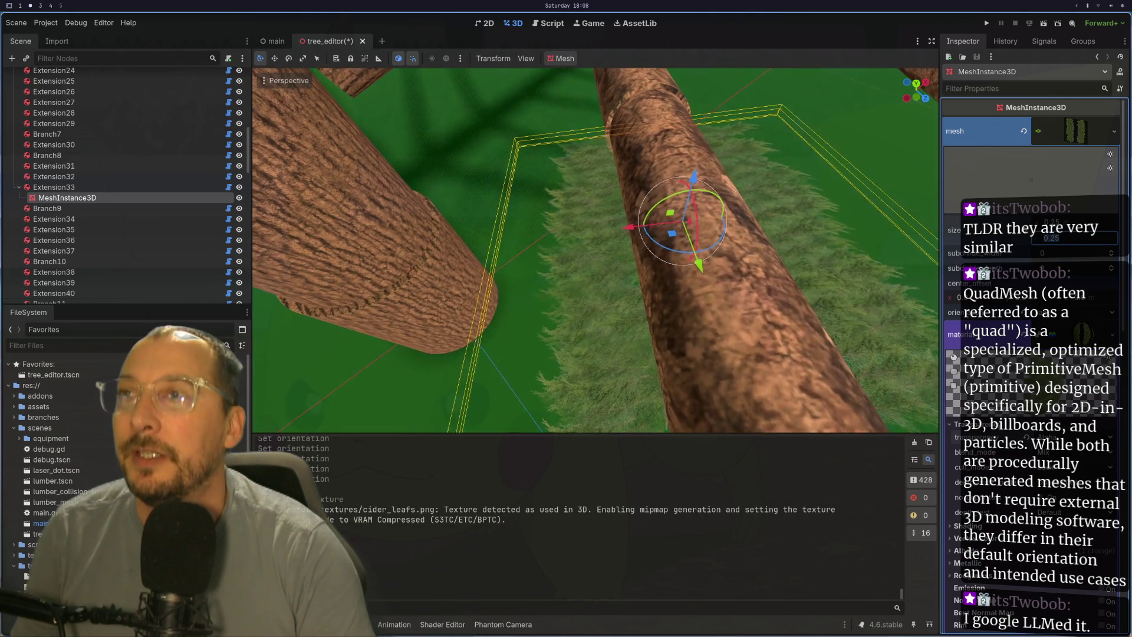
{"action": "left_click_drag", "start_coordinate": [728, 295], "coordinate": [713, 278]}
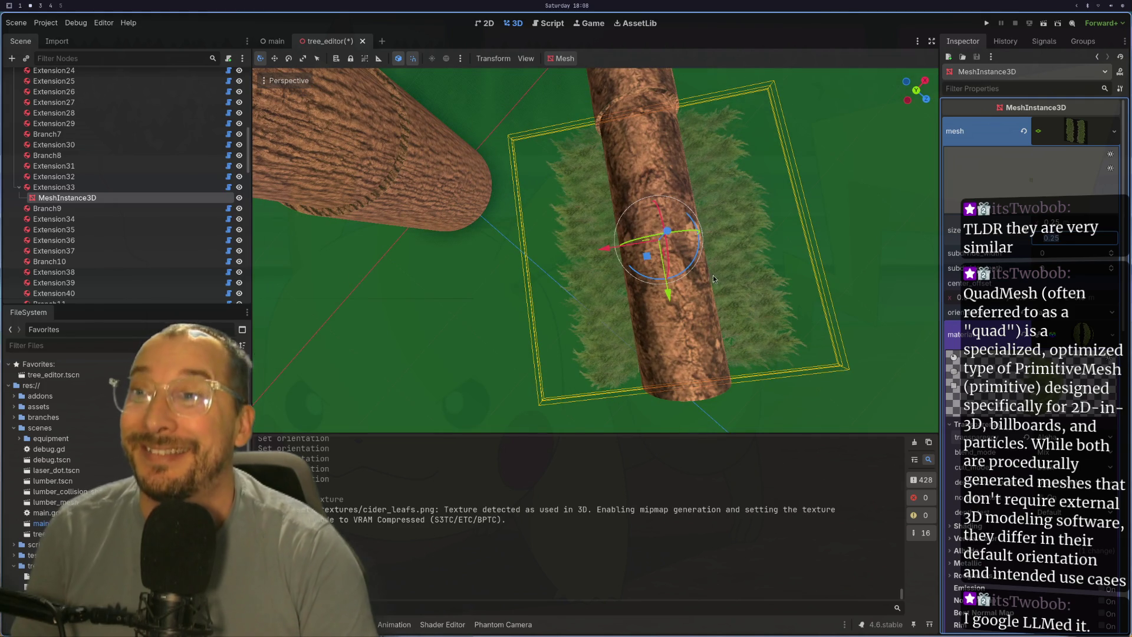
{"action": "left_click_drag", "start_coordinate": [856, 195], "coordinate": [757, 113]}
{"action": "left_click_drag", "start_coordinate": [742, 282], "coordinate": [725, 353]}
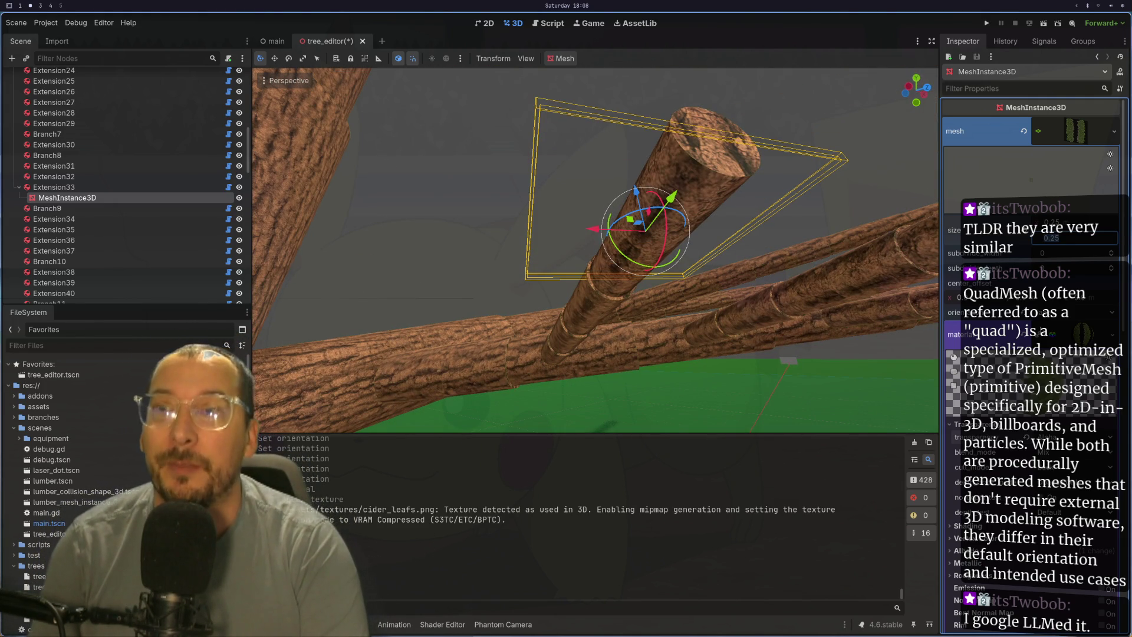
- Review the leaf material's Alpha transparency and disabled culling, then duplicate the leaf quad
{"action": "left_click", "coordinate": [1084, 334]}
{"action": "left_click", "coordinate": [1083, 334]}
{"action": "left_click", "coordinate": [1084, 333]}
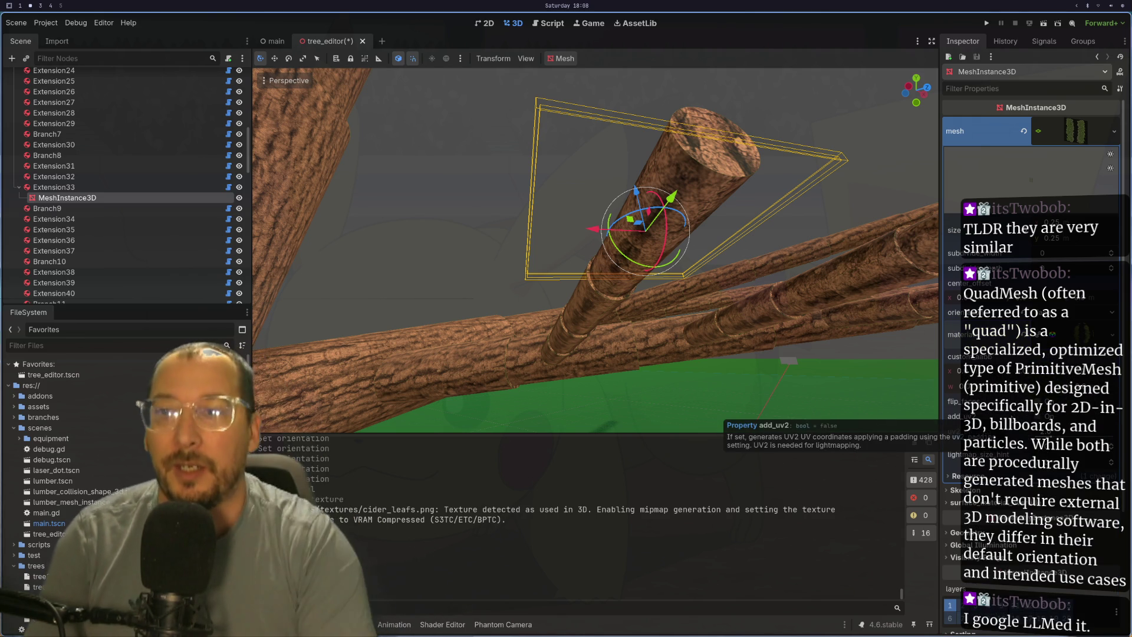
{"action": "scroll", "coordinate": [1002, 415], "scroll_direction": "down", "scroll_amount": 2}
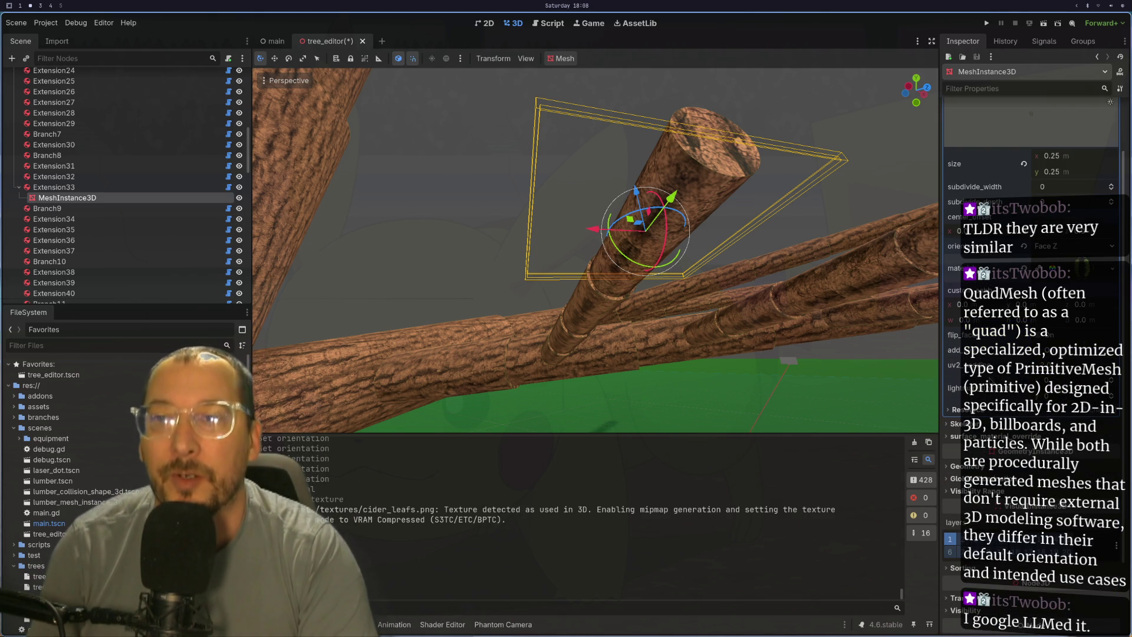
{"action": "scroll", "coordinate": [1002, 353], "scroll_direction": "up", "scroll_amount": 2}
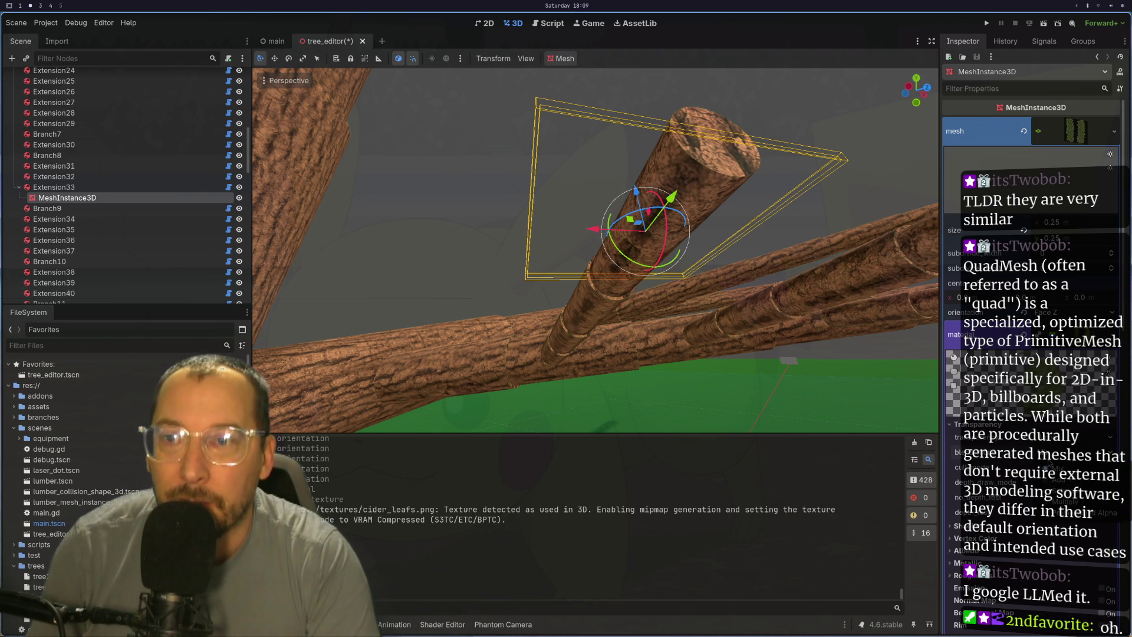
{"action": "mouse_move", "coordinate": [708, 390]}
{"action": "left_mouse_down"}
{"action": "mouse_move", "coordinate": [757, 430]}
{"action": "mouse_move", "coordinate": [804, 249]}
{"action": "mouse_move", "coordinate": [729, 189]}
{"action": "mouse_move", "coordinate": [727, 256]}
{"action": "mouse_move", "coordinate": [826, 348]}
{"action": "mouse_move", "coordinate": [758, 409]}
{"action": "mouse_move", "coordinate": [702, 379]}
{"action": "mouse_move", "coordinate": [720, 361]}
{"action": "left_mouse_up"}
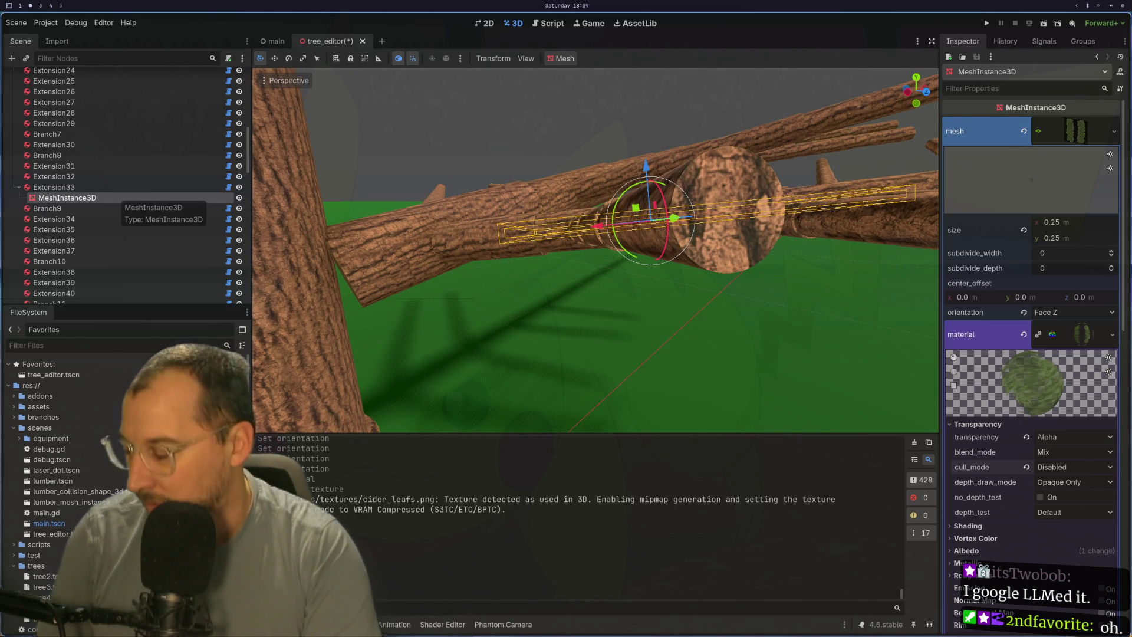
{"action": "key", "text": "ctrl+d"}
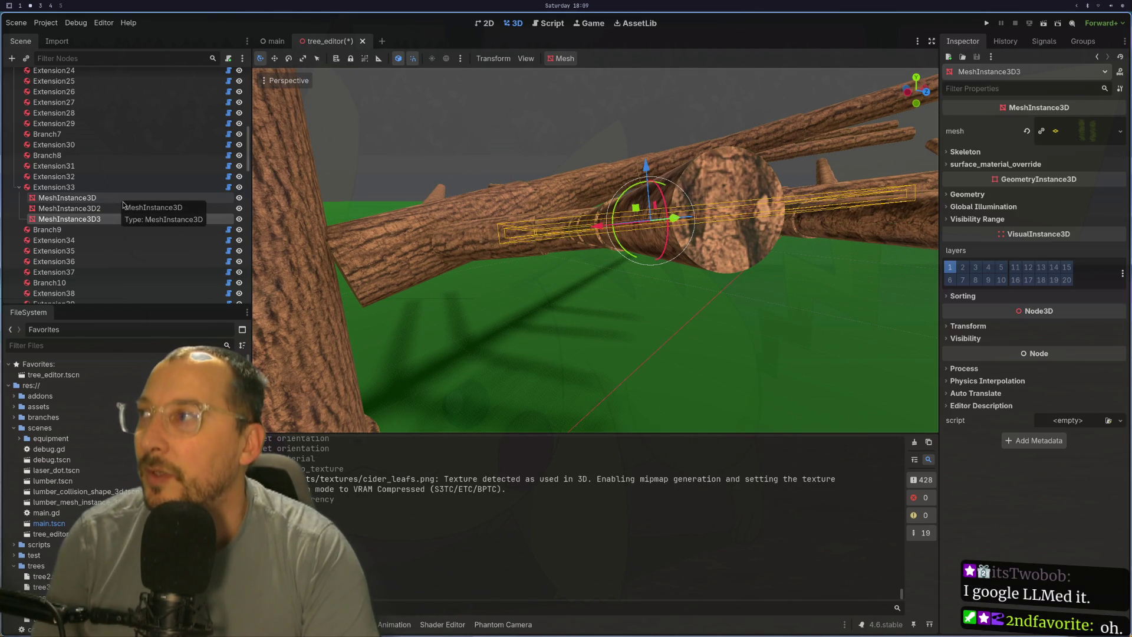
- Duplicate the leaf quad and rotate the copies -45° and 135° around the Extension33 branch
{"action": "key", "text": "ctrl+d"}
{"action": "mouse_move", "coordinate": [689, 250]}
{"action": "left_mouse_down"}
{"action": "mouse_move", "coordinate": [615, 231]}
{"action": "mouse_move", "coordinate": [617, 209]}
{"action": "mouse_move", "coordinate": [606, 227]}
{"action": "left_mouse_up"}
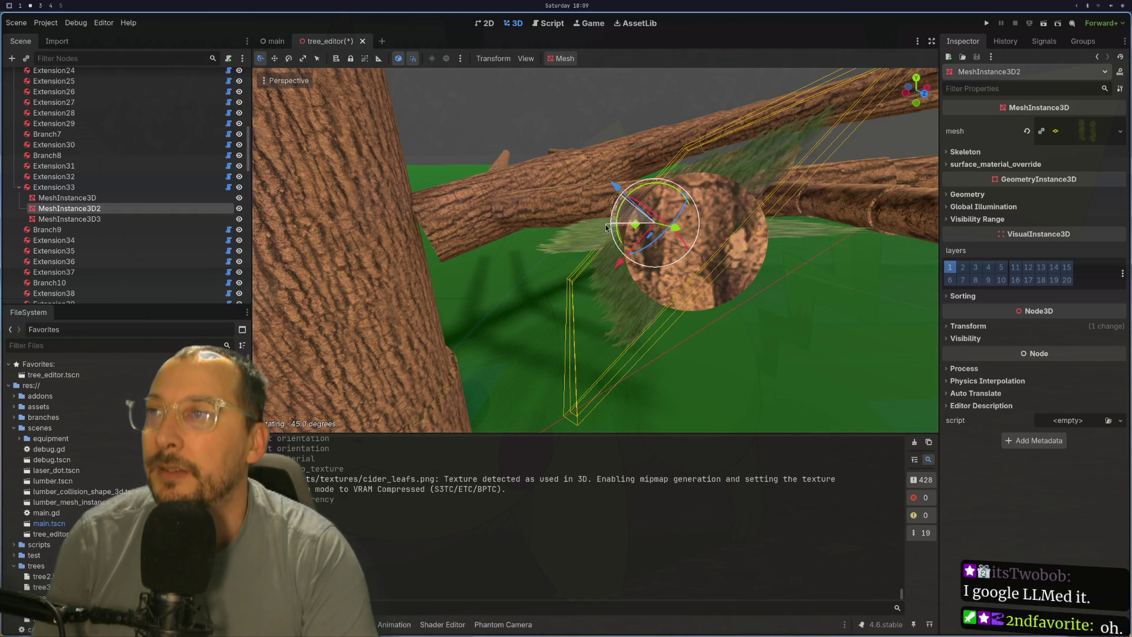
{"action": "left_click", "coordinate": [179, 218]}
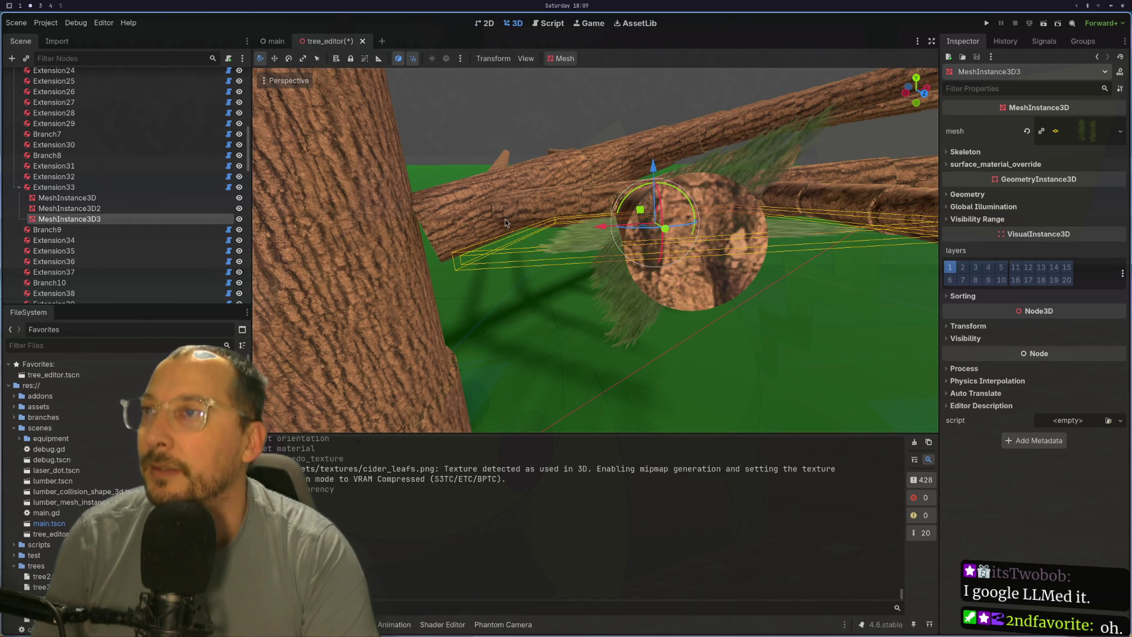
{"action": "mouse_move", "coordinate": [636, 196]}
{"action": "left_mouse_down"}
{"action": "mouse_move", "coordinate": [618, 236]}
{"action": "mouse_move", "coordinate": [621, 273]}
{"action": "mouse_move", "coordinate": [647, 280]}
{"action": "mouse_move", "coordinate": [714, 246]}
{"action": "mouse_move", "coordinate": [676, 316]}
{"action": "mouse_move", "coordinate": [730, 341]}
{"action": "mouse_move", "coordinate": [841, 342]}
{"action": "mouse_move", "coordinate": [872, 266]}
{"action": "mouse_move", "coordinate": [868, 250]}
{"action": "mouse_move", "coordinate": [831, 267]}
{"action": "mouse_move", "coordinate": [876, 260]}
{"action": "mouse_move", "coordinate": [786, 273]}
{"action": "mouse_move", "coordinate": [777, 320]}
{"action": "mouse_move", "coordinate": [788, 366]}
{"action": "left_mouse_up"}
- Orbit and zoom to a low side view of the trunk to inspect the rotated leaf copies
{"action": "scroll", "coordinate": [681, 326], "scroll_direction": "up", "scroll_amount": 3}
{"action": "mouse_move", "coordinate": [681, 325]}
{"action": "left_mouse_down"}
{"action": "mouse_move", "coordinate": [735, 251]}
{"action": "mouse_move", "coordinate": [713, 199]}
{"action": "mouse_move", "coordinate": [632, 225]}
{"action": "mouse_move", "coordinate": [652, 302]}
{"action": "mouse_move", "coordinate": [630, 358]}
{"action": "mouse_move", "coordinate": [738, 297]}
{"action": "mouse_move", "coordinate": [723, 301]}
{"action": "mouse_move", "coordinate": [723, 345]}
{"action": "mouse_move", "coordinate": [695, 311]}
{"action": "mouse_move", "coordinate": [652, 348]}
{"action": "mouse_move", "coordinate": [667, 433]}
{"action": "mouse_move", "coordinate": [586, 316]}
{"action": "mouse_move", "coordinate": [560, 349]}
{"action": "mouse_move", "coordinate": [574, 252]}
{"action": "mouse_move", "coordinate": [553, 387]}
{"action": "mouse_move", "coordinate": [565, 423]}
{"action": "mouse_move", "coordinate": [794, 222]}
{"action": "mouse_move", "coordinate": [924, 166]}
{"action": "mouse_move", "coordinate": [892, 139]}
{"action": "mouse_move", "coordinate": [793, 238]}
{"action": "mouse_move", "coordinate": [833, 235]}
{"action": "mouse_move", "coordinate": [755, 204]}
{"action": "mouse_move", "coordinate": [714, 154]}
{"action": "mouse_move", "coordinate": [752, 240]}
{"action": "mouse_move", "coordinate": [848, 265]}
{"action": "mouse_move", "coordinate": [691, 311]}
{"action": "mouse_move", "coordinate": [749, 299]}
{"action": "left_mouse_up"}
{"action": "scroll", "coordinate": [723, 345], "scroll_direction": "up", "scroll_amount": 2}
{"action": "scroll", "coordinate": [575, 252], "scroll_direction": "up", "scroll_amount": 1}
{"action": "scroll", "coordinate": [834, 235], "scroll_direction": "down", "scroll_amount": 3}
{"action": "scroll", "coordinate": [692, 309], "scroll_direction": "down", "scroll_amount": 2}
{"action": "scroll", "coordinate": [691, 311], "scroll_direction": "up", "scroll_amount": 3}
{"action": "scroll", "coordinate": [748, 300], "scroll_direction": "up", "scroll_amount": 2}
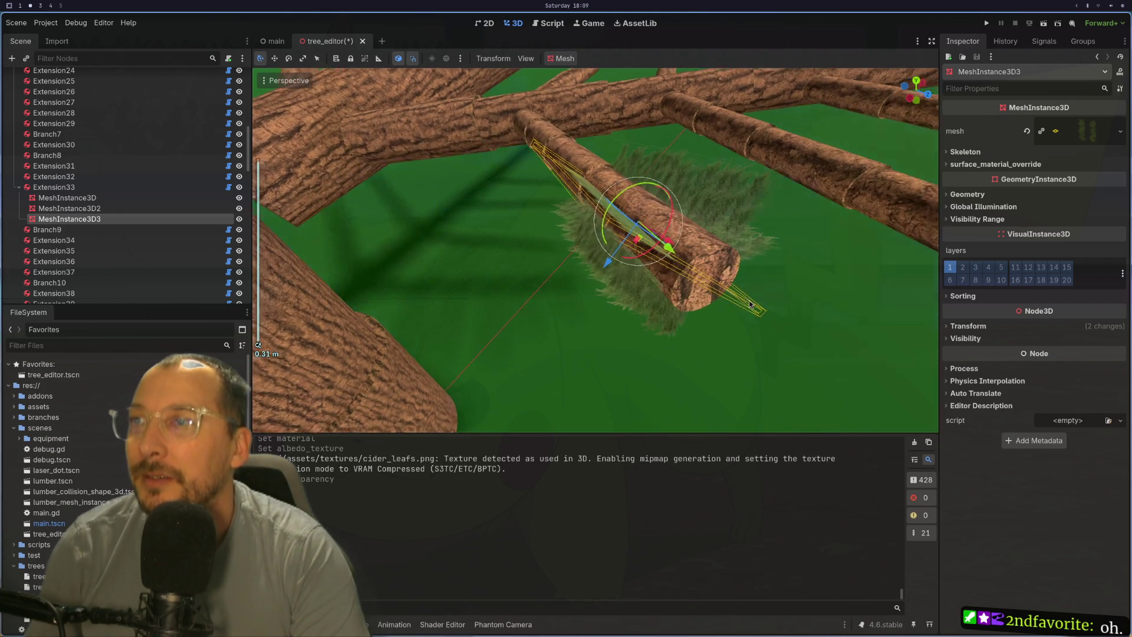
{"action": "scroll", "coordinate": [750, 303], "scroll_direction": "down", "scroll_amount": 1}
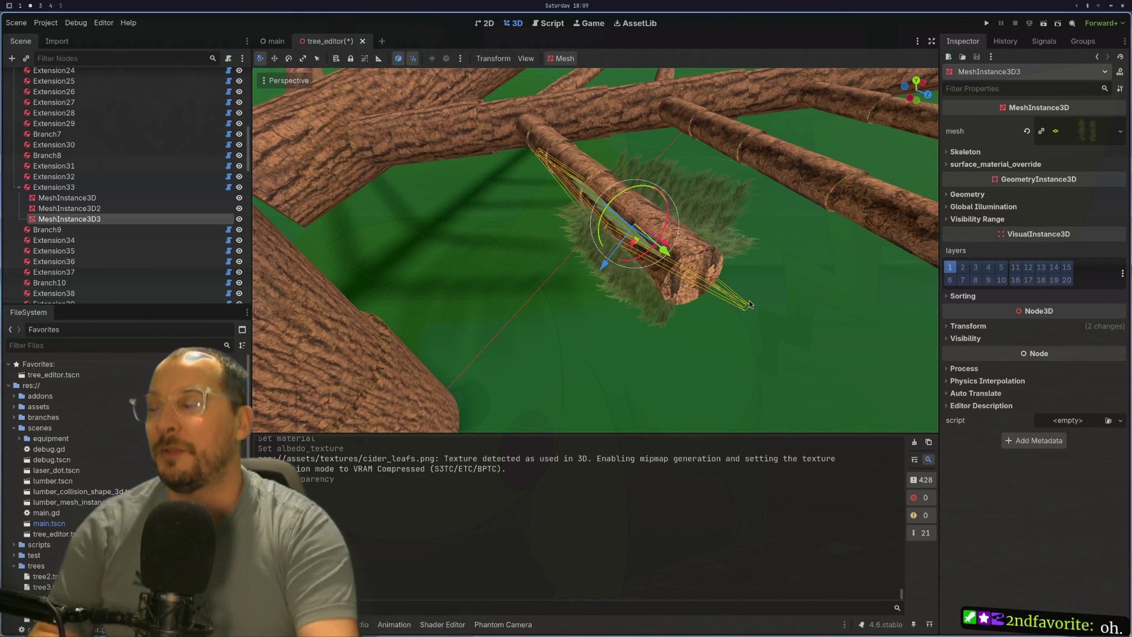
{"action": "scroll", "coordinate": [750, 305], "scroll_direction": "down", "scroll_amount": 1}
{"action": "mouse_move", "coordinate": [750, 305]}
{"action": "left_mouse_down"}
{"action": "mouse_move", "coordinate": [698, 231]}
{"action": "mouse_move", "coordinate": [691, 180]}
{"action": "mouse_move", "coordinate": [623, 98]}
{"action": "mouse_move", "coordinate": [794, 197]}
{"action": "mouse_move", "coordinate": [824, 243]}
{"action": "mouse_move", "coordinate": [869, 270]}
{"action": "mouse_move", "coordinate": [875, 305]}
{"action": "mouse_move", "coordinate": [703, 260]}
{"action": "mouse_move", "coordinate": [733, 309]}
{"action": "mouse_move", "coordinate": [748, 288]}
{"action": "mouse_move", "coordinate": [734, 293]}
{"action": "mouse_move", "coordinate": [747, 392]}
{"action": "mouse_move", "coordinate": [762, 356]}
{"action": "left_mouse_up"}
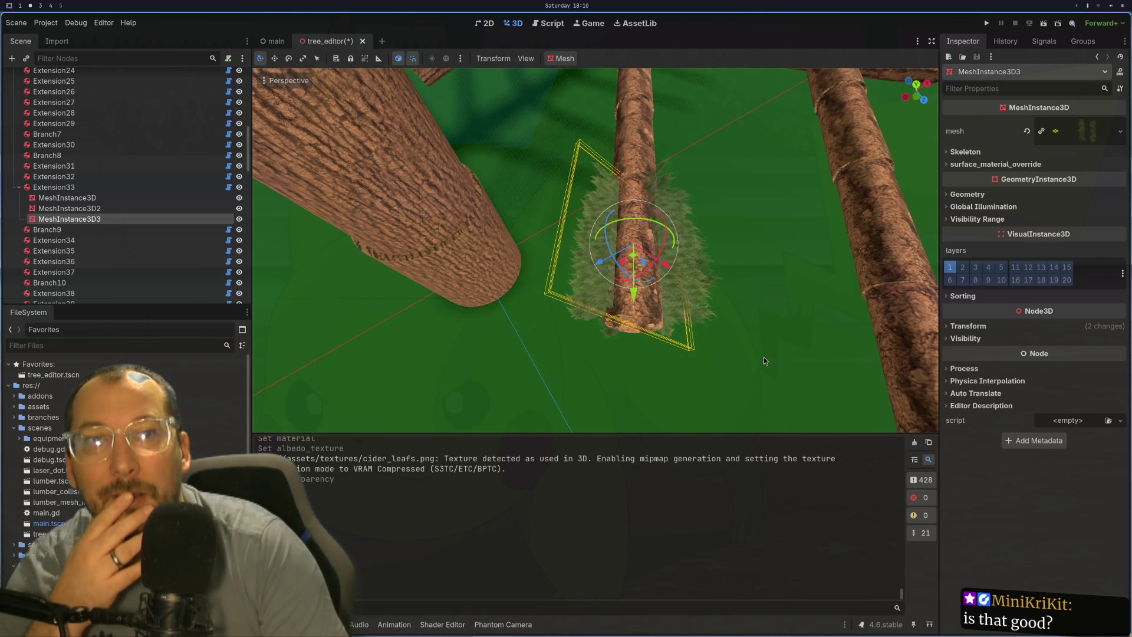
{"action": "scroll", "coordinate": [765, 345], "scroll_direction": "down", "scroll_amount": 3}
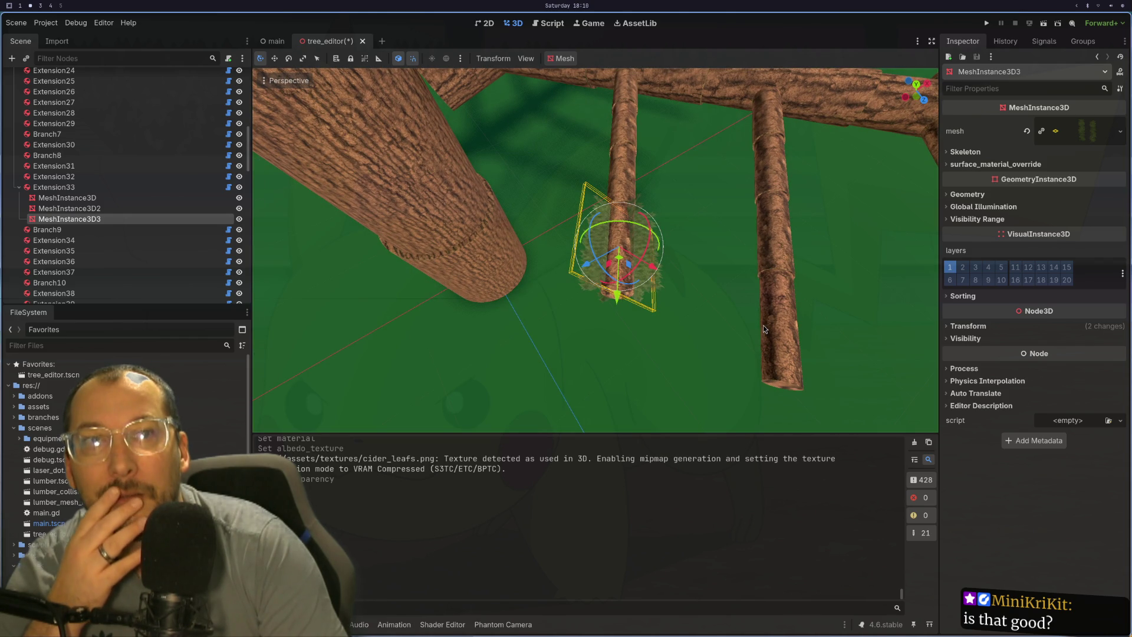
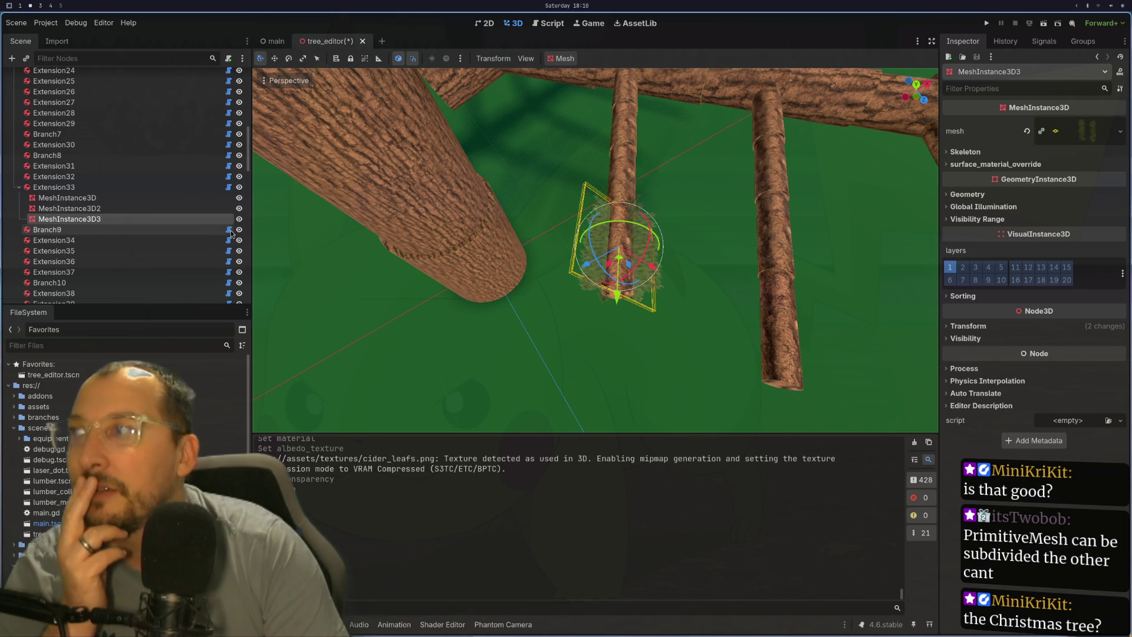
- Replace MeshInstance3D3's mesh with a new default 1 × 1 m QuadMesh and expand its properties
{"action": "left_click", "coordinate": [1120, 129]}
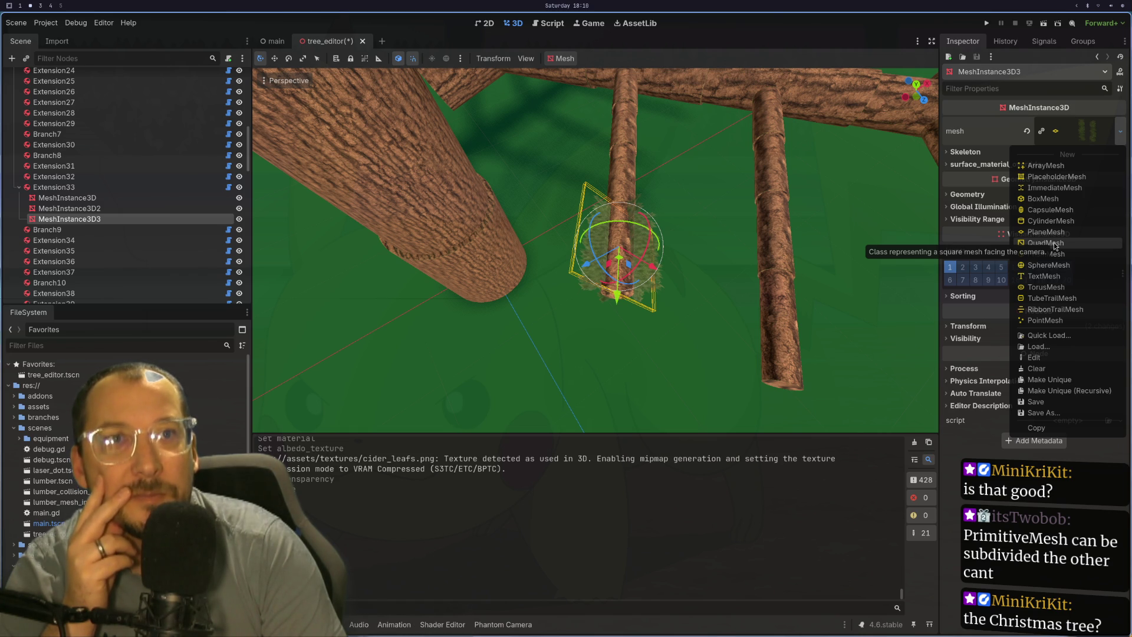
{"action": "left_click", "coordinate": [1053, 242]}
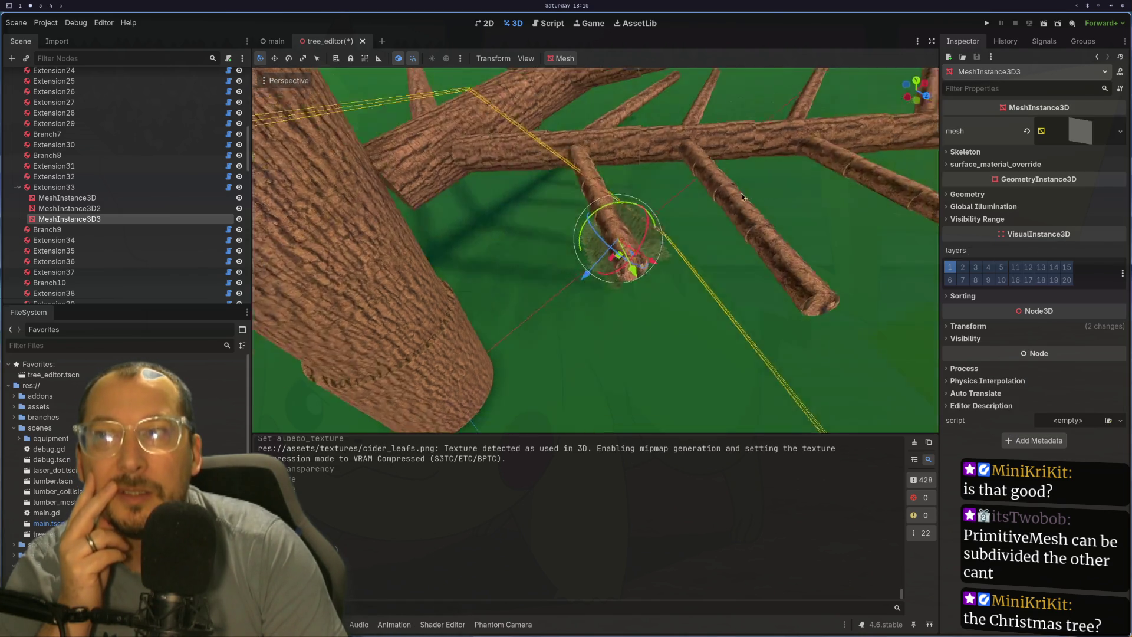
{"action": "left_click_drag", "start_coordinate": [798, 122], "coordinate": [727, 189]}
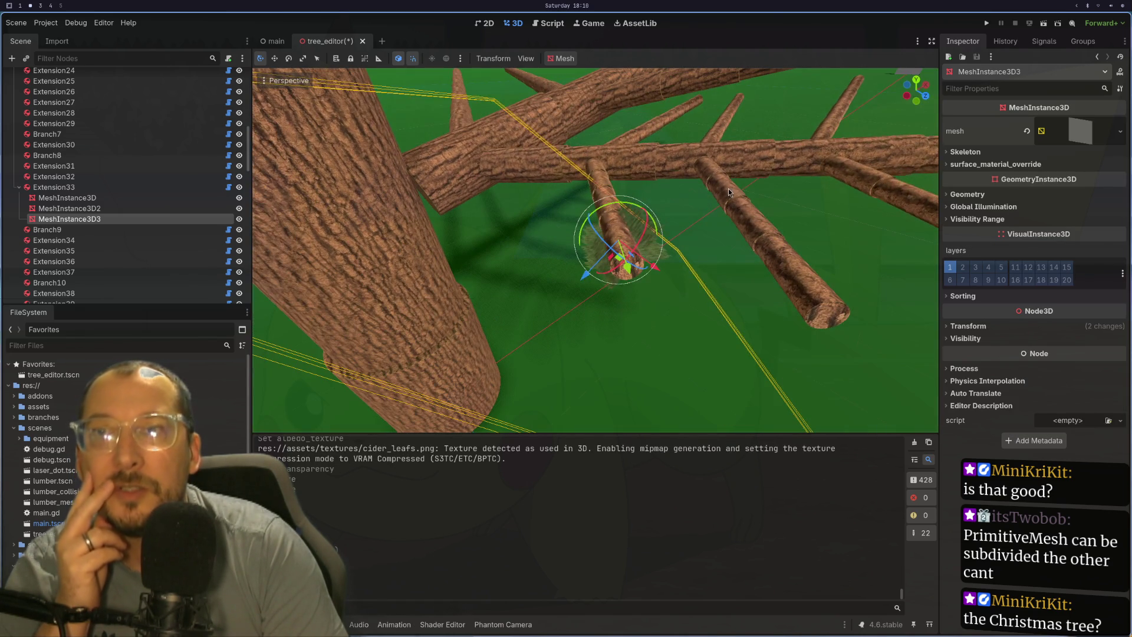
{"action": "left_click", "coordinate": [1082, 141]}
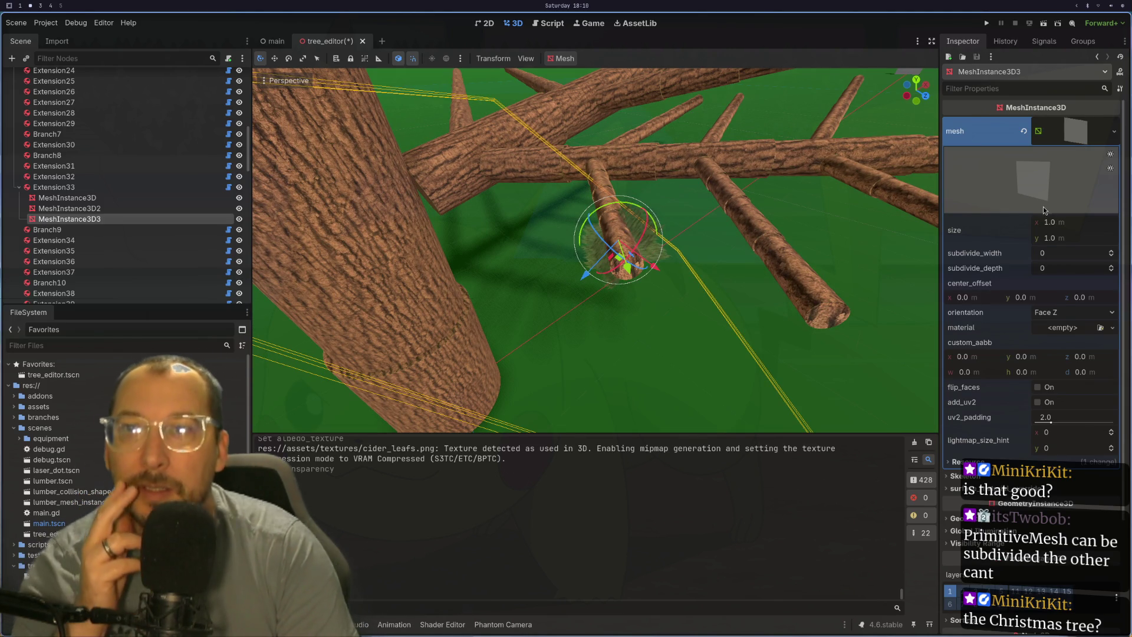
- Check MeshInstance3D2's mesh resource options without changes, then reselect MeshInstance3D3
{"action": "left_click", "coordinate": [69, 208]}
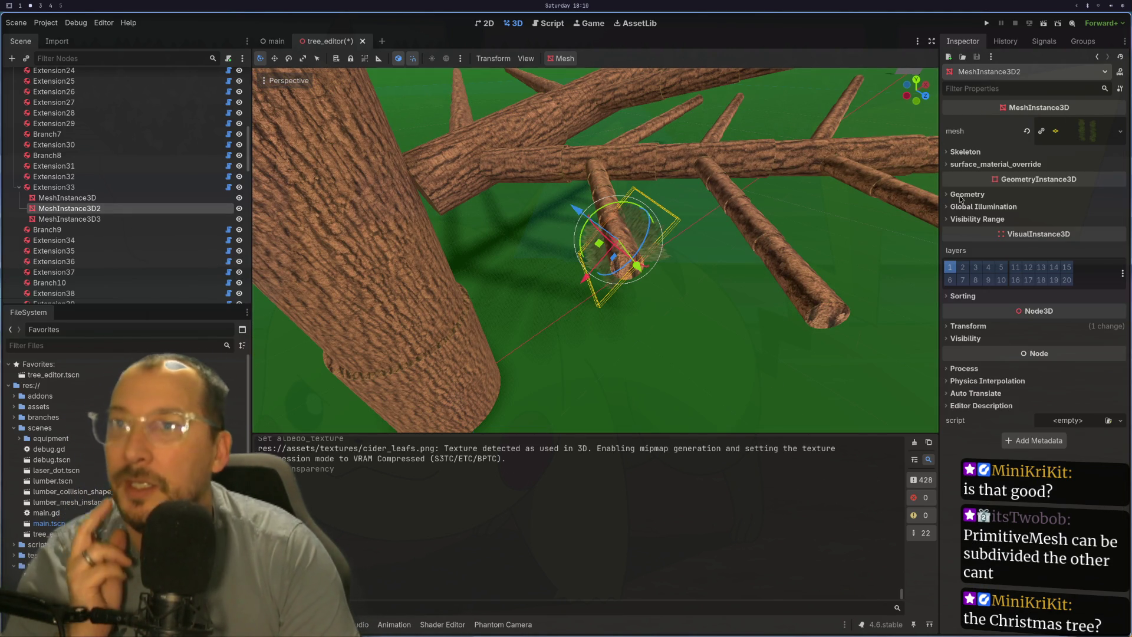
{"action": "right_click", "coordinate": [1076, 132]}
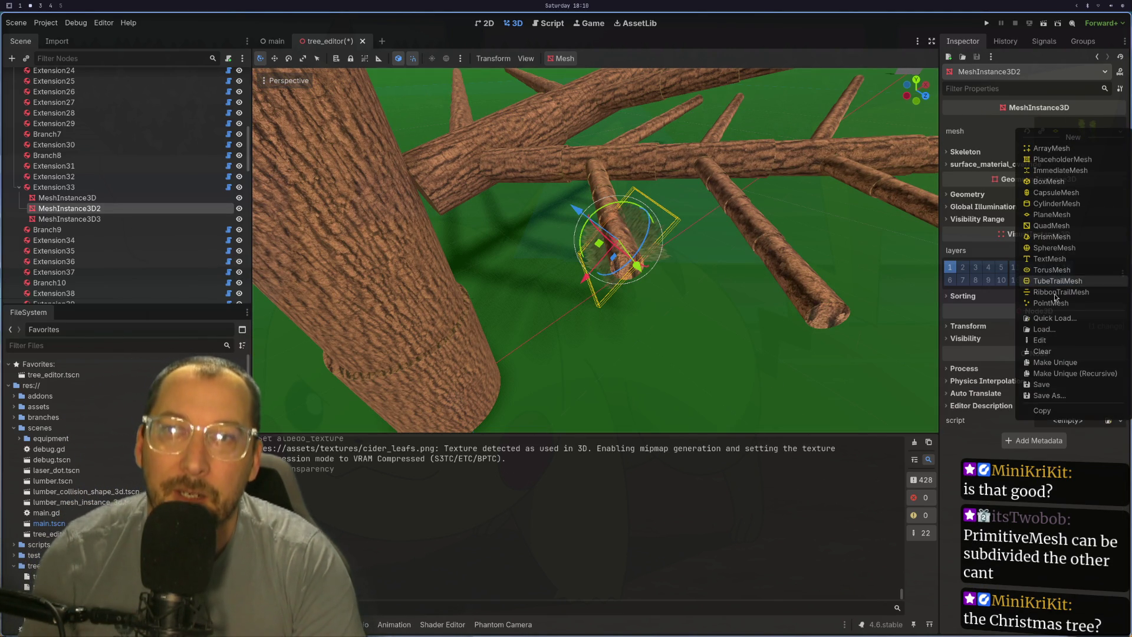
{"action": "left_click", "coordinate": [1042, 410]}
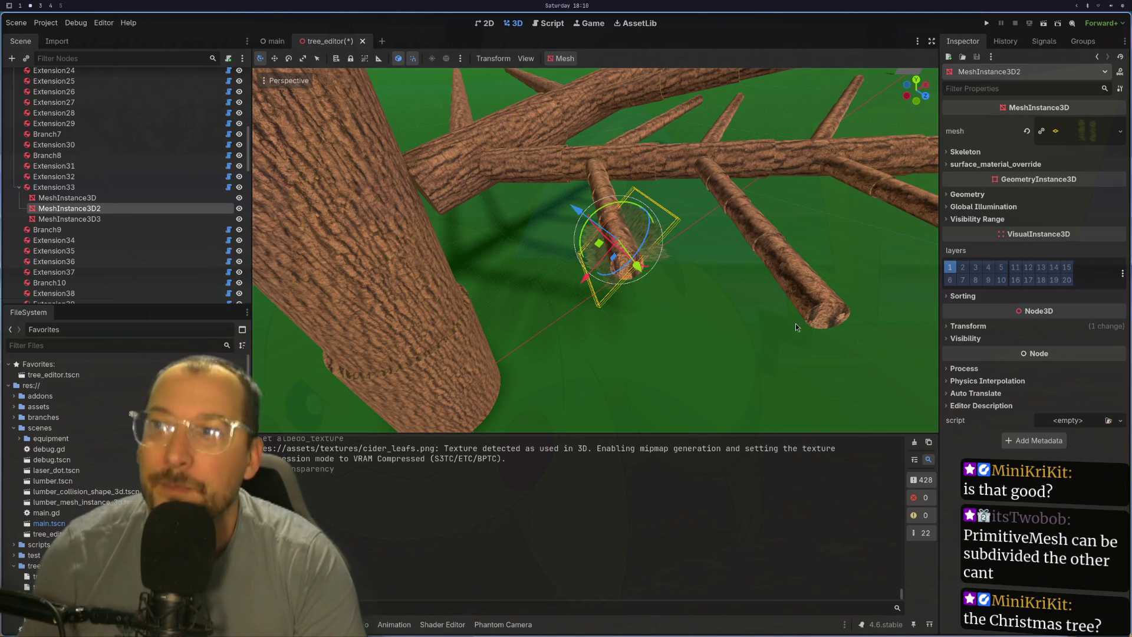
{"action": "left_click", "coordinate": [108, 220]}
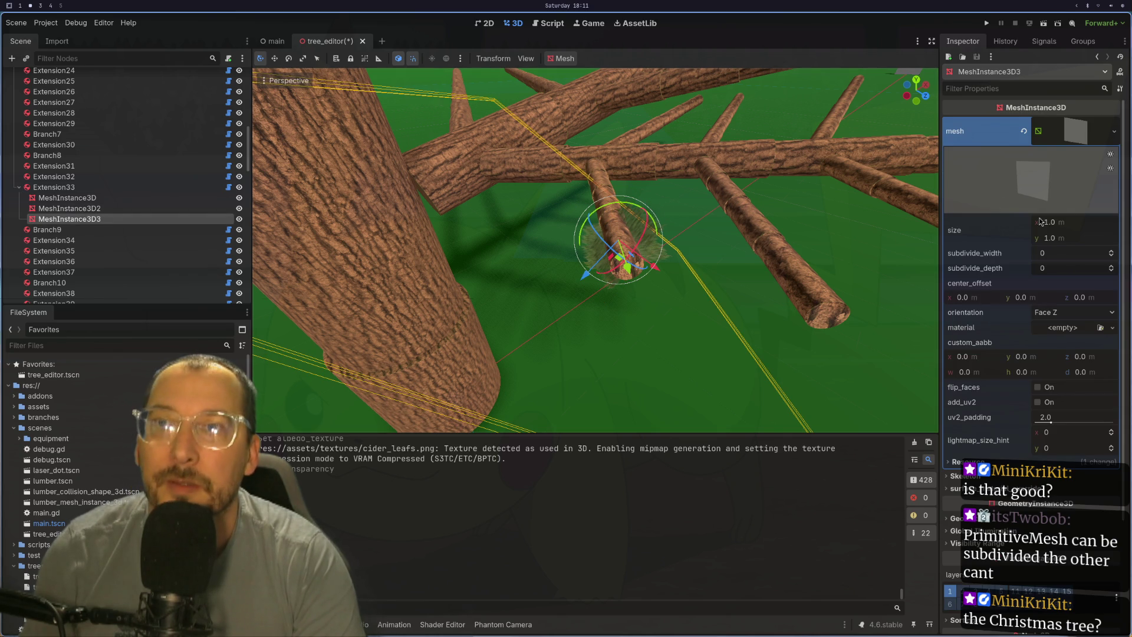
- Compare with MeshInstance3D2's mesh size and leaf material, then return to MeshInstance3D3
{"action": "left_click", "coordinate": [1048, 327]}
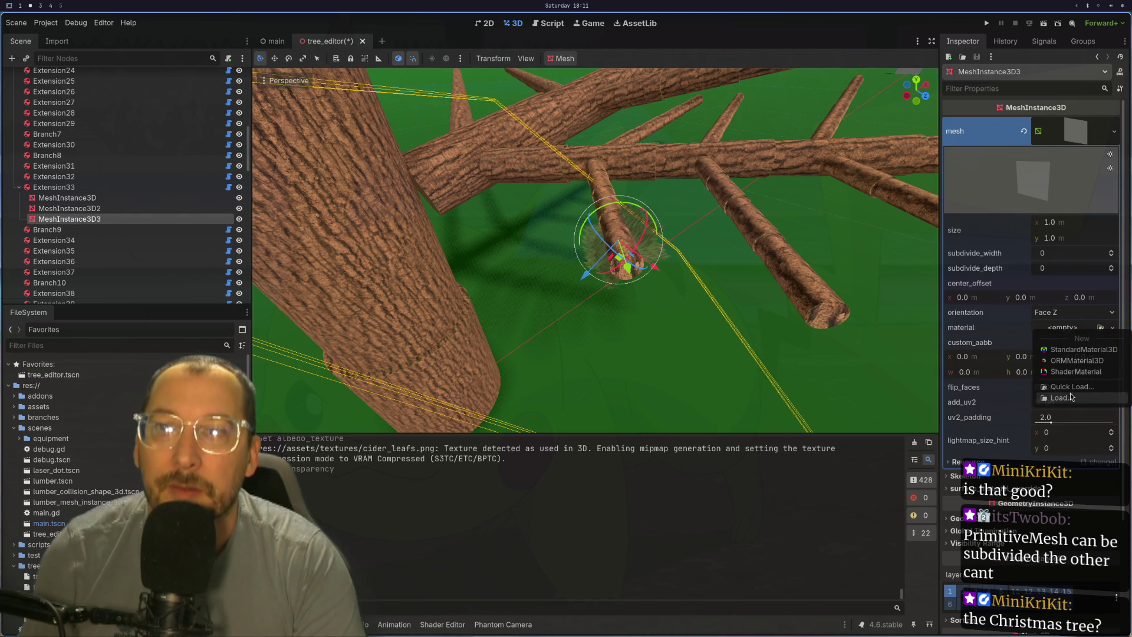
{"action": "left_click", "coordinate": [1062, 332]}
{"action": "left_click", "coordinate": [1061, 332]}
{"action": "left_click", "coordinate": [1062, 331]}
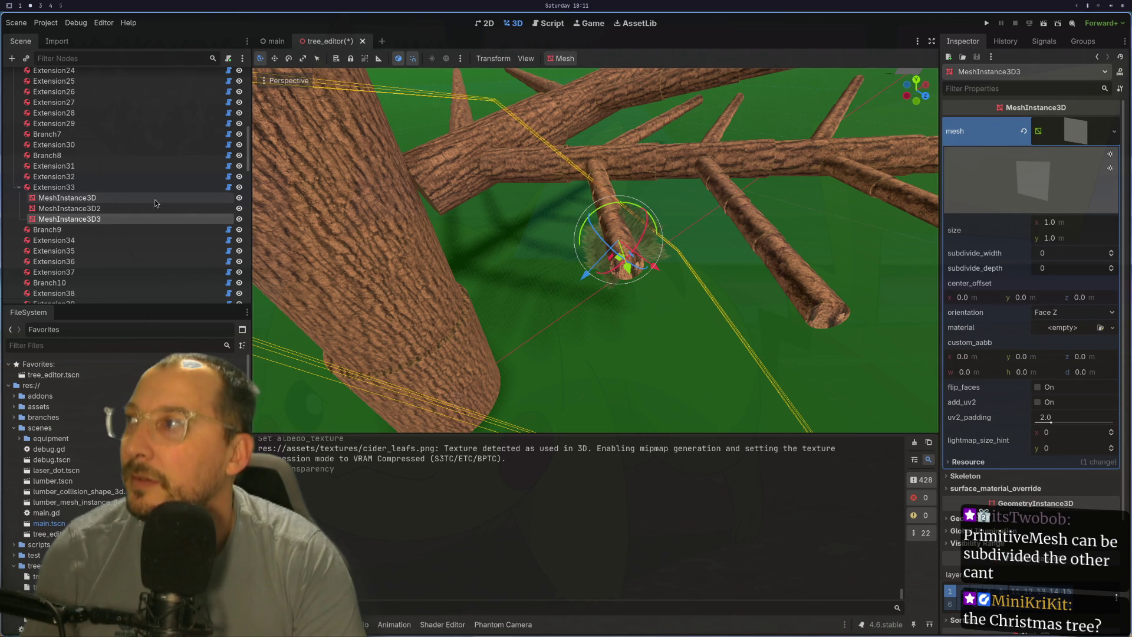
{"action": "left_click", "coordinate": [126, 208]}
{"action": "left_click", "coordinate": [1080, 131]}
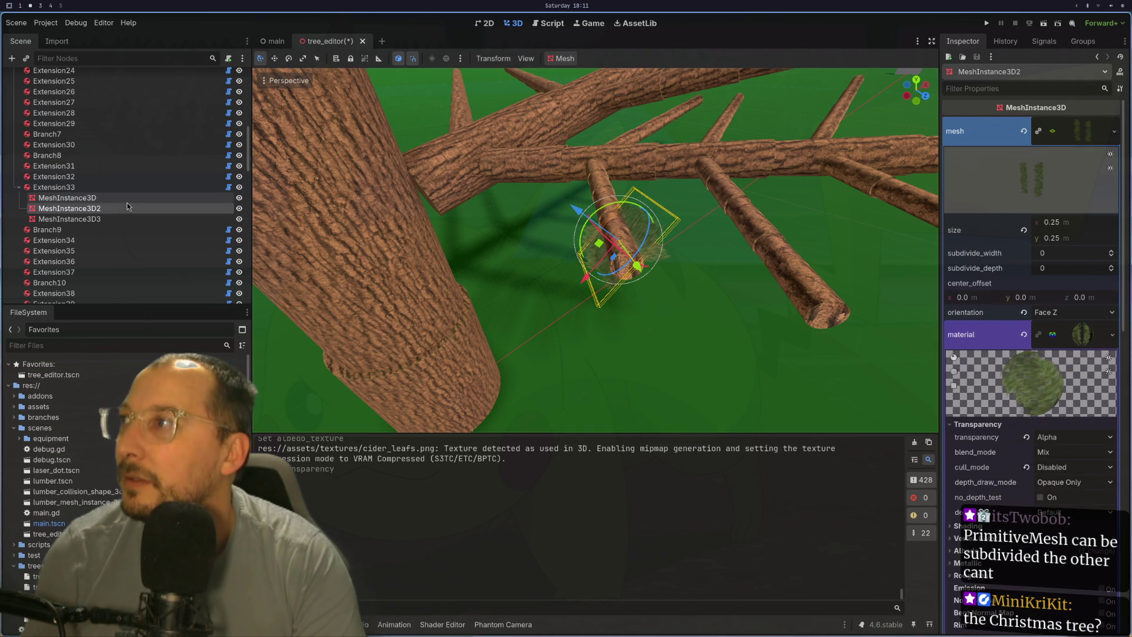
{"action": "left_click", "coordinate": [121, 218]}
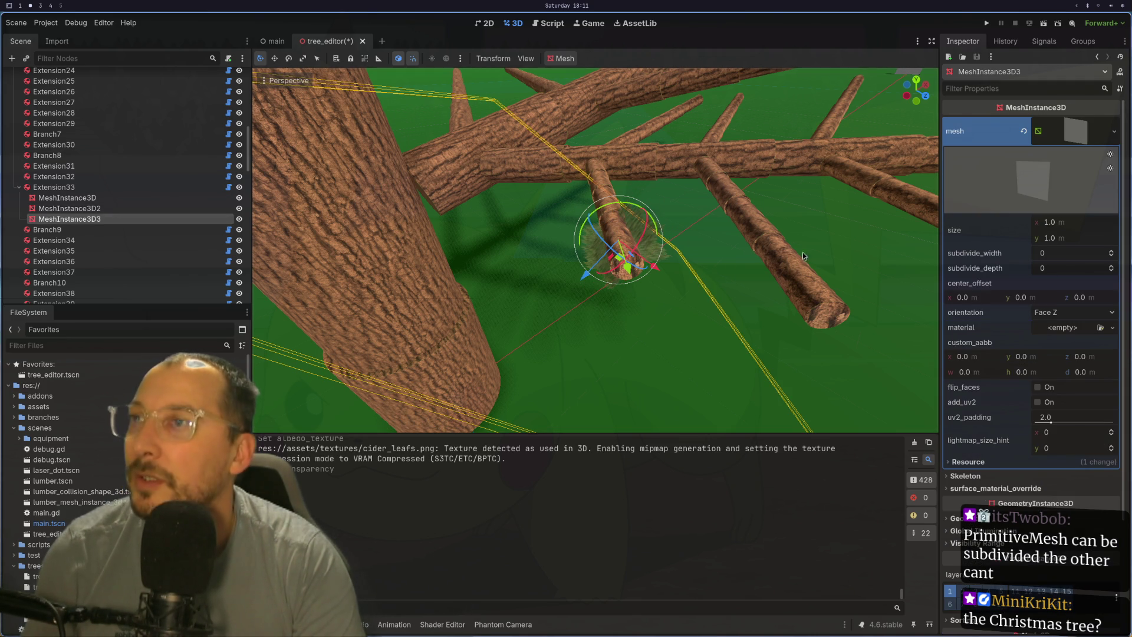
- Paste the copied leaf material into MeshInstance3D3's QuadMesh material slot
{"action": "left_click", "coordinate": [1062, 327]}
{"action": "left_click", "coordinate": [1072, 400]}
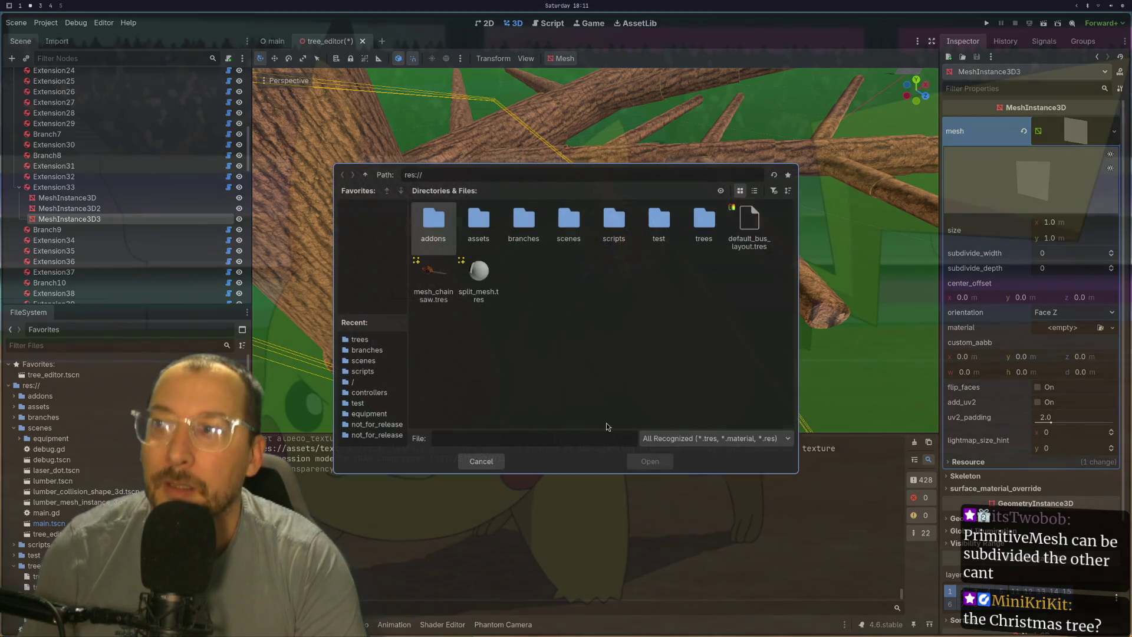
{"action": "left_click", "coordinate": [478, 461]}
{"action": "left_click", "coordinate": [1060, 329]}
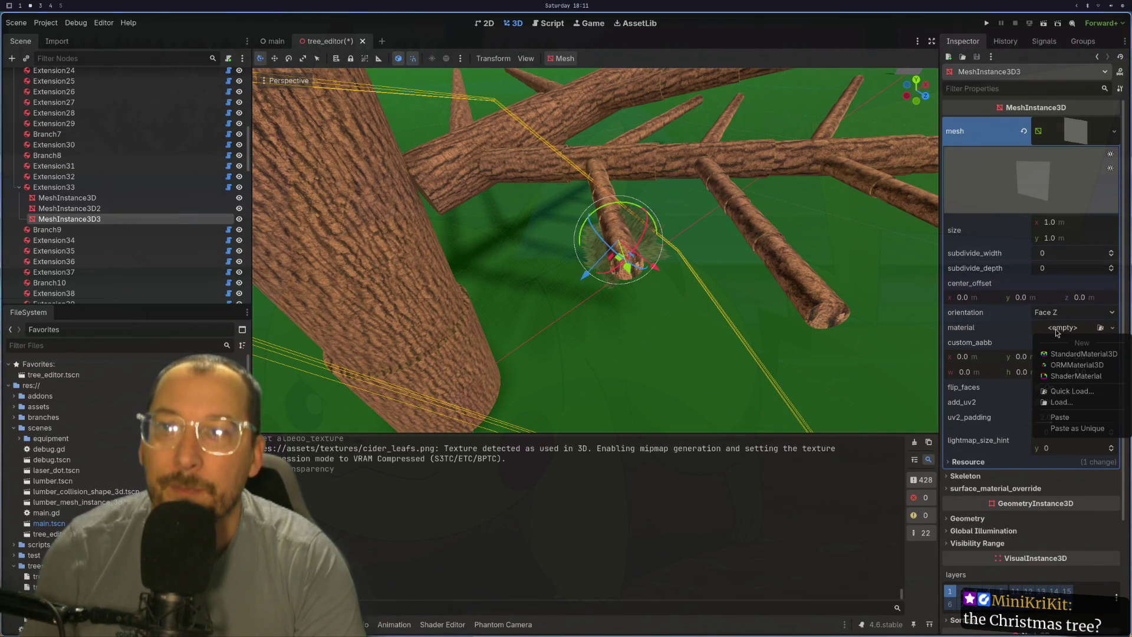
{"action": "left_click", "coordinate": [1057, 422]}
{"action": "scroll", "coordinate": [862, 264], "scroll_direction": "down", "scroll_amount": 3}
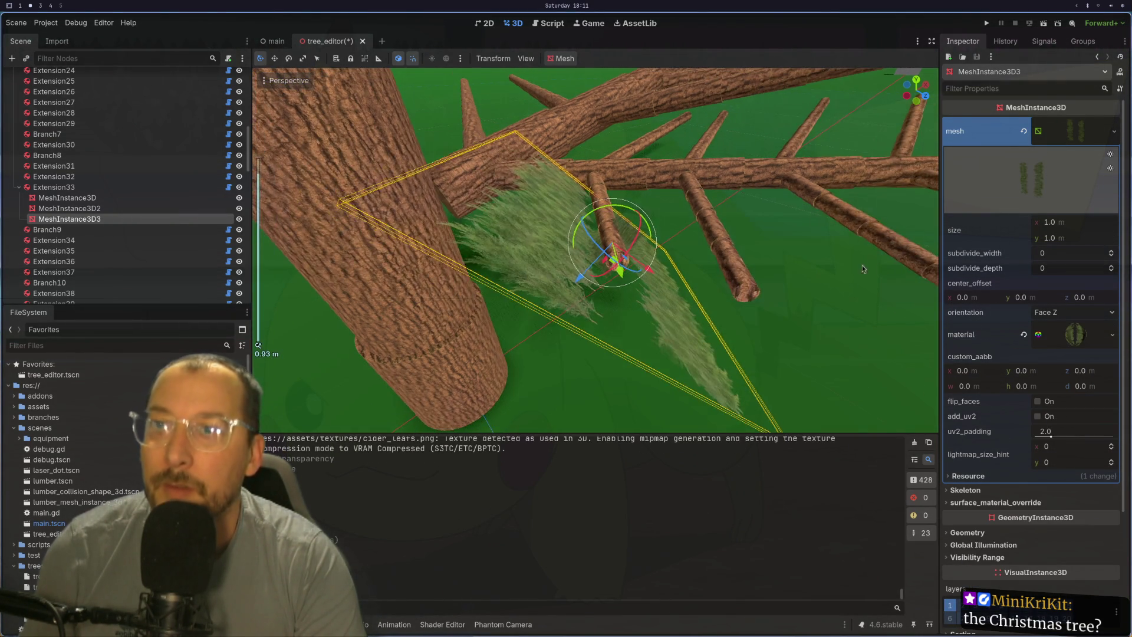
- Set MeshInstance3D3's QuadMesh size to 0.25 × 0.25 m and inspect the smaller leaf card
{"action": "scroll", "coordinate": [533, 283], "scroll_direction": "down", "scroll_amount": 2}
{"action": "mouse_move", "coordinate": [533, 283]}
{"action": "left_mouse_down"}
{"action": "mouse_move", "coordinate": [574, 285]}
{"action": "mouse_move", "coordinate": [491, 312]}
{"action": "mouse_move", "coordinate": [538, 283]}
{"action": "left_mouse_up"}
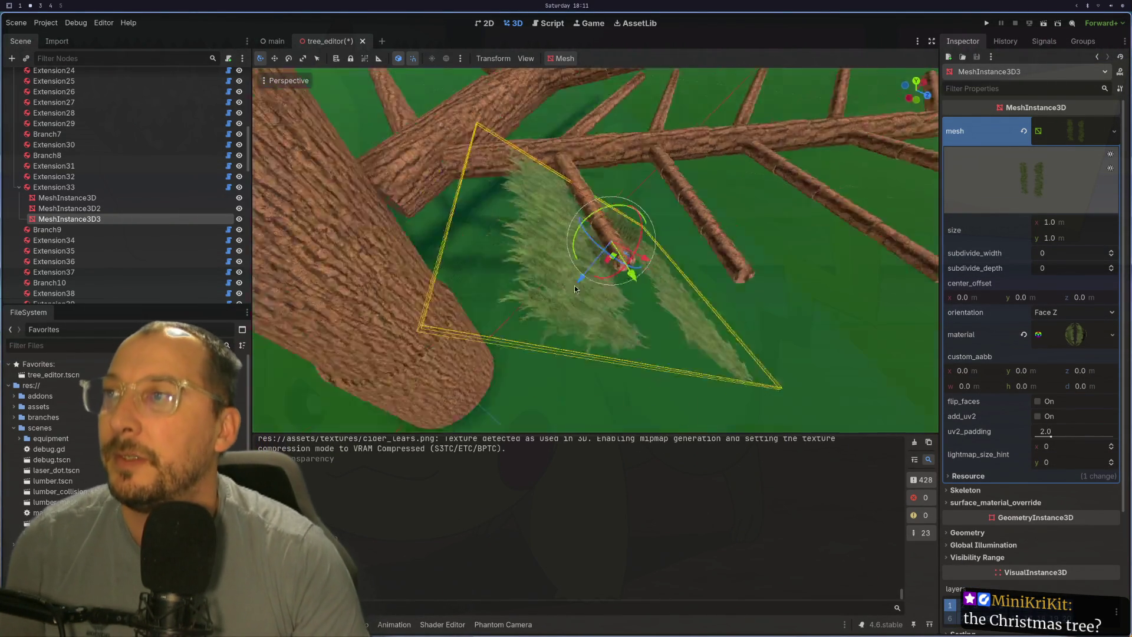
{"action": "scroll", "coordinate": [574, 286], "scroll_direction": "up", "scroll_amount": 4}
{"action": "scroll", "coordinate": [539, 286], "scroll_direction": "up", "scroll_amount": 1}
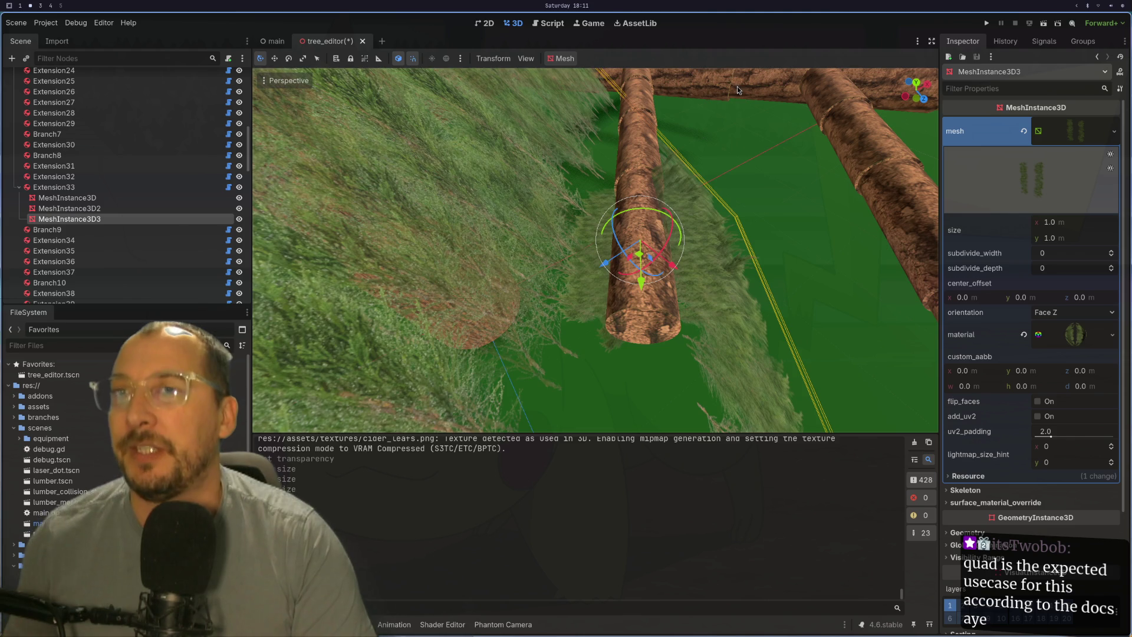
{"action": "scroll", "coordinate": [767, 118], "scroll_direction": "down", "scroll_amount": 1}
{"action": "left_click", "coordinate": [1058, 222]}
{"action": "left_click", "coordinate": [1076, 224]}
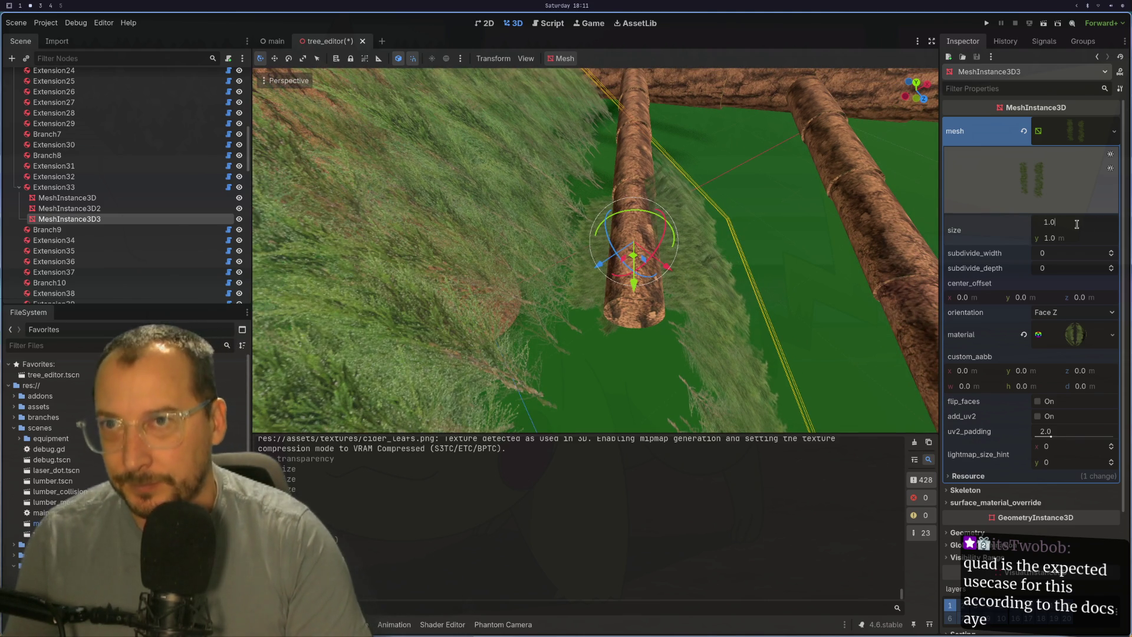
{"action": "key", "text": "BackSpace"}
{"action": "key", "text": "BackSpace"}
{"action": "key", "text": "BackSpace"}
{"action": "type", "text": "0.25"}
{"action": "key", "text": "Tab"}
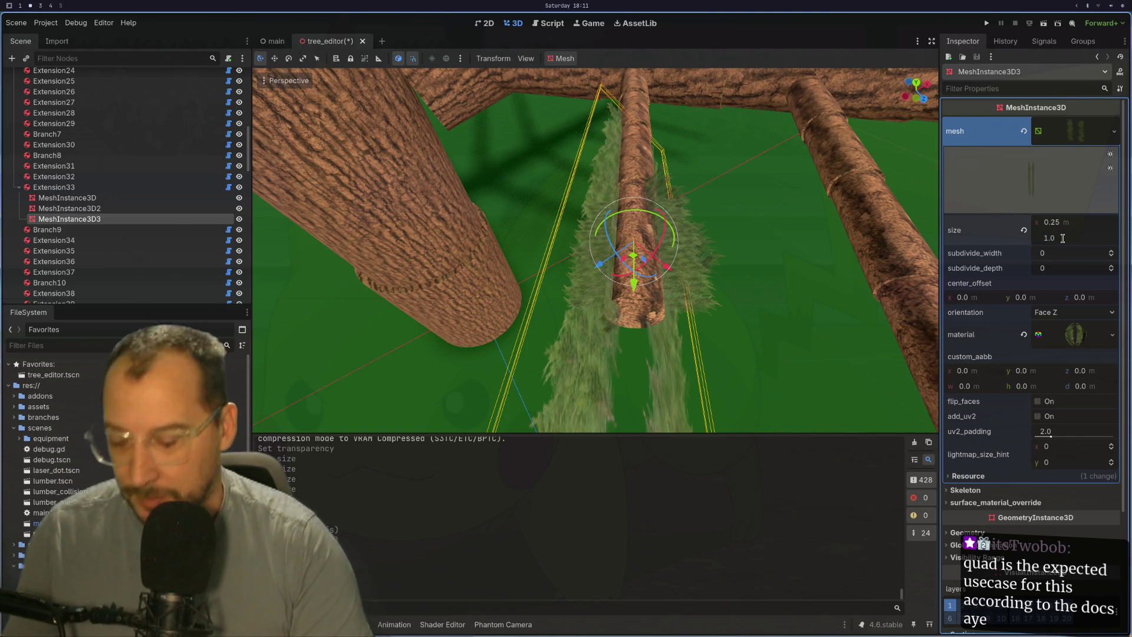
{"action": "type", "text": "0.25"}
{"action": "key", "text": "Tab"}
{"action": "mouse_move", "coordinate": [742, 214]}
{"action": "left_mouse_down"}
{"action": "mouse_move", "coordinate": [821, 174]}
{"action": "mouse_move", "coordinate": [755, 167]}
{"action": "mouse_move", "coordinate": [725, 185]}
{"action": "mouse_move", "coordinate": [734, 228]}
{"action": "mouse_move", "coordinate": [814, 195]}
{"action": "mouse_move", "coordinate": [858, 153]}
{"action": "mouse_move", "coordinate": [809, 235]}
{"action": "mouse_move", "coordinate": [844, 161]}
{"action": "mouse_move", "coordinate": [938, 130]}
{"action": "mouse_move", "coordinate": [881, 245]}
{"action": "mouse_move", "coordinate": [842, 255]}
{"action": "mouse_move", "coordinate": [786, 224]}
{"action": "mouse_move", "coordinate": [744, 168]}
{"action": "mouse_move", "coordinate": [793, 240]}
{"action": "mouse_move", "coordinate": [767, 236]}
{"action": "left_mouse_up"}
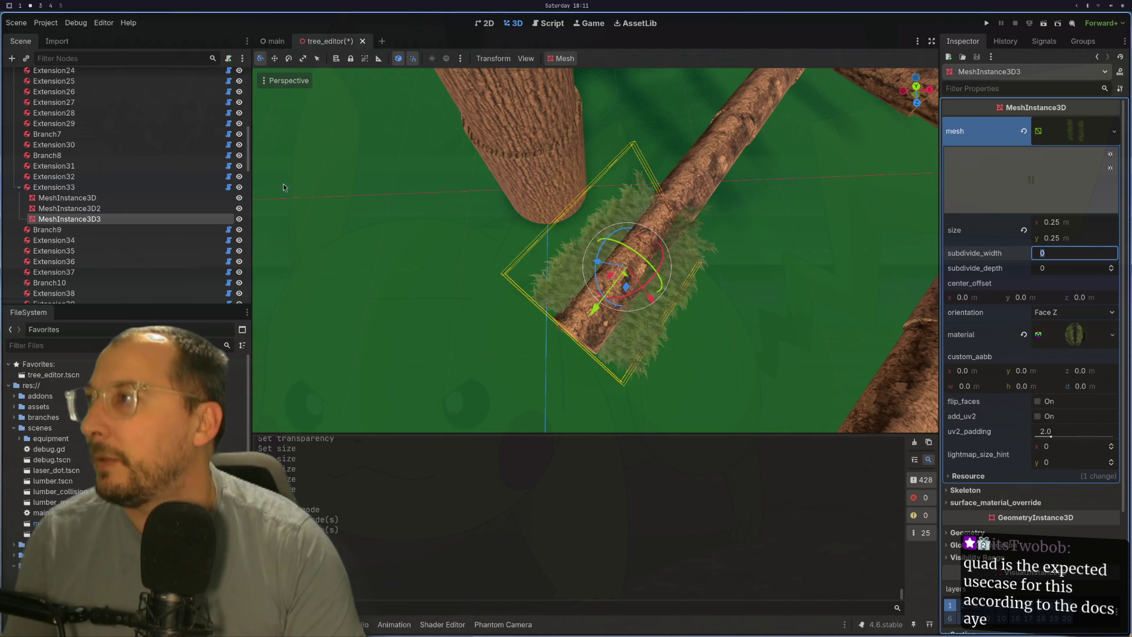
- Give MeshInstance3D2 a new QuadMesh with the pasted leaf material
{"action": "left_click", "coordinate": [139, 209]}
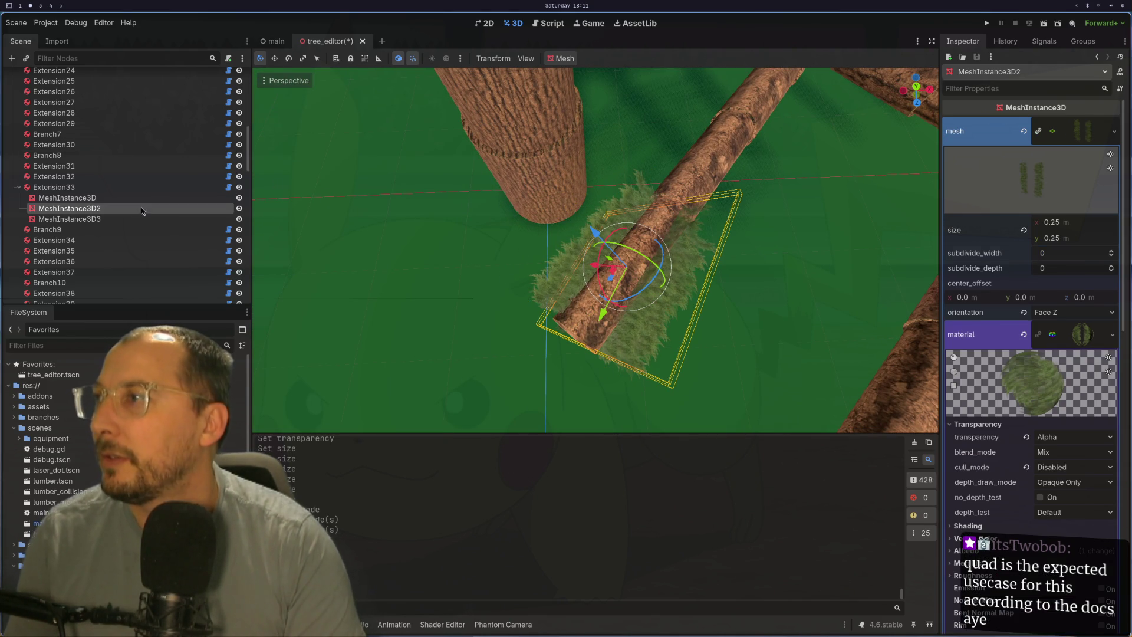
{"action": "left_click", "coordinate": [1114, 131]}
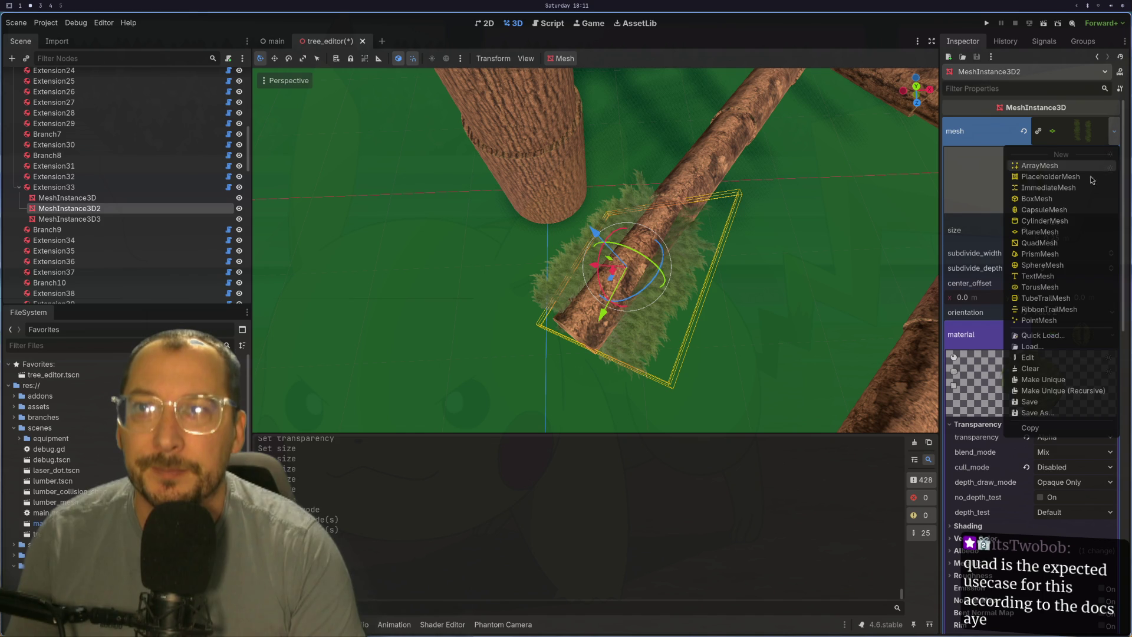
{"action": "left_click", "coordinate": [1040, 242]}
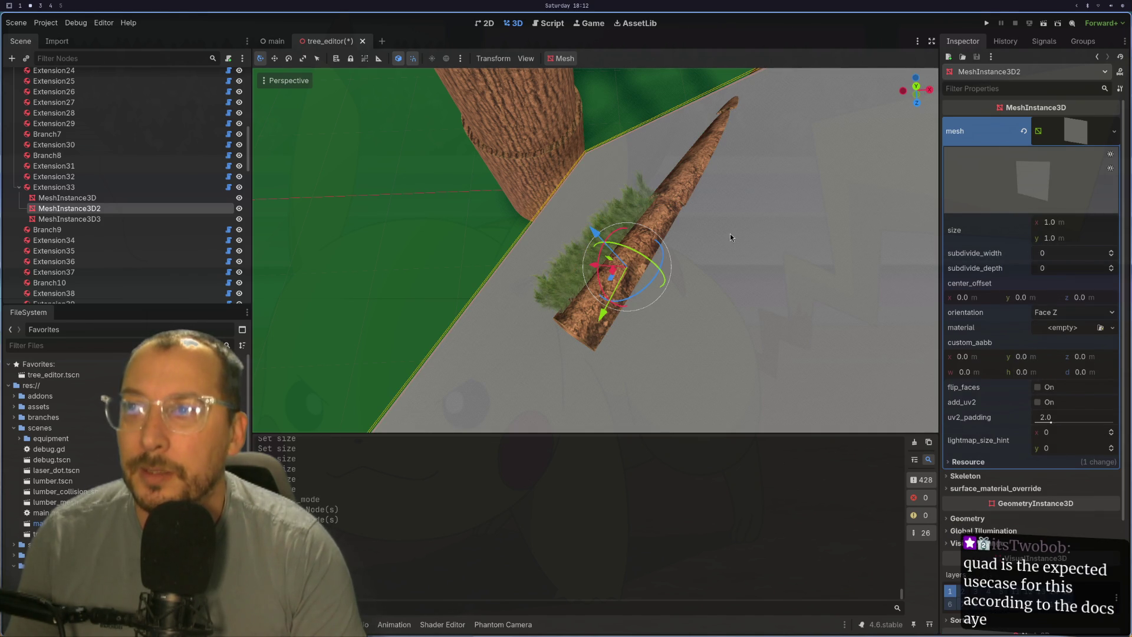
{"action": "left_click", "coordinate": [1064, 327]}
{"action": "left_click", "coordinate": [1064, 413]}
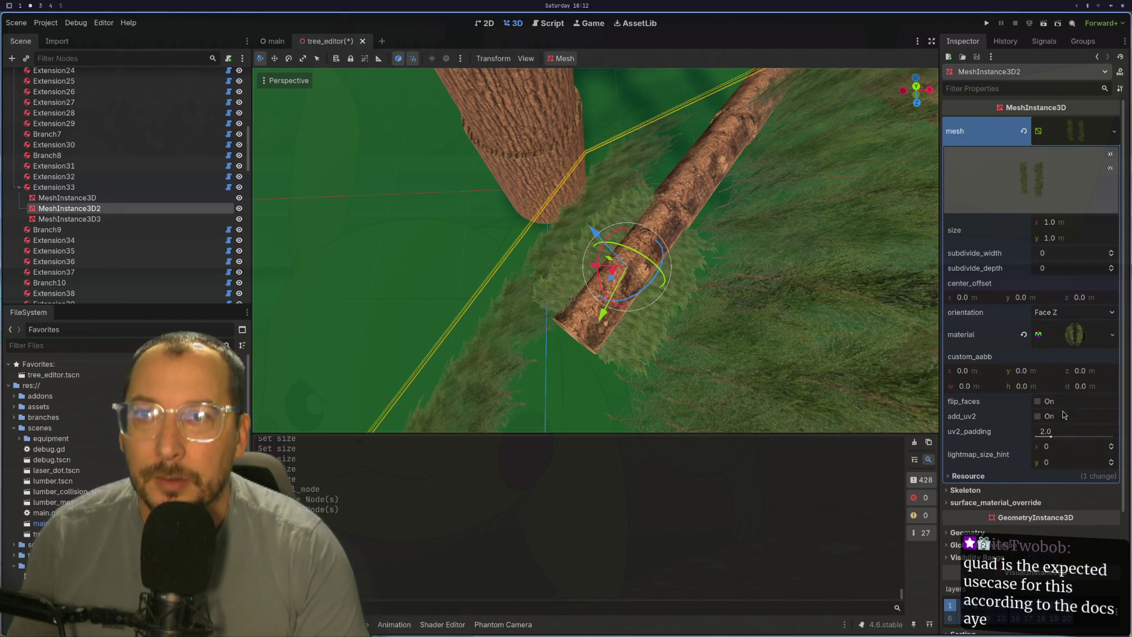
- Resize MeshInstance3D2's quad to 0.25 × 0.25 m to match the other leaf card
{"action": "left_click", "coordinate": [1089, 219]}
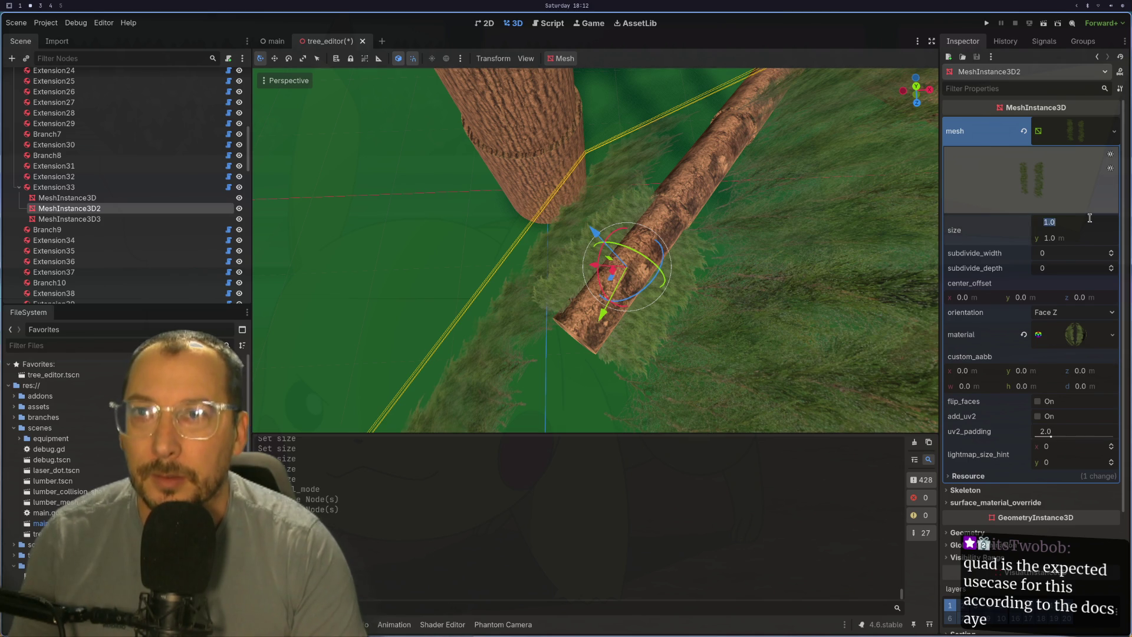
{"action": "type", "text": "0.25"}
{"action": "key", "text": "Tab"}
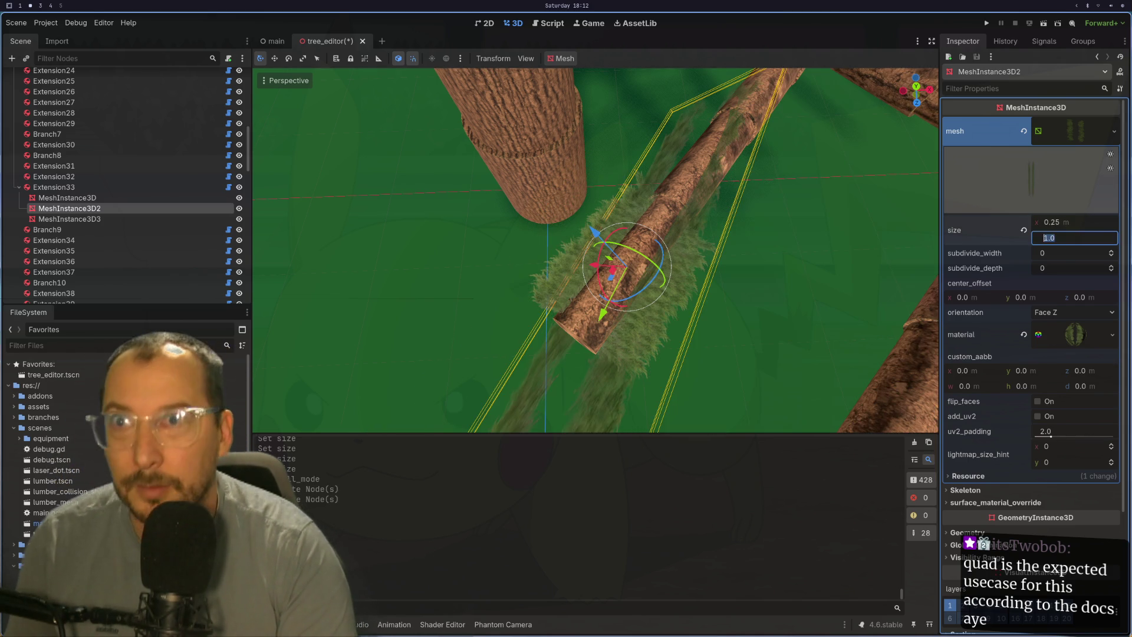
{"action": "type", "text": "/4"}
{"action": "key", "text": "Tab"}
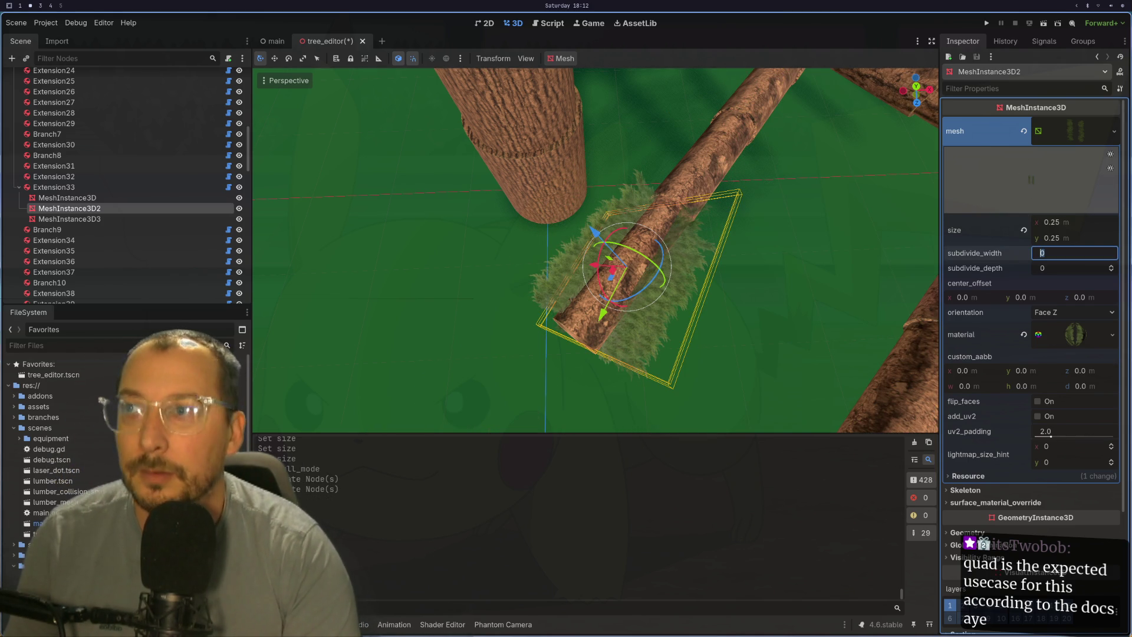
{"action": "mouse_move", "coordinate": [910, 288]}
{"action": "left_mouse_down"}
{"action": "mouse_move", "coordinate": [911, 225]}
{"action": "mouse_move", "coordinate": [875, 246]}
{"action": "mouse_move", "coordinate": [880, 218]}
{"action": "mouse_move", "coordinate": [910, 207]}
{"action": "mouse_move", "coordinate": [915, 232]}
{"action": "mouse_move", "coordinate": [928, 228]}
{"action": "left_mouse_up"}
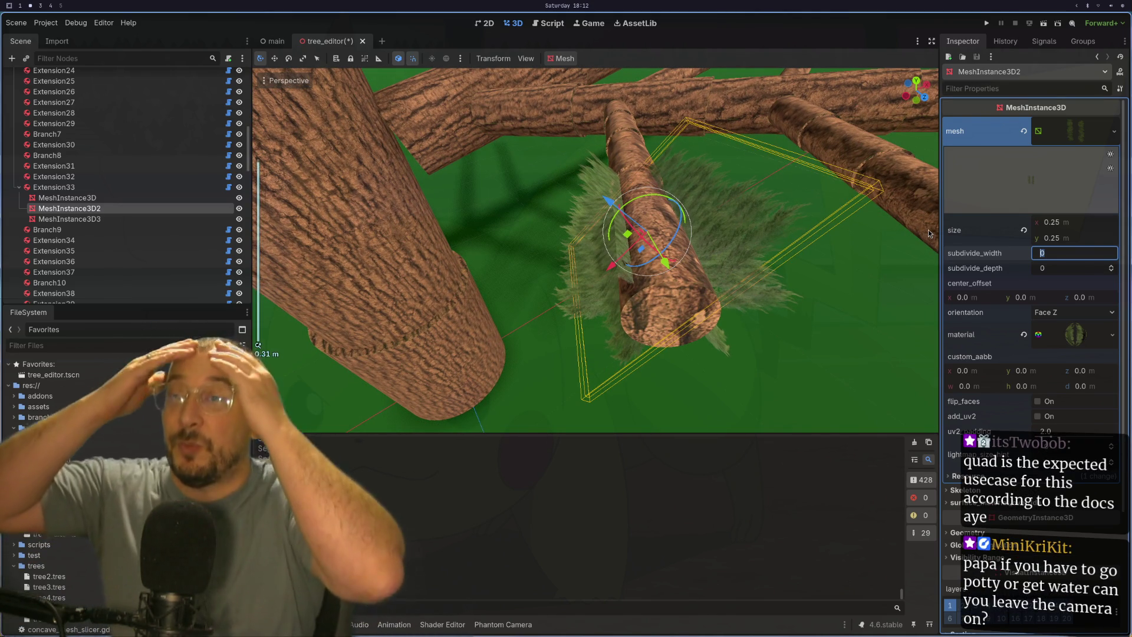
{"action": "mouse_move", "coordinate": [586, 232]}
{"action": "left_mouse_down"}
{"action": "mouse_move", "coordinate": [492, 263]}
{"action": "mouse_move", "coordinate": [524, 257]}
{"action": "mouse_move", "coordinate": [497, 257]}
{"action": "mouse_move", "coordinate": [517, 232]}
{"action": "mouse_move", "coordinate": [604, 190]}
{"action": "mouse_move", "coordinate": [645, 111]}
{"action": "mouse_move", "coordinate": [602, 98]}
{"action": "mouse_move", "coordinate": [592, 126]}
{"action": "mouse_move", "coordinate": [618, 125]}
{"action": "left_mouse_up"}
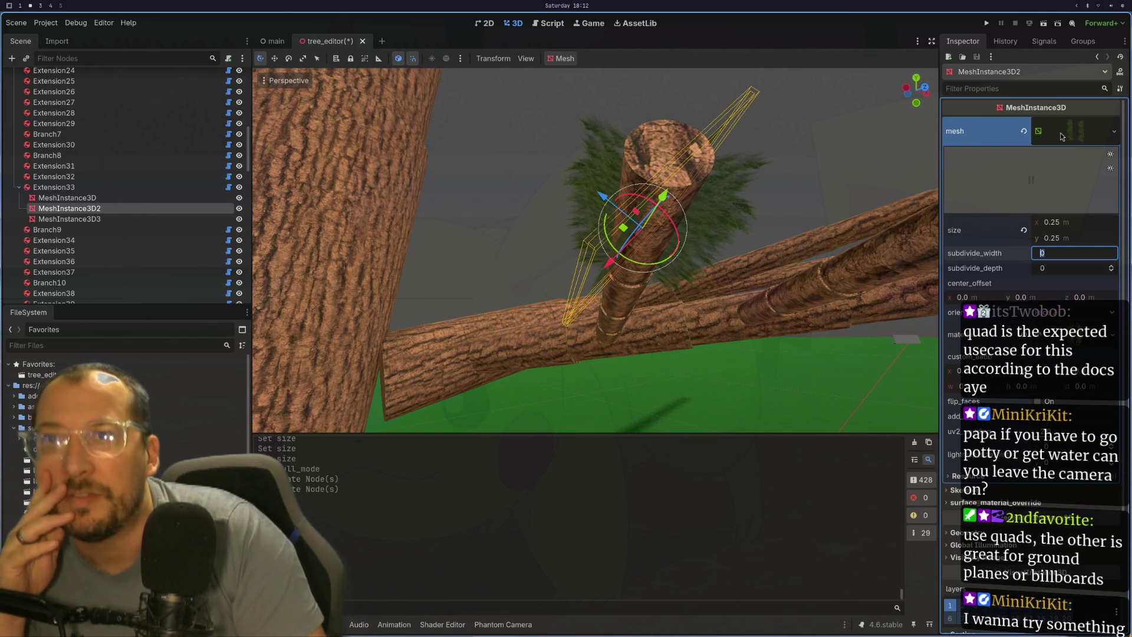
{"action": "left_click", "coordinate": [1116, 135]}
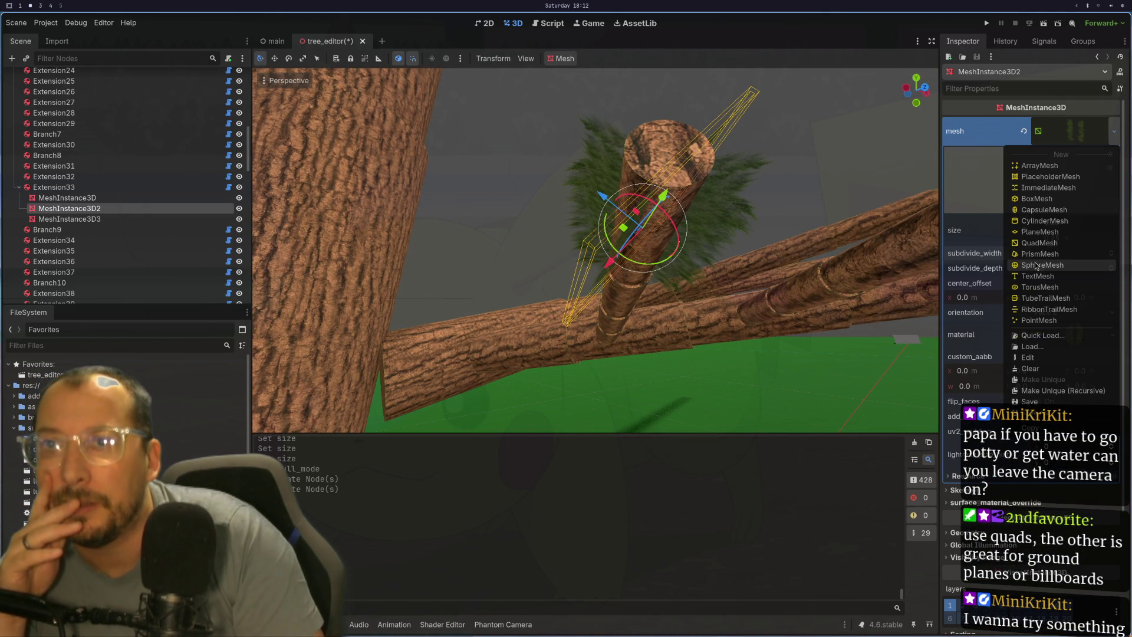
{"action": "left_click", "coordinate": [800, 277]}
{"action": "mouse_move", "coordinate": [767, 242]}
{"action": "left_mouse_down"}
{"action": "mouse_move", "coordinate": [736, 236]}
{"action": "mouse_move", "coordinate": [698, 252]}
{"action": "mouse_move", "coordinate": [703, 303]}
{"action": "left_mouse_up"}
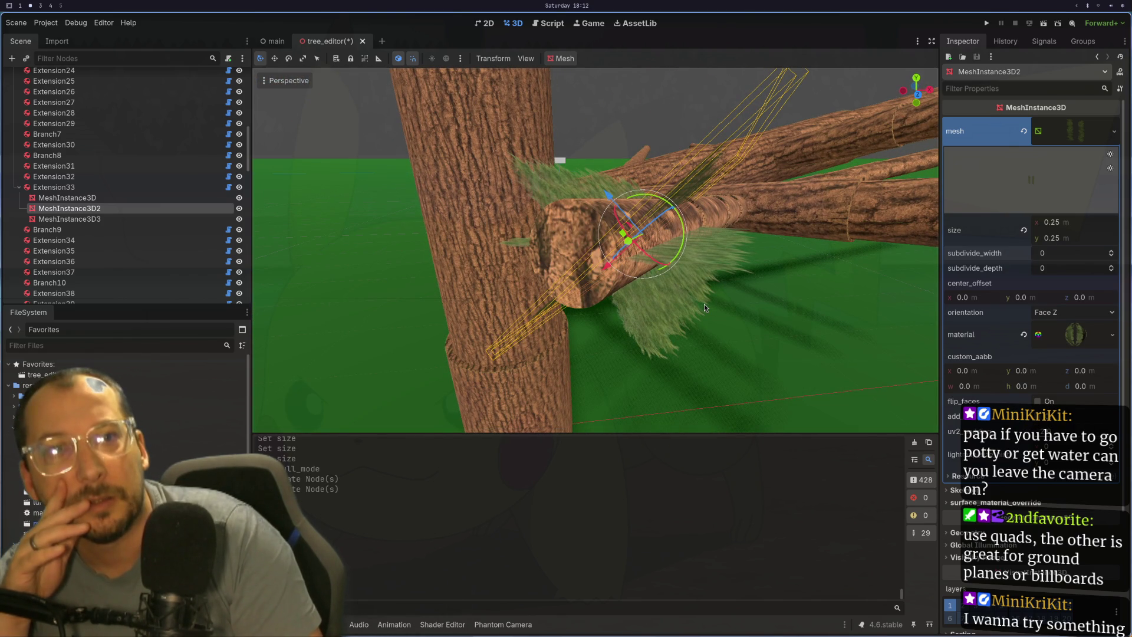